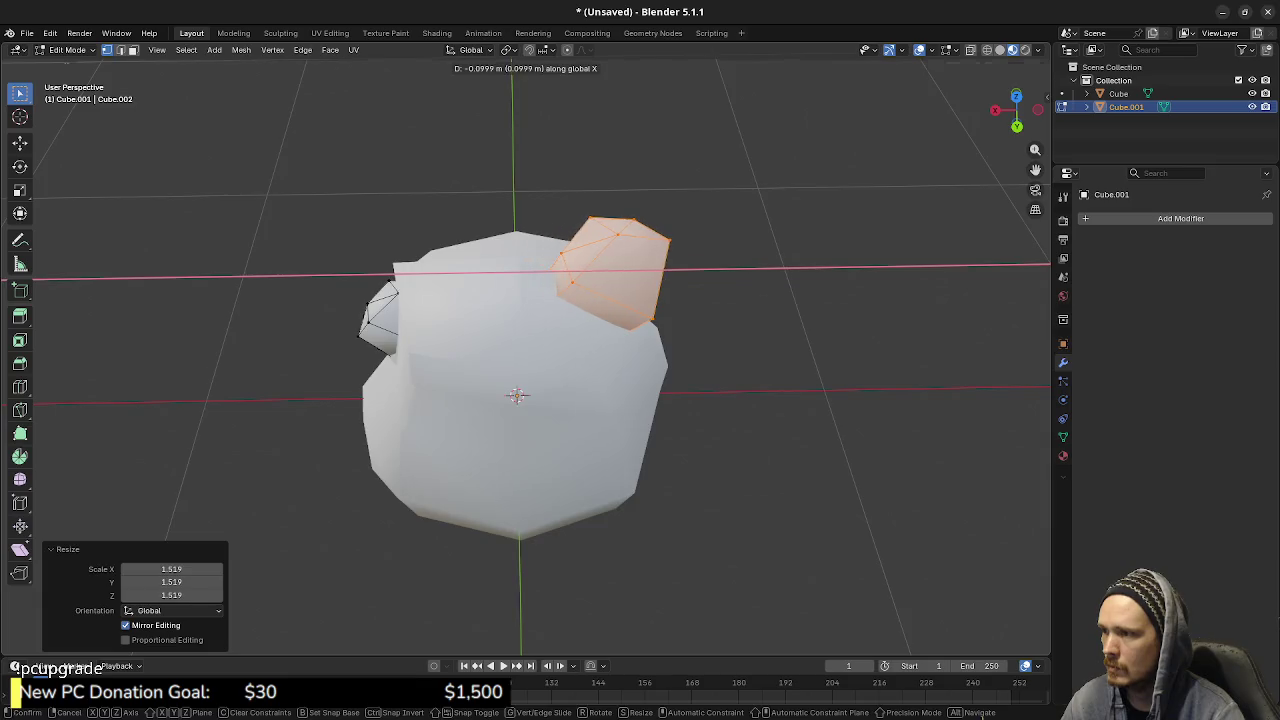
# - Lower the ore chunk along Z, reposition it on the rock and rotate it into place
pyautogui.keyDown('alt'); pyautogui.moveTo(520, 400); pyautogui.dragTo(600, 420, button='middle'); pyautogui.keyUp('alt')
pyautogui.press('z')
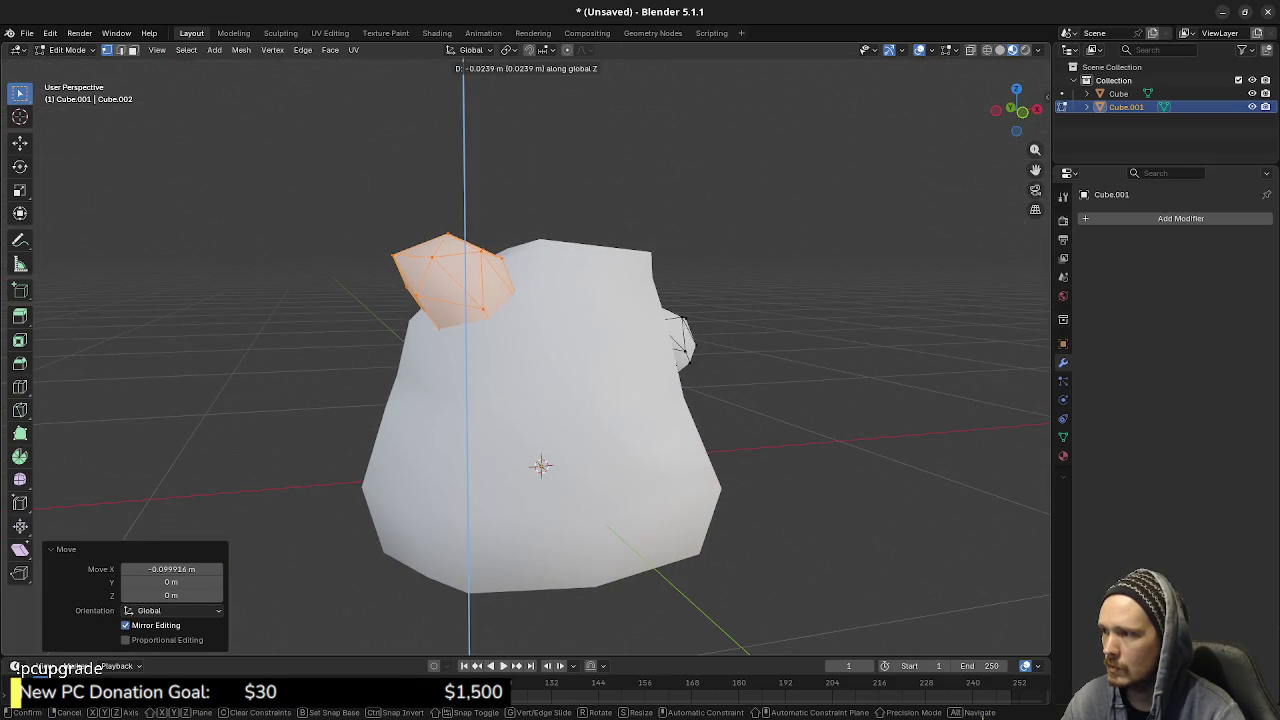
pyautogui.press('Return')
pyautogui.keyDown('alt'); pyautogui.moveTo(540, 420); pyautogui.dragTo(540, 380, button='middle'); pyautogui.keyUp('alt')
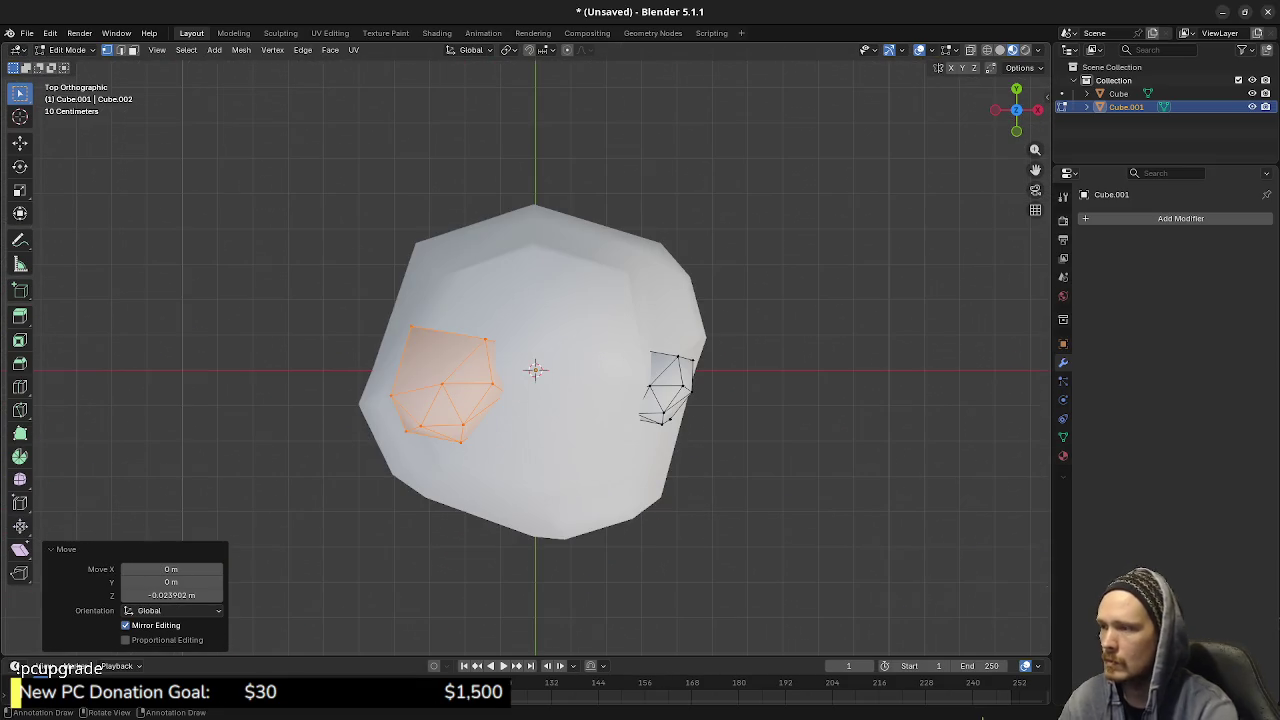
pyautogui.press('g')
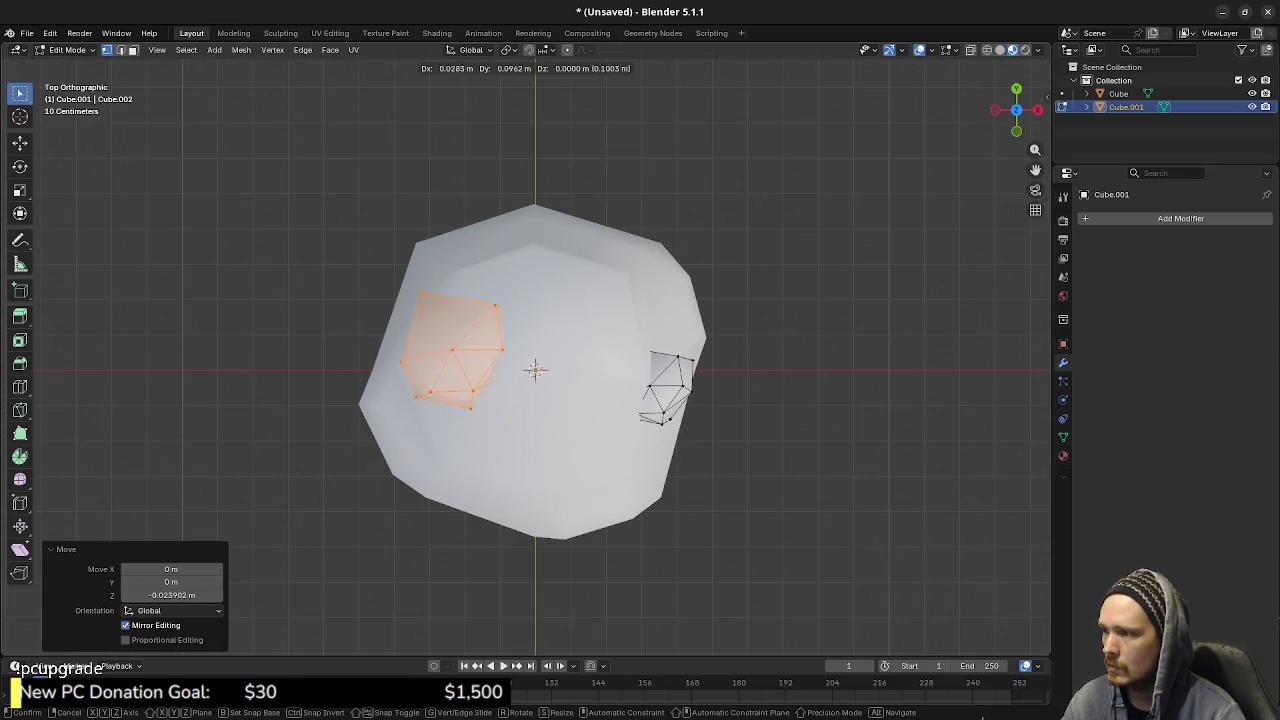
pyautogui.press('Return')
pyautogui.moveTo(540, 400); pyautogui.dragTo(600, 360, button='middle')
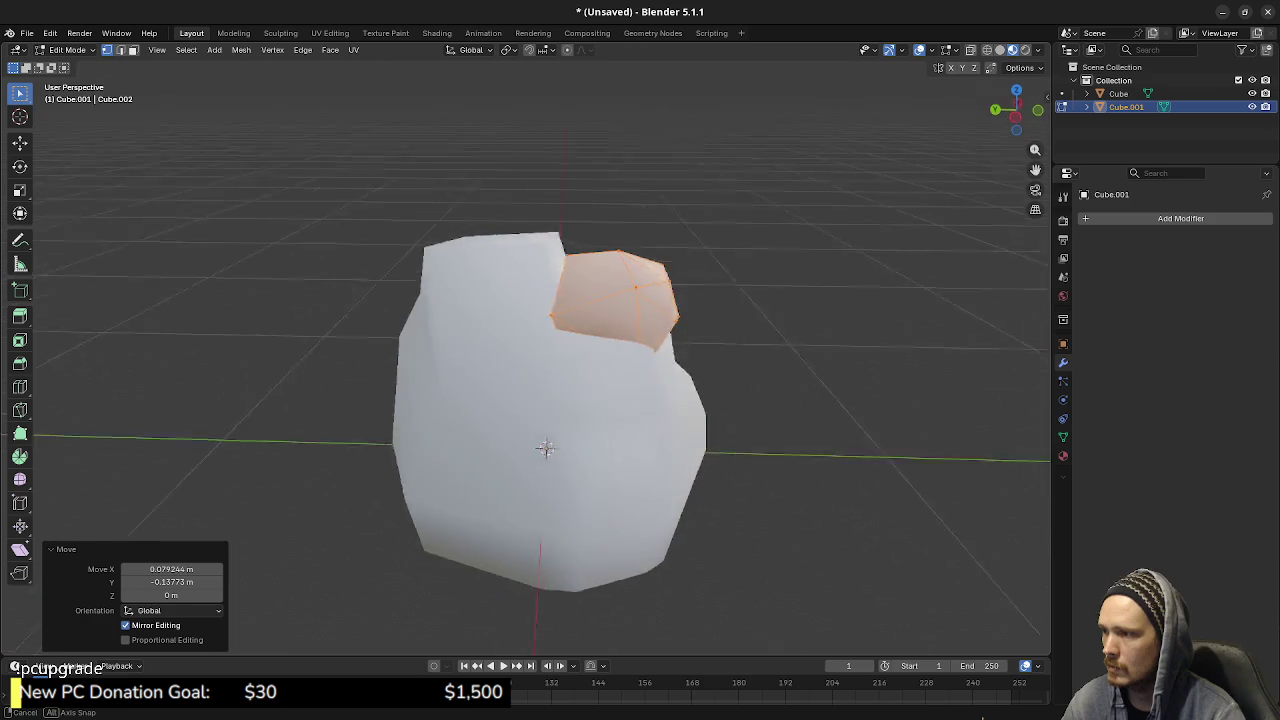
pyautogui.press('g')
pyautogui.press('z')
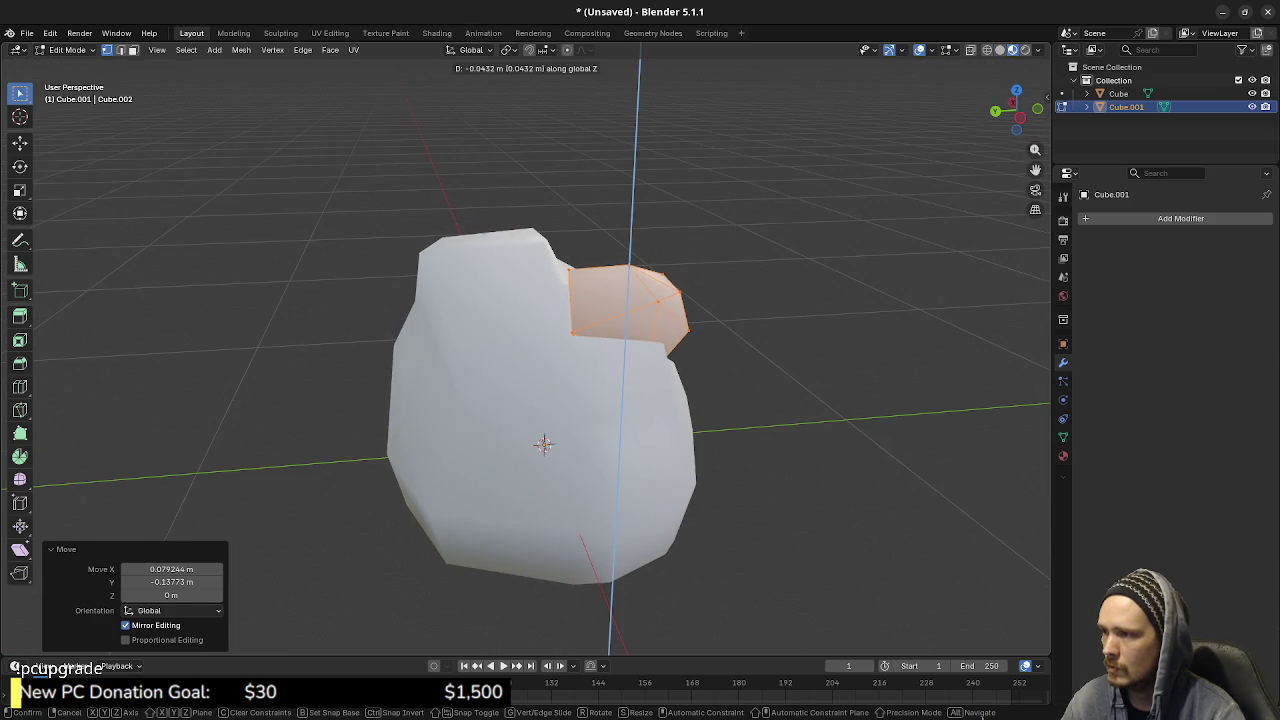
pyautogui.press('Return')
pyautogui.press('r')
pyautogui.press('Return')
pyautogui.moveTo(790, 366)
pyautogui.mouseDown(button='middle')
pyautogui.moveTo(640, 400)
pyautogui.moveTo(560, 400)
pyautogui.moveTo(680, 400)
pyautogui.mouseUp(button='middle')
# - Duplicate the chunk near the rock's lower edge, scale it to 0.667 and rotate it to -116°
pyautogui.press('KP_7')
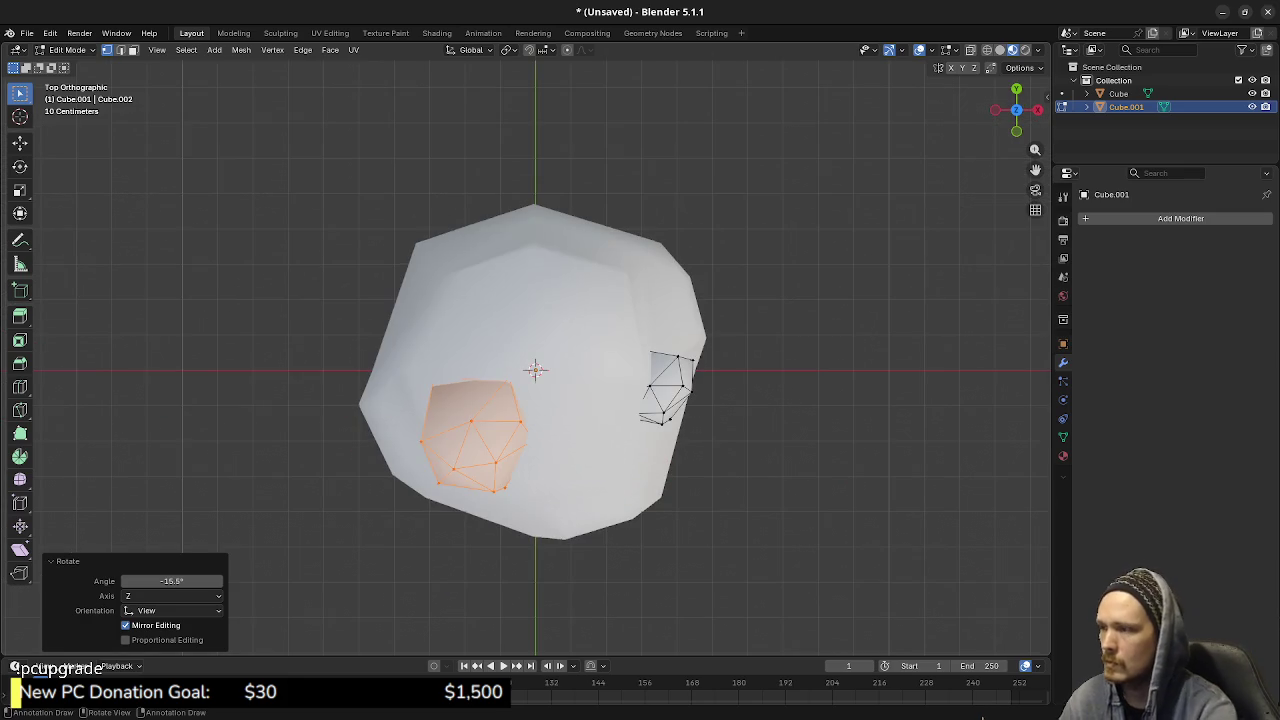
pyautogui.hotkey('shift', 'd')
pyautogui.click(771, 543)
pyautogui.press('s')
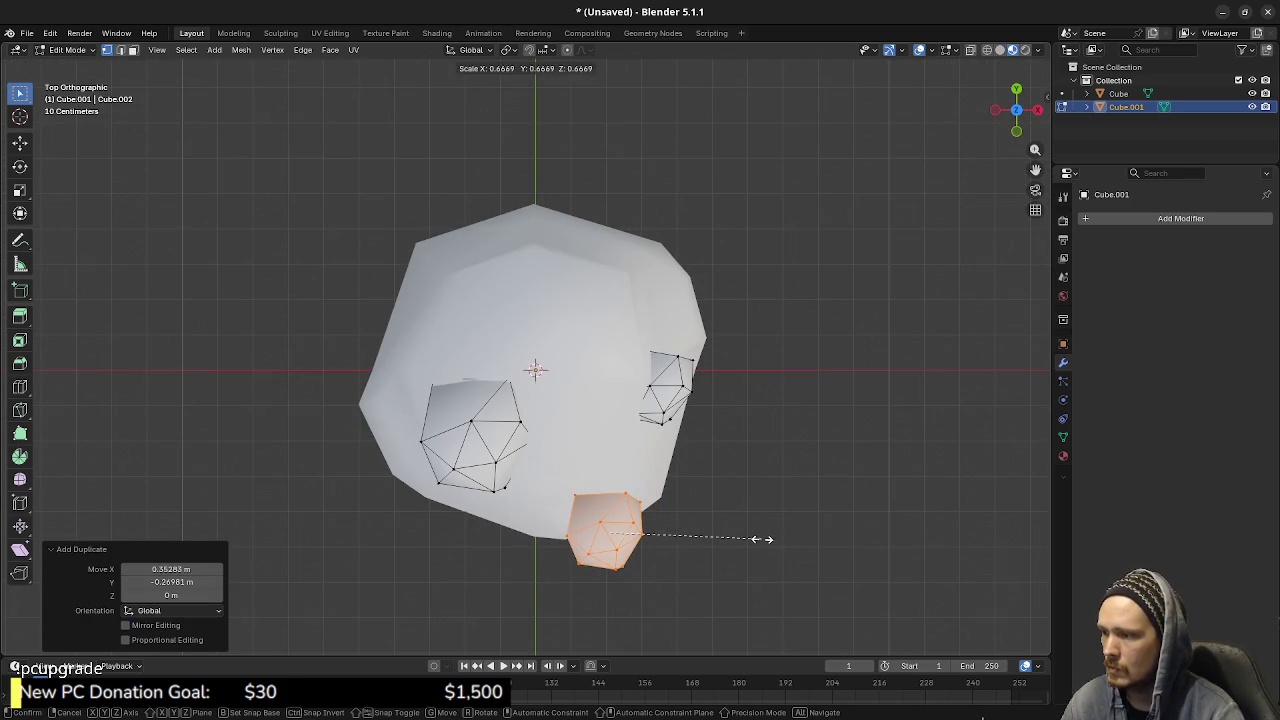
pyautogui.click(755, 539)
pyautogui.press('r')
pyautogui.click(484, 333)
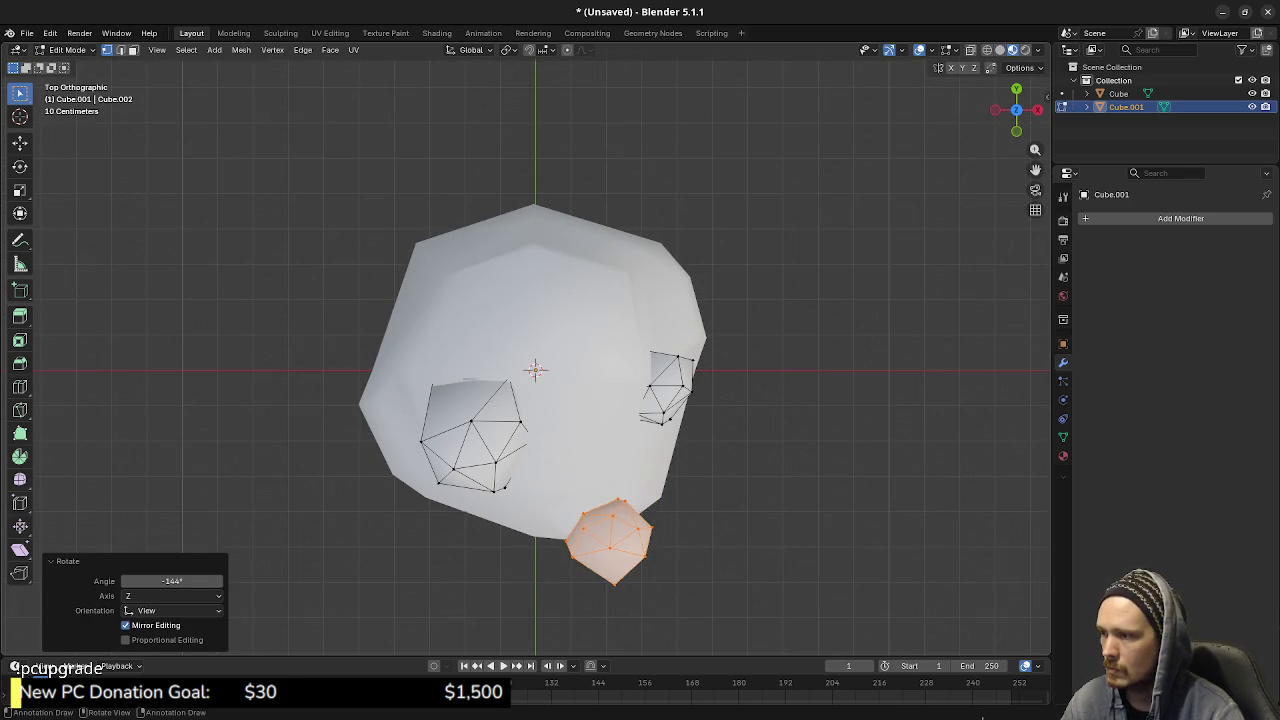
pyautogui.moveTo(484, 333); pyautogui.dragTo(530, 400, button='middle')
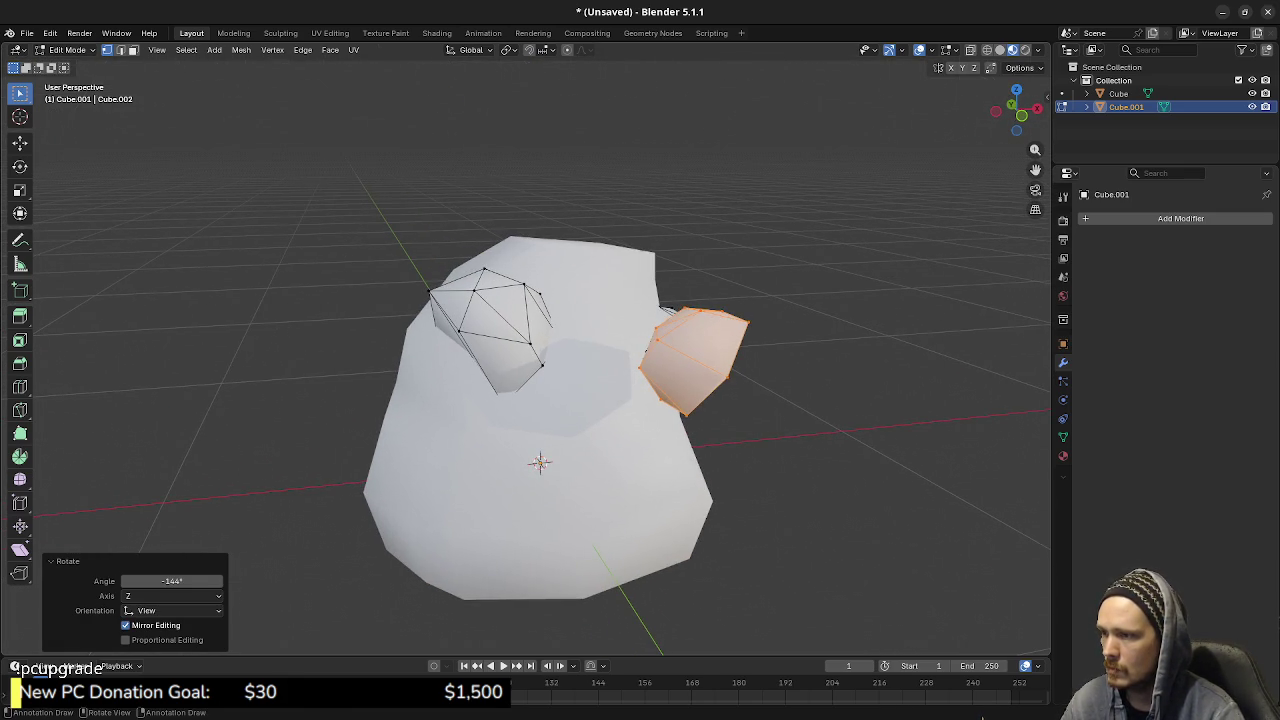
pyautogui.press('r')
pyautogui.click(755, 306)
pyautogui.moveTo(755, 306)
pyautogui.mouseDown(button='middle')
pyautogui.moveTo(775, 287)
pyautogui.moveTo(505, 463)
pyautogui.mouseUp(button='middle')
pyautogui.press('r')
pyautogui.click(718, 263)
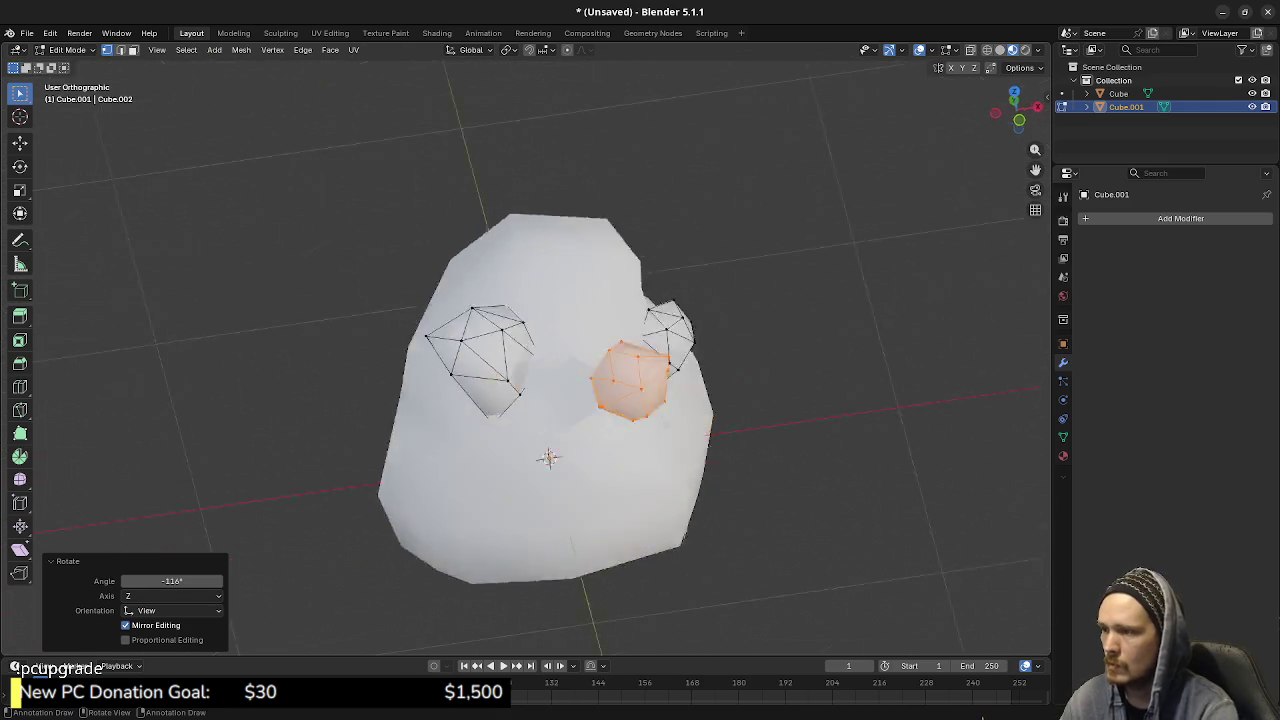
# - Adjust the copy's height, then place another copy of the bottom chunk from top view
pyautogui.press('g')
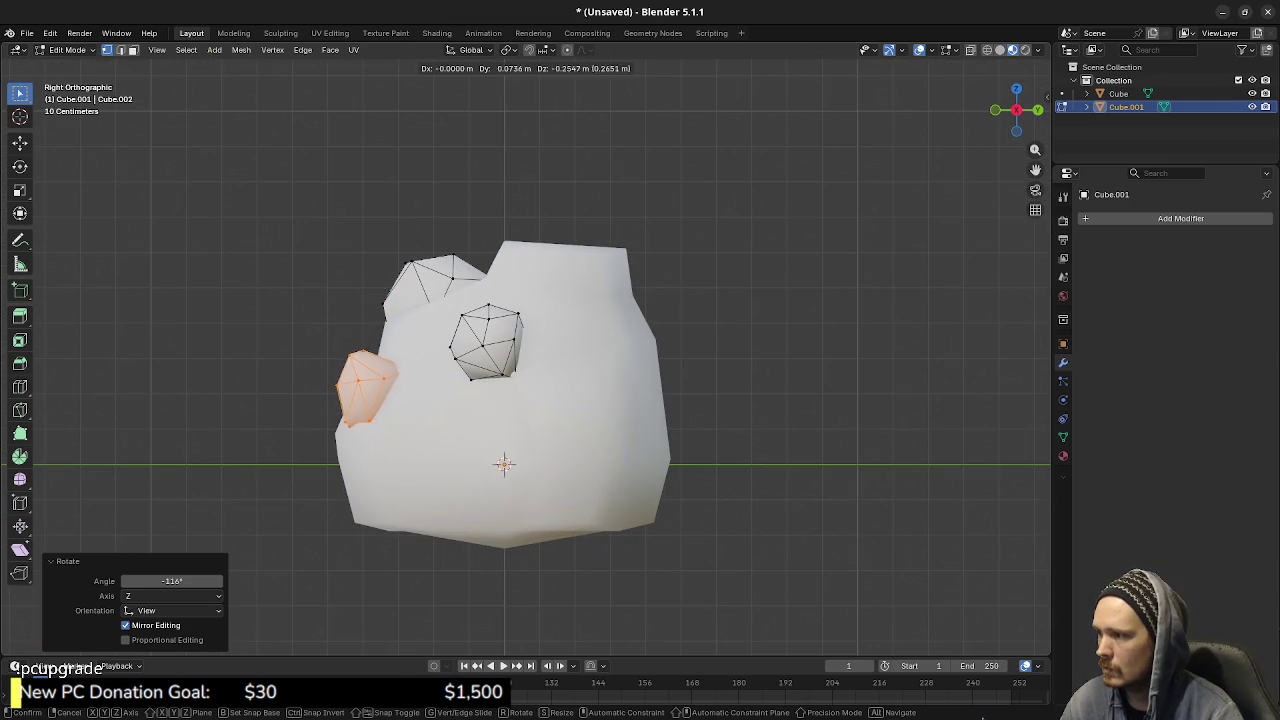
pyautogui.press('Return')
pyautogui.moveTo(505, 463)
pyautogui.mouseDown(button='middle')
pyautogui.moveTo(520, 440)
pyautogui.moveTo(540, 463)
pyautogui.moveTo(503, 409)
pyautogui.moveTo(505, 455)
pyautogui.moveTo(520, 440)
pyautogui.moveTo(545, 459)
pyautogui.moveTo(535, 430)
pyautogui.mouseUp(button='middle')
pyautogui.press('KP_7')
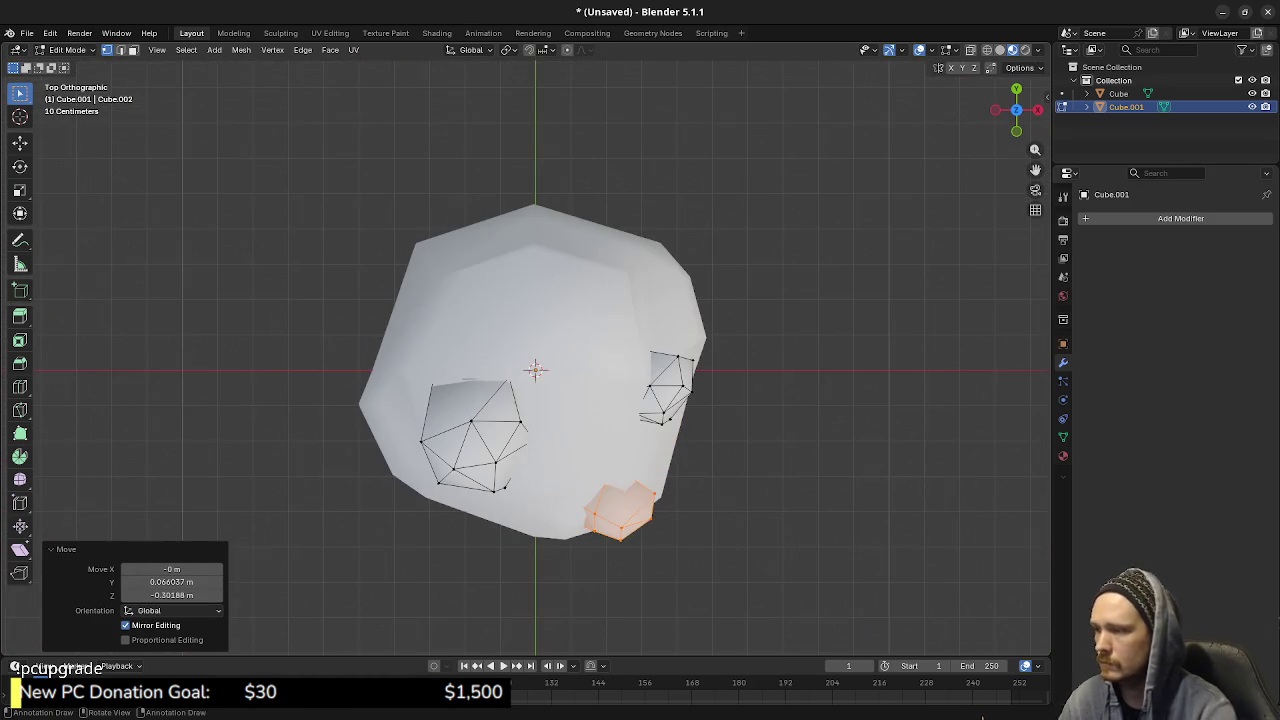
pyautogui.press('g')
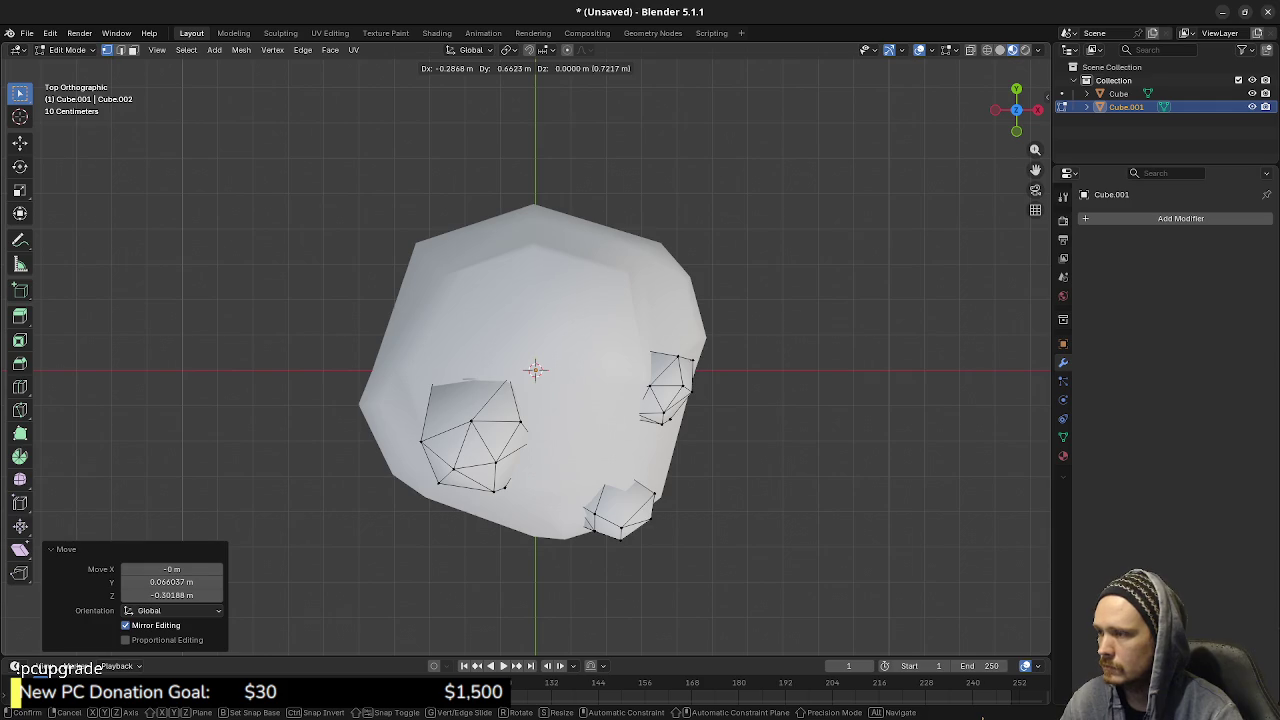
pyautogui.press('Return')
# - Using X-ray from the right view, move the new copy beside the rock
pyautogui.press('KP_3')
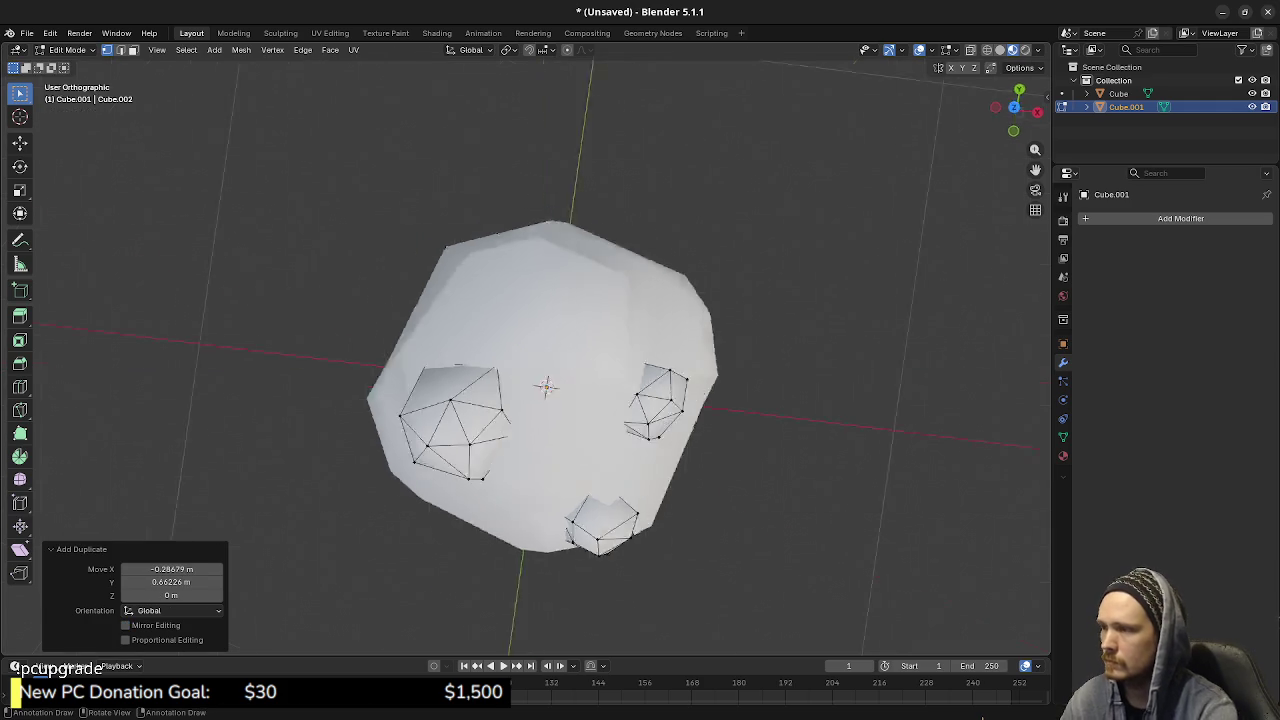
pyautogui.hotkey('alt', 'z')
pyautogui.press('g')
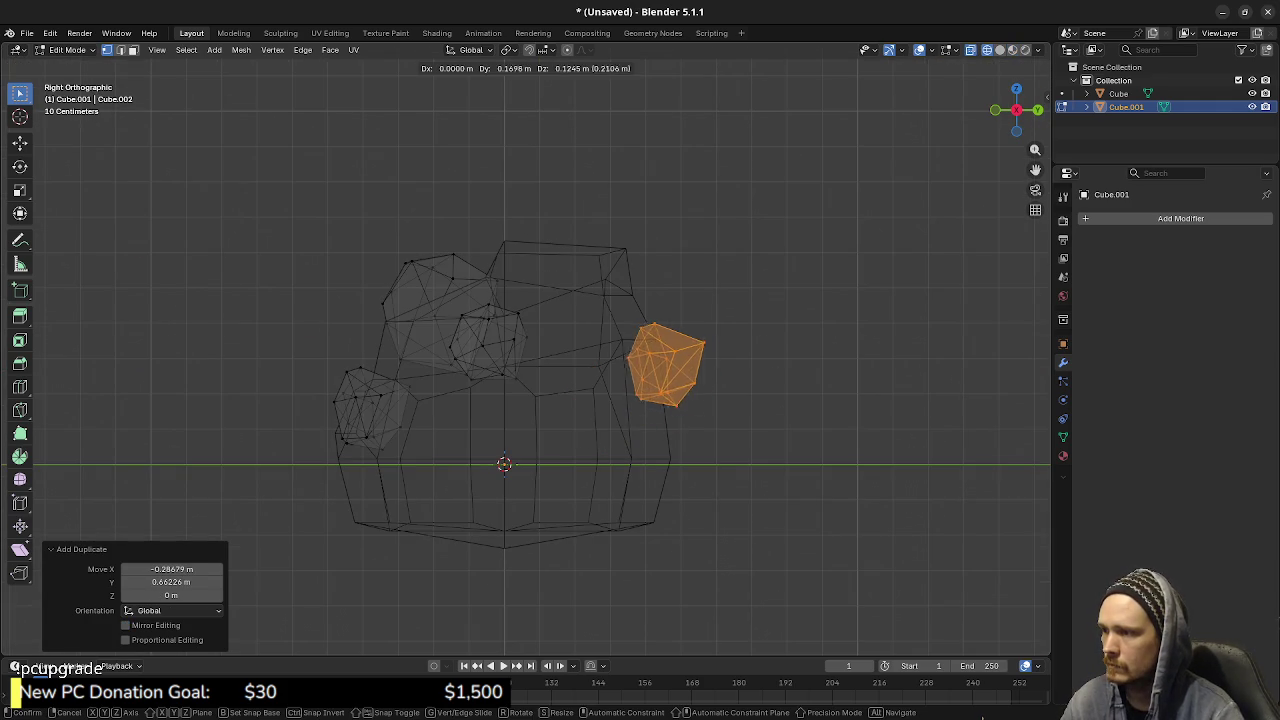
pyautogui.press('Return')
pyautogui.hotkey('alt', 'z')
pyautogui.moveTo(700, 375)
pyautogui.mouseDown(button='middle')
pyautogui.moveTo(600, 400)
pyautogui.moveTo(560, 330)
pyautogui.mouseUp(button='middle')
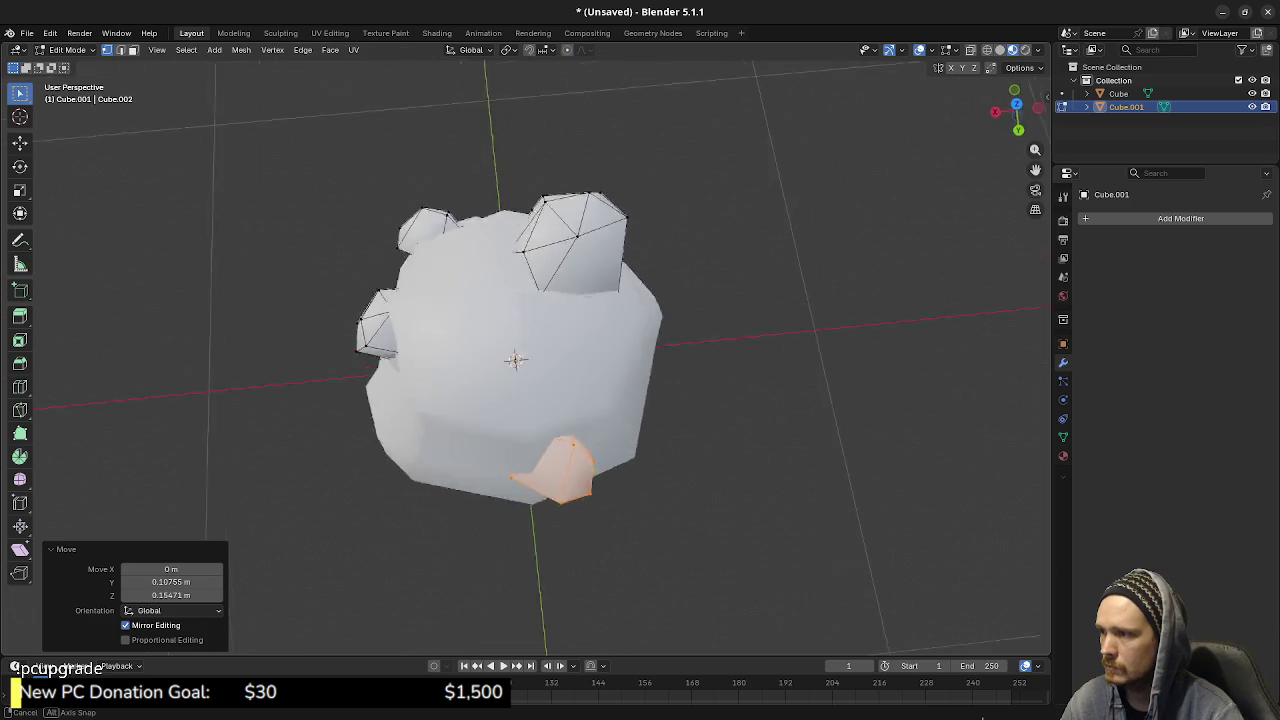
# - Shift the chunk along X and Y, then rotate it -77° about Z
pyautogui.press('g')
pyautogui.press('x')
pyautogui.press('Return')
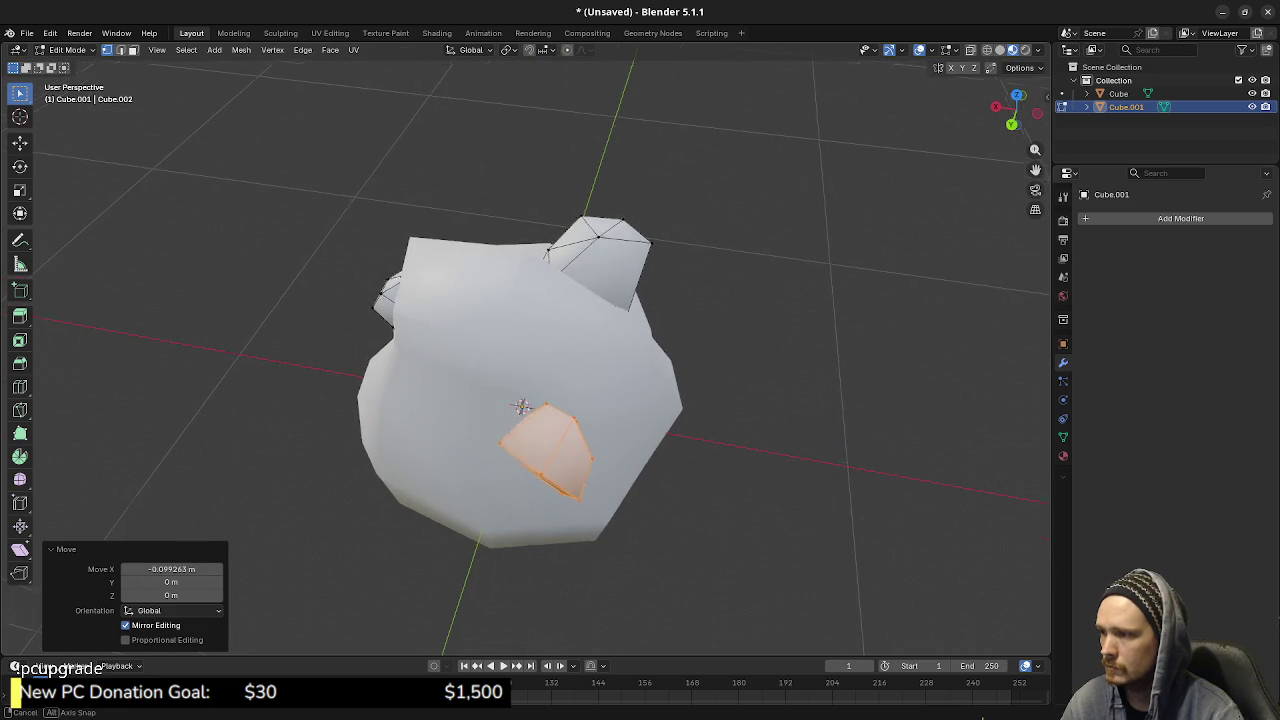
pyautogui.moveTo(521, 406); pyautogui.dragTo(543, 423, button='middle')
pyautogui.press('g')
pyautogui.press('y')
pyautogui.press('Return')
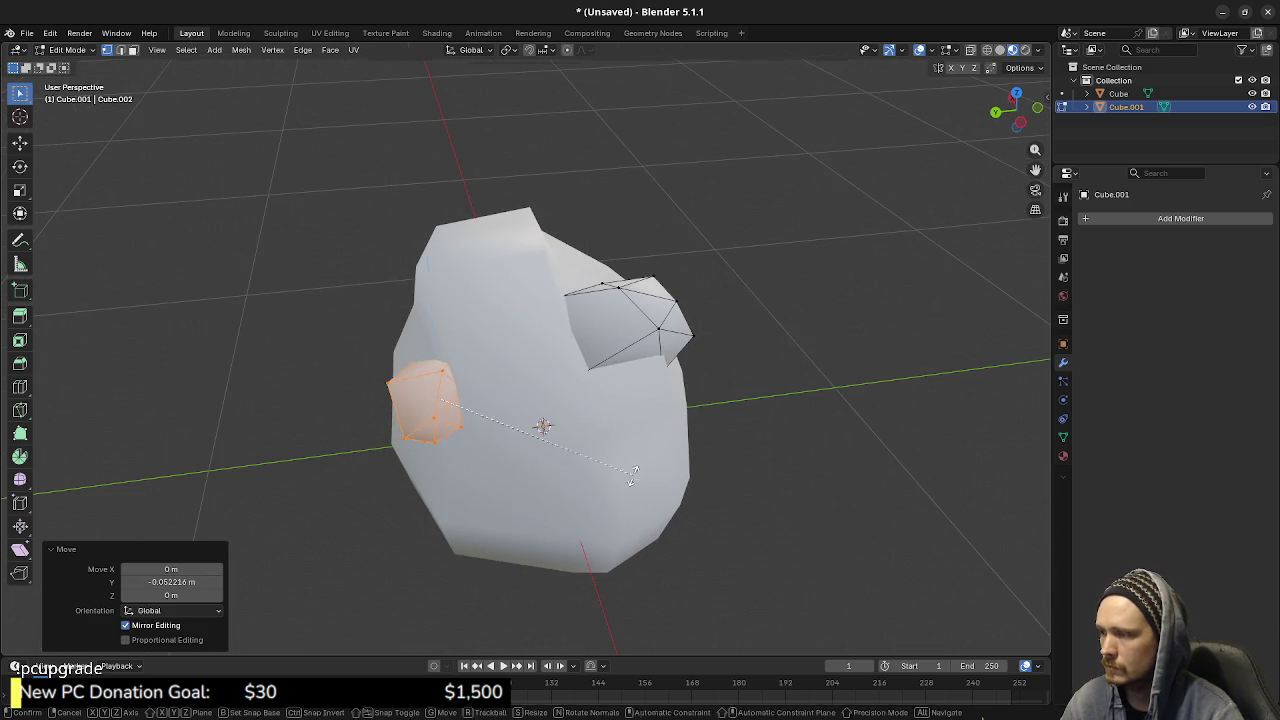
pyautogui.press('z')
pyautogui.click(418, 544)
# - Rotate the chunk 41.7°, enlarge it to 1.417 and nudge it along Y
pyautogui.moveTo(418, 544); pyautogui.dragTo(982, 716, button='middle')
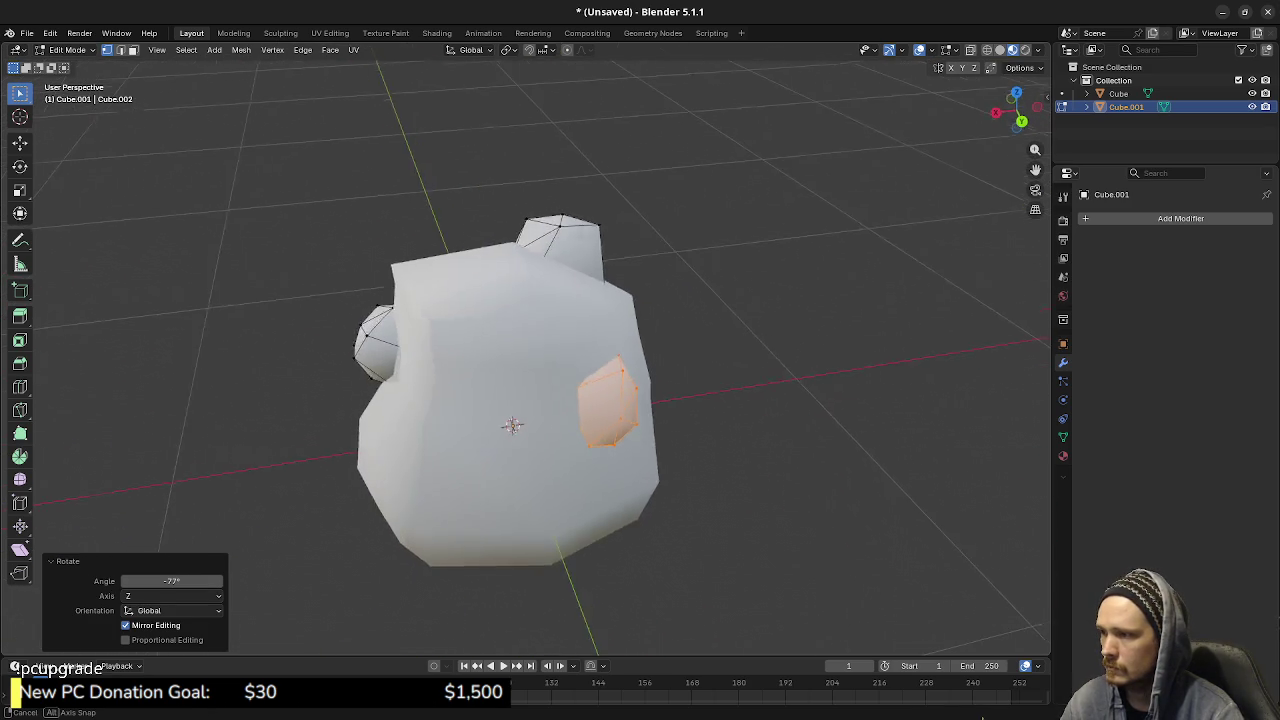
pyautogui.press('r')
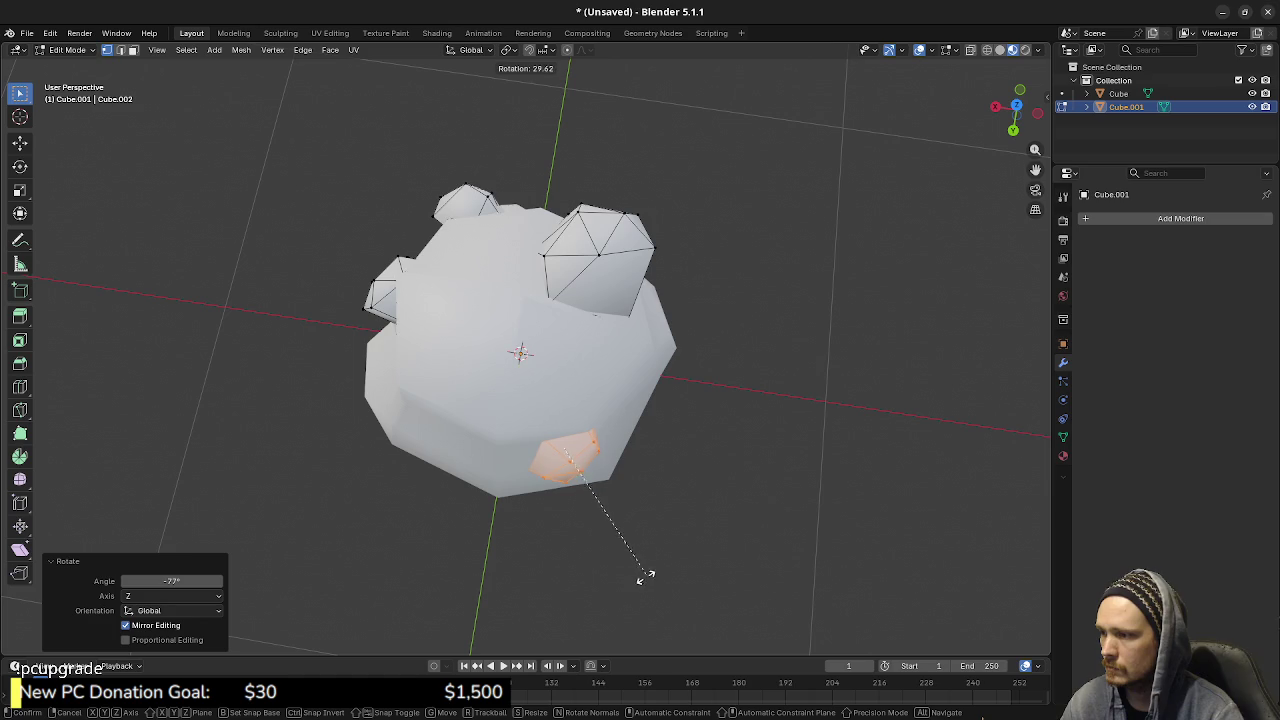
pyautogui.click(615, 597)
pyautogui.moveTo(615, 597)
pyautogui.mouseDown(button='middle')
pyautogui.moveTo(650, 520)
pyautogui.moveTo(686, 486)
pyautogui.mouseUp(button='middle')
pyautogui.press('s')
pyautogui.click(686, 486)
pyautogui.moveTo(517, 432)
pyautogui.mouseDown(button='middle')
pyautogui.moveTo(544, 441)
pyautogui.moveTo(650, 420)
pyautogui.moveTo(560, 400)
pyautogui.moveTo(590, 380)
pyautogui.moveTo(620, 390)
pyautogui.mouseUp(button='middle')
pyautogui.press('g')
pyautogui.press('y')
pyautogui.click(544, 441)
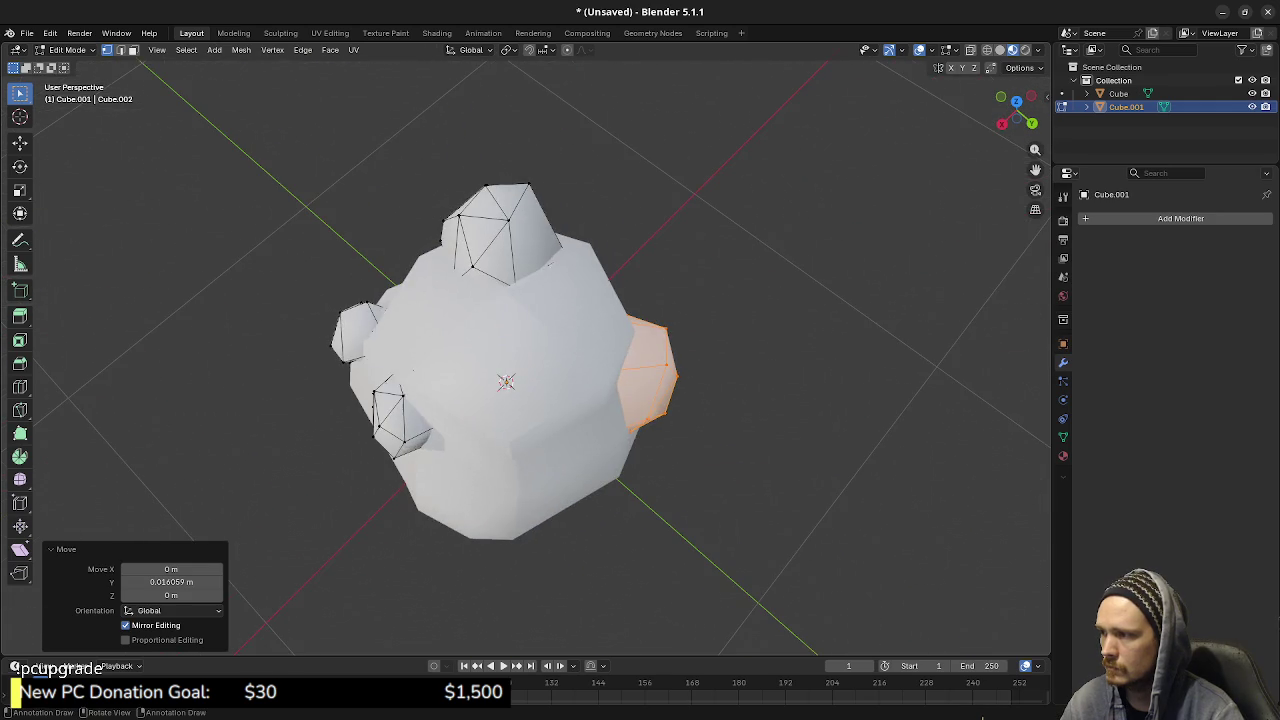
# - Select the left bump chunk, raise and rotate it, then return to Object Mode
pyautogui.hotkey('ctrl', 'l')
pyautogui.press('l')
pyautogui.moveTo(400, 415); pyautogui.dragTo(440, 390, button='middle')
pyautogui.press('g')
pyautogui.press('Return')
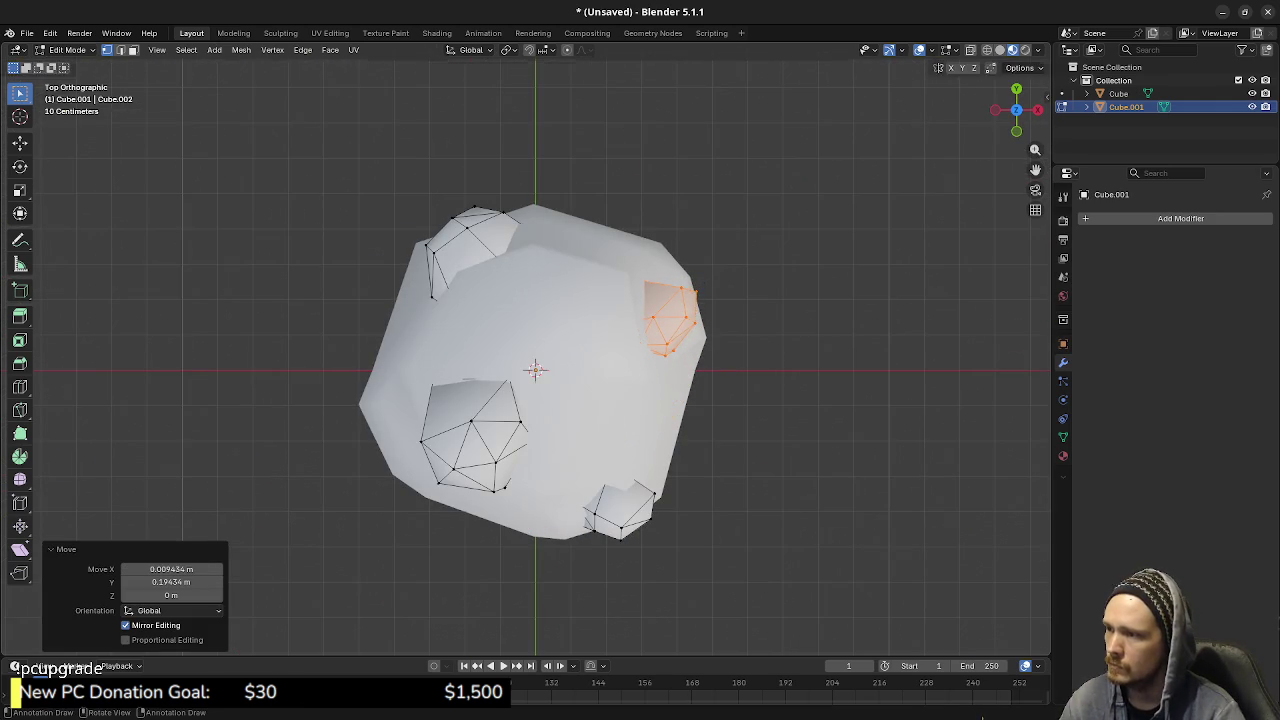
pyautogui.press('r')
pyautogui.click(707, 163)
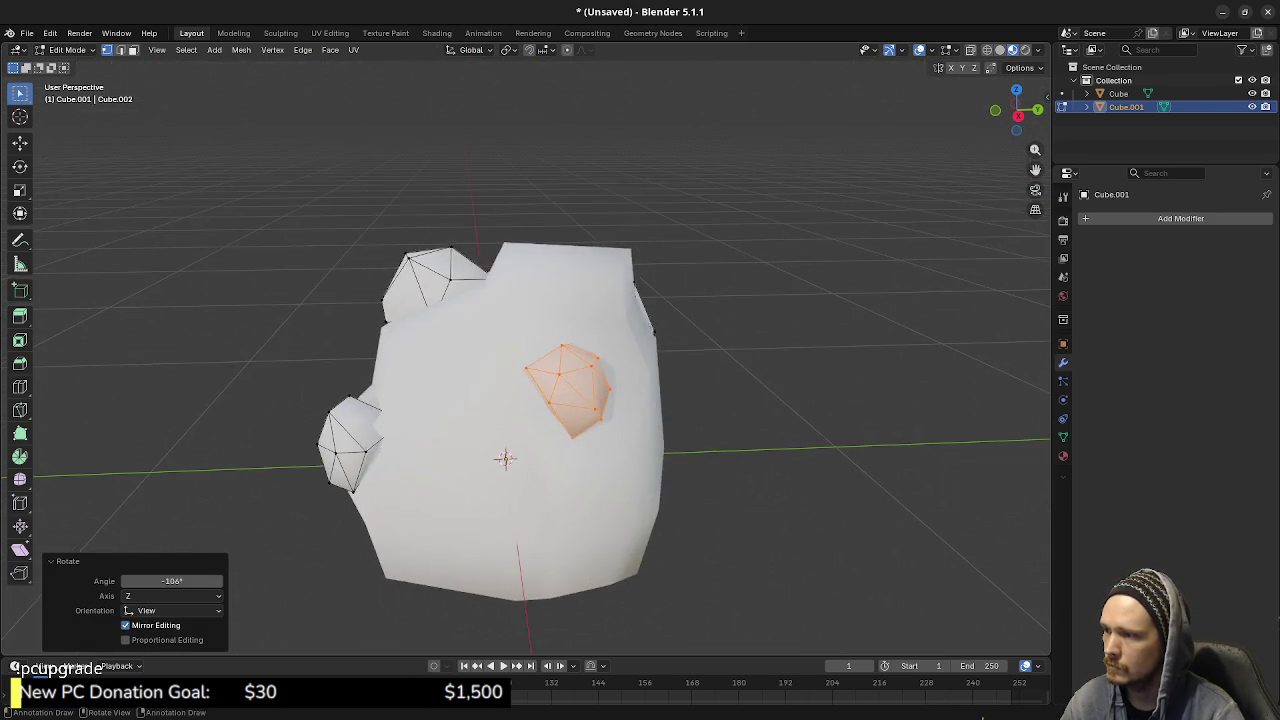
pyautogui.moveTo(707, 163)
pyautogui.mouseDown(button='middle')
pyautogui.moveTo(700, 300)
pyautogui.moveTo(630, 300)
pyautogui.moveTo(650, 320)
pyautogui.moveTo(680, 300)
pyautogui.moveTo(730, 320)
pyautogui.mouseUp(button='middle')
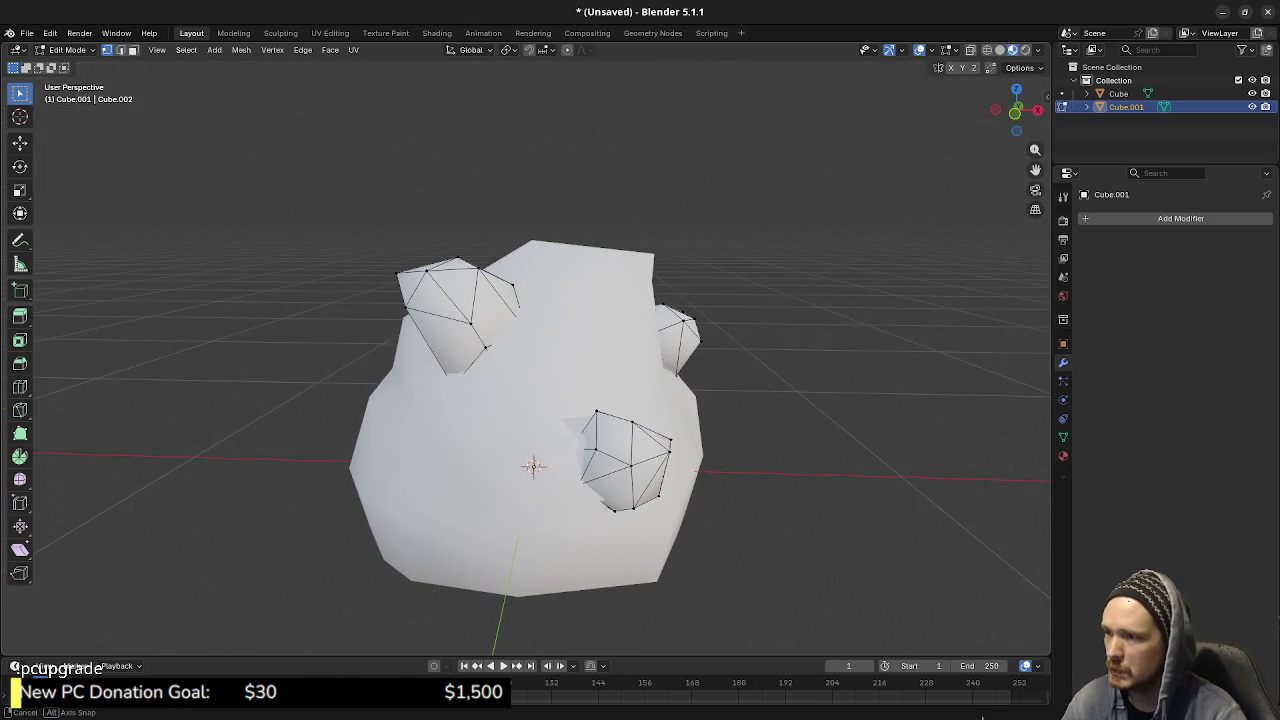
pyautogui.press('Tab')
pyautogui.press('Tab')
pyautogui.press('Tab')
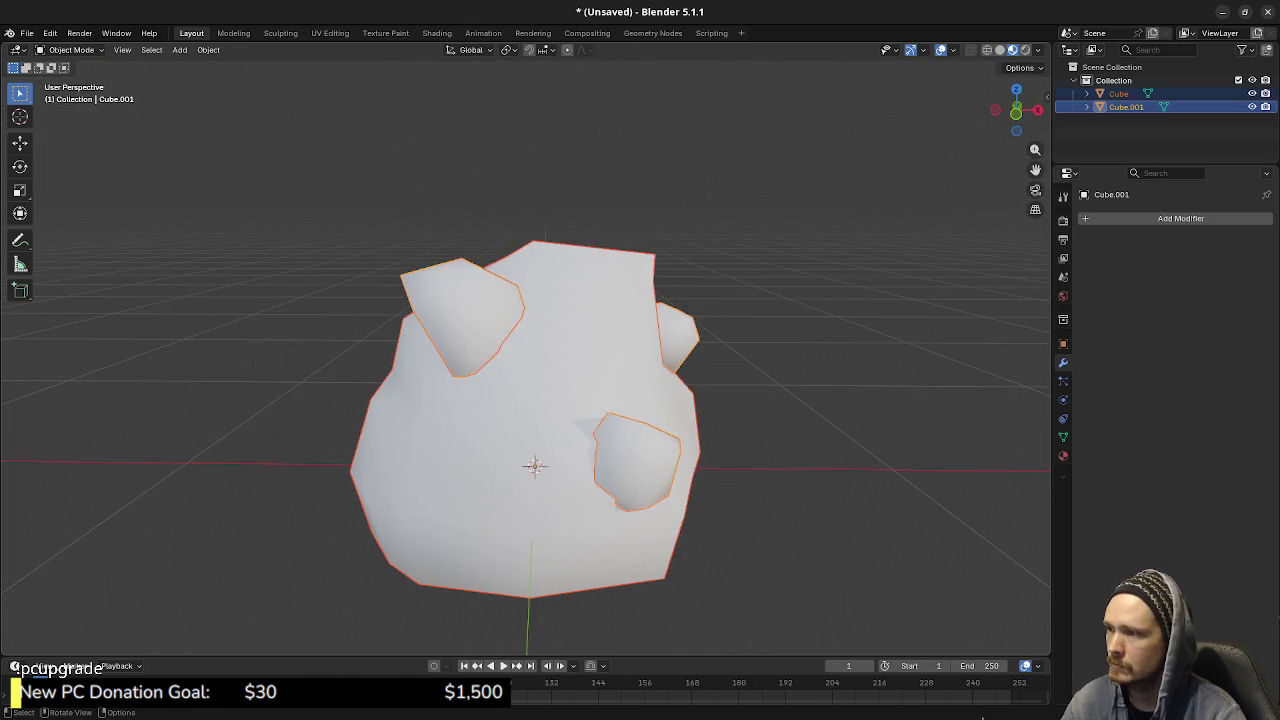
# - Deselect everything, select the chunk at the rock's top left with L, and rotate it
pyautogui.hotkey('alt', 'a')
pyautogui.scroll(-4, 535, 420)
pyautogui.moveTo(535, 420)
pyautogui.mouseDown(button='middle')
pyautogui.moveTo(650, 390)
pyautogui.moveTo(600, 400)
pyautogui.mouseUp(button='middle')
pyautogui.press('Tab')
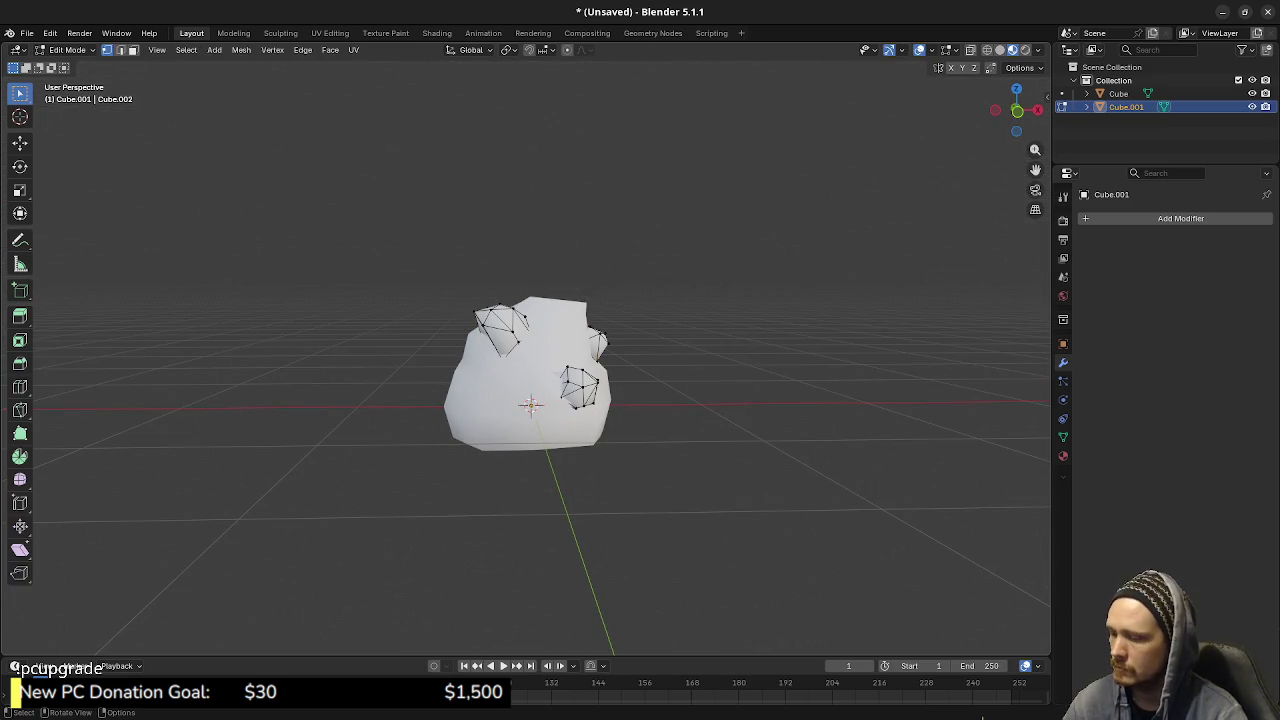
pyautogui.press('l')
pyautogui.moveTo(580, 320); pyautogui.dragTo(604, 293, button='middle')
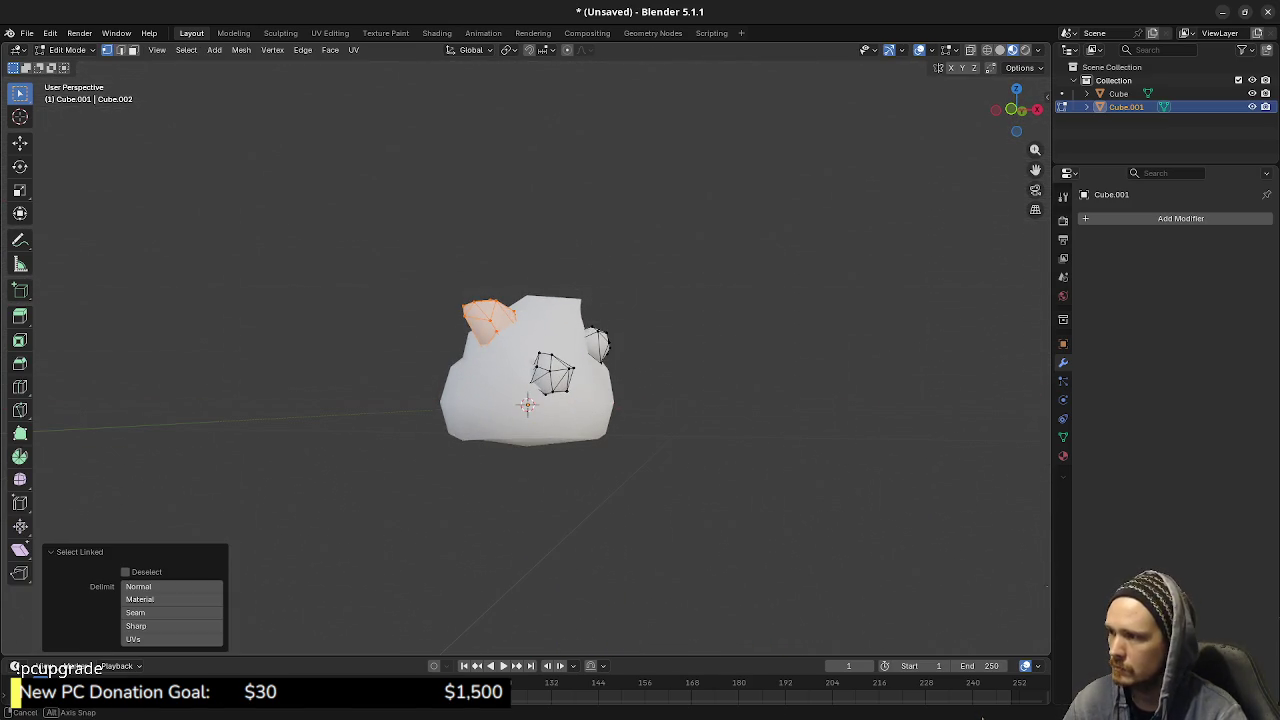
pyautogui.press('r')
pyautogui.click(540, 258)
pyautogui.moveTo(540, 258); pyautogui.dragTo(600, 280, button='middle')
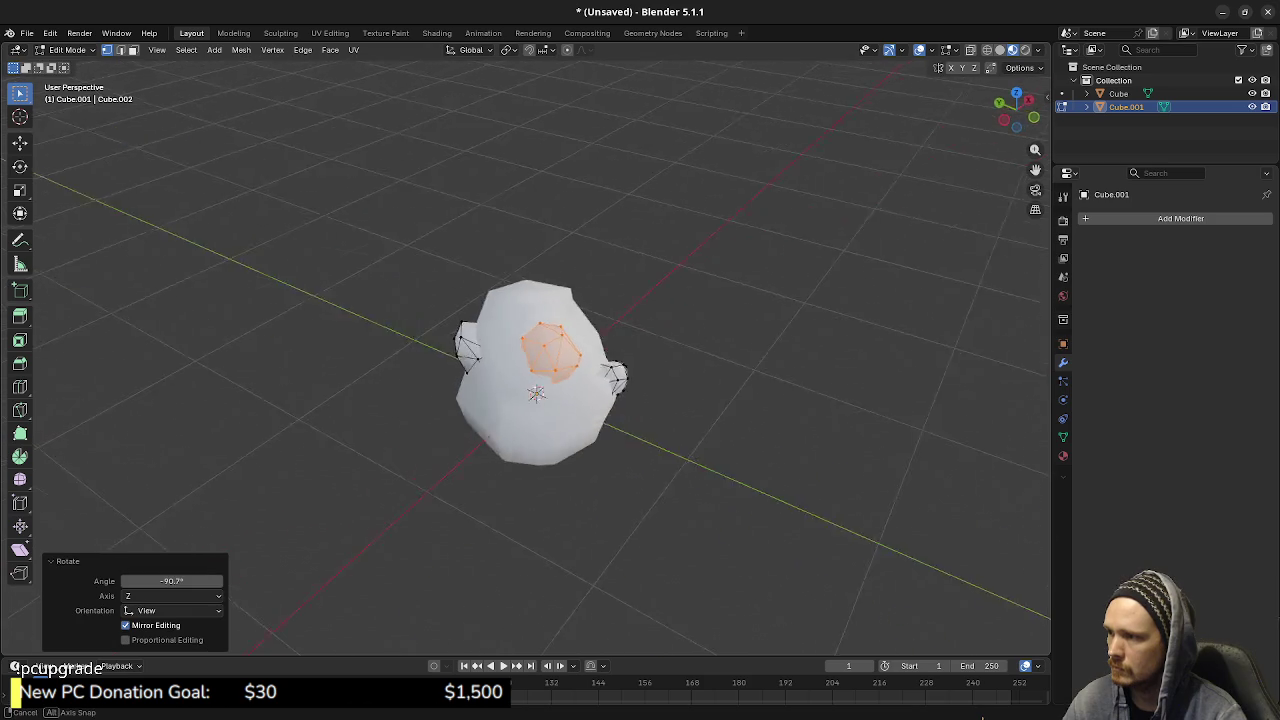
pyautogui.moveTo(530, 400); pyautogui.dragTo(515, 403, button='middle')
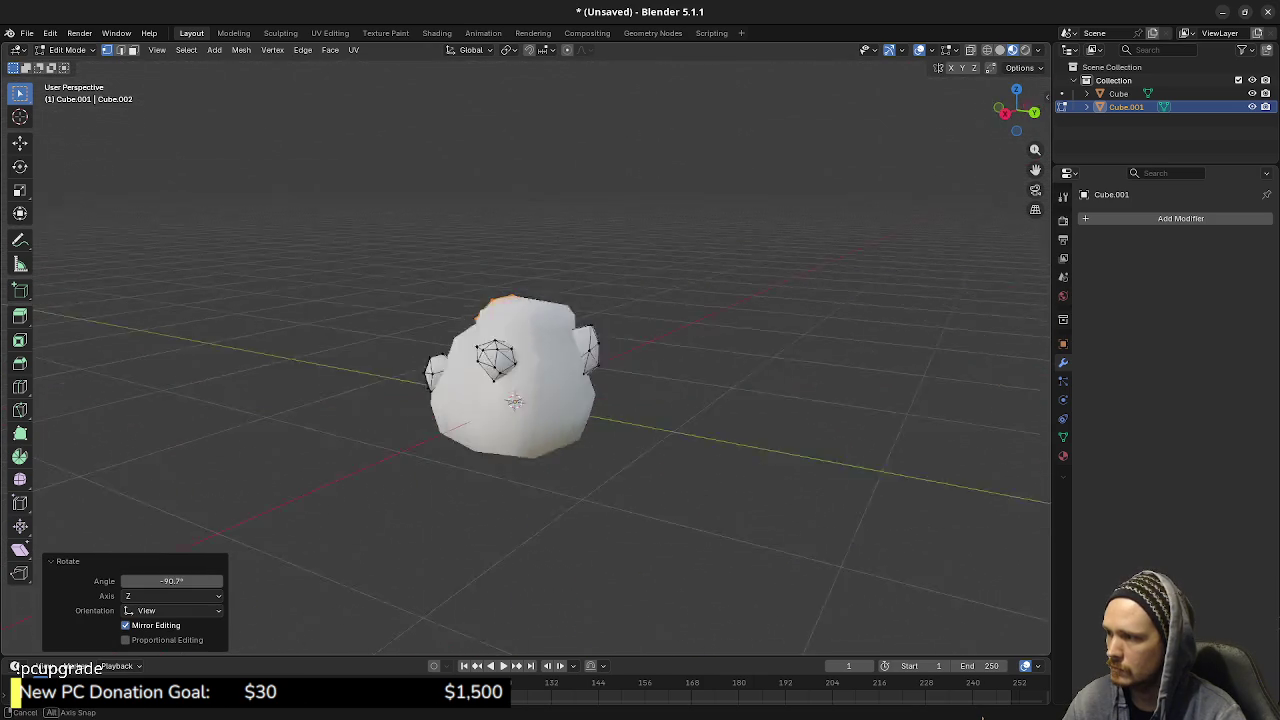
# - Select another whole chunk with L, rotate it, and return to Edit Mode
pyautogui.press('Tab')
pyautogui.press('Tab')
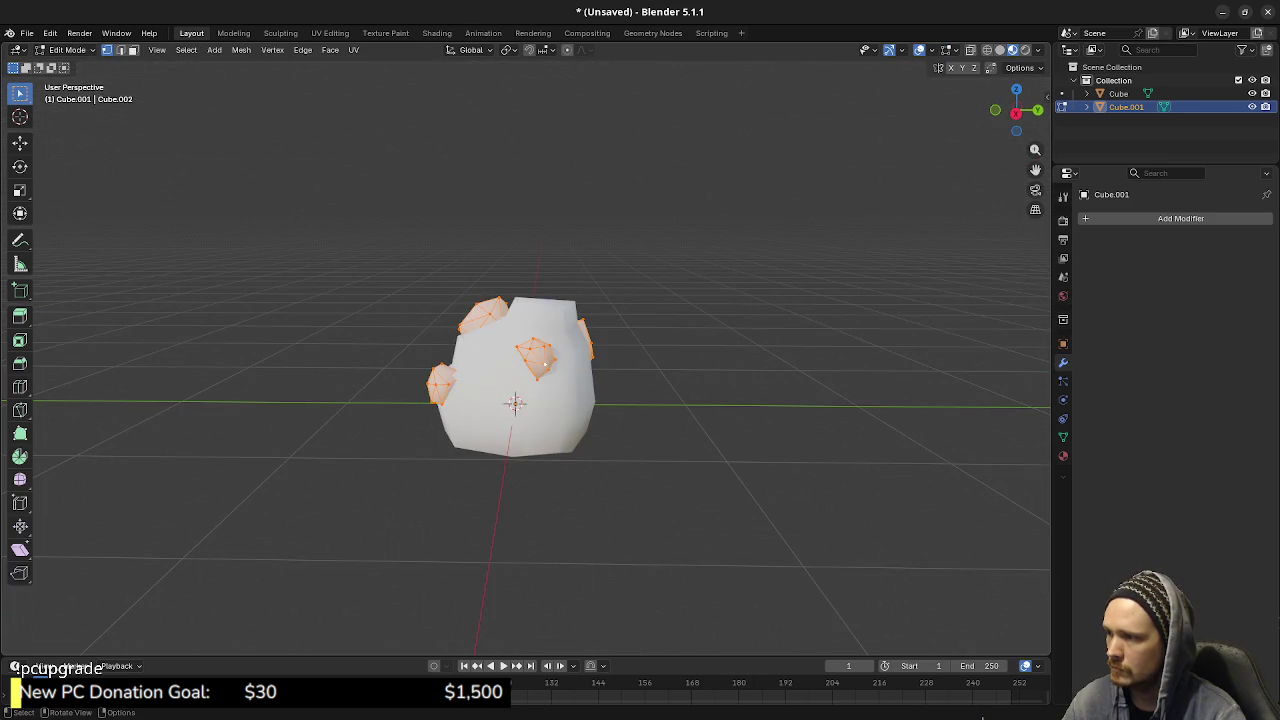
pyautogui.press('l')
pyautogui.moveTo(536, 356)
pyautogui.mouseDown(button='middle')
pyautogui.moveTo(550, 280)
pyautogui.moveTo(590, 288)
pyautogui.moveTo(575, 340)
pyautogui.moveTo(525, 380)
pyautogui.moveTo(522, 400)
pyautogui.mouseUp(button='middle')
pyautogui.press('r')
pyautogui.click(597, 286)
pyautogui.press('Tab')
pyautogui.press('Tab')
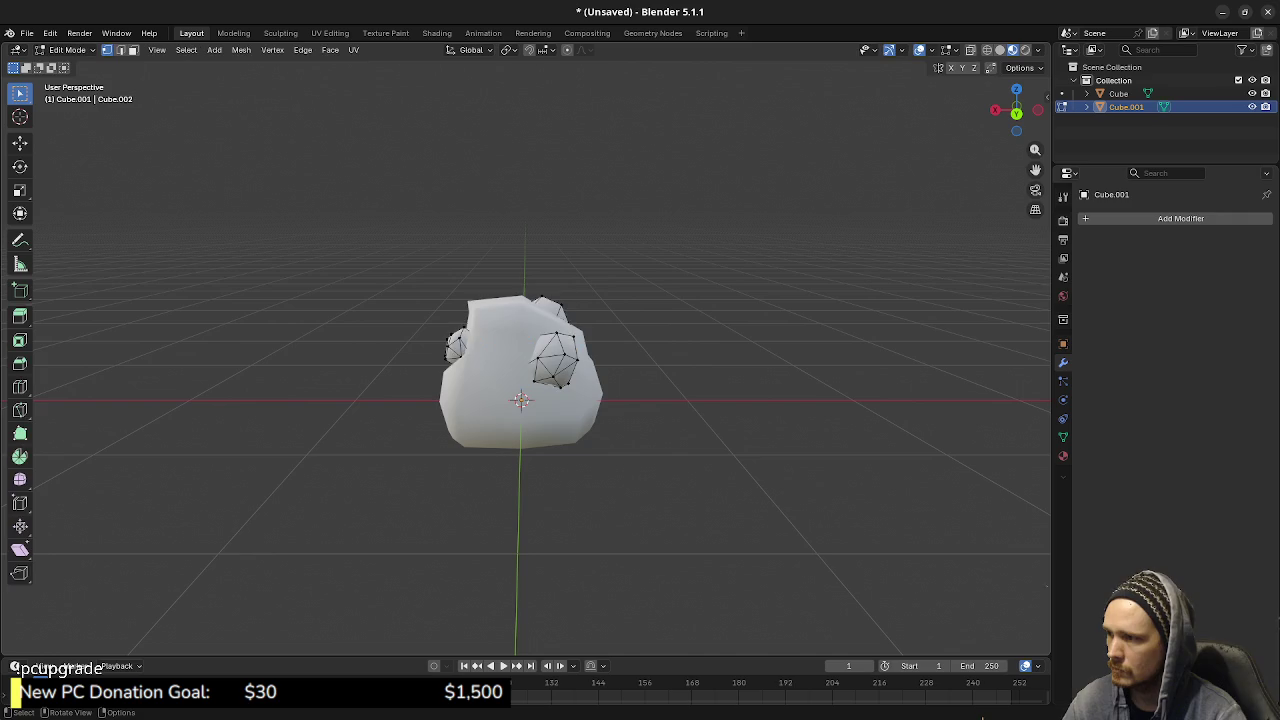
# - Select the front-right ore lump, lower it along Z and shift it along Y
pyautogui.press('Escape')
pyautogui.press('l')
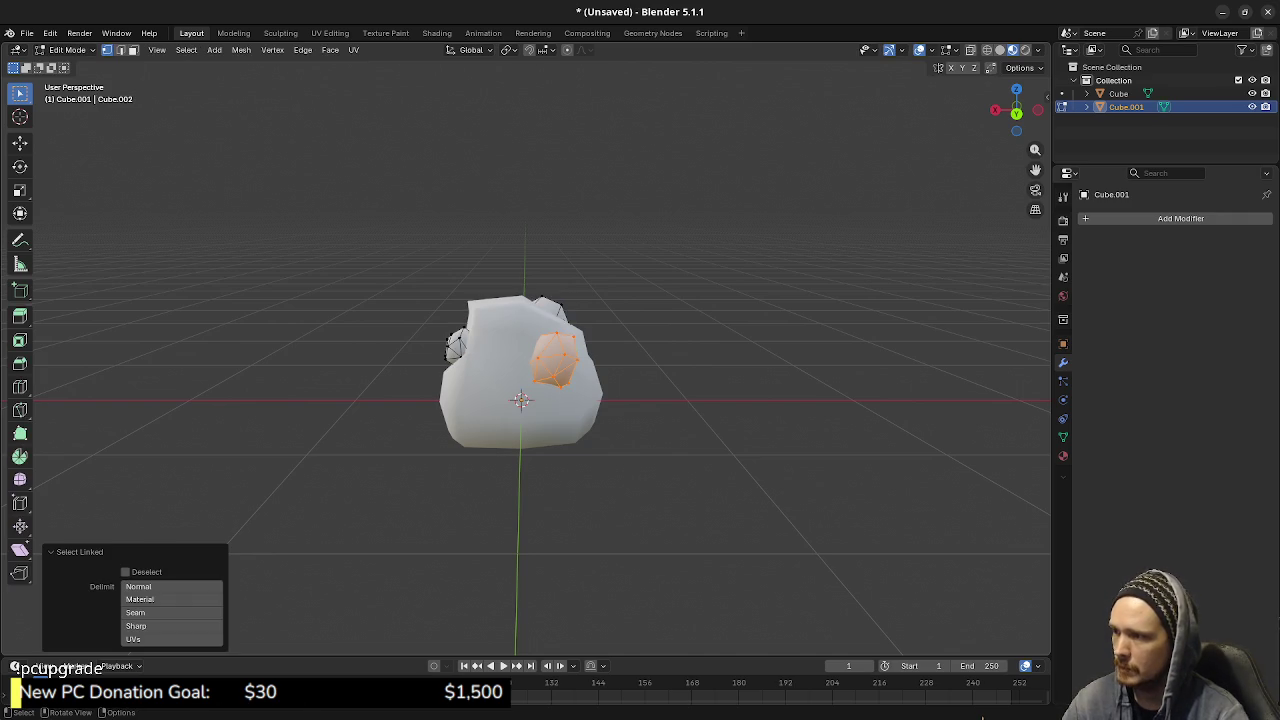
pyautogui.press('g')
pyautogui.press('z')
pyautogui.press('Return')
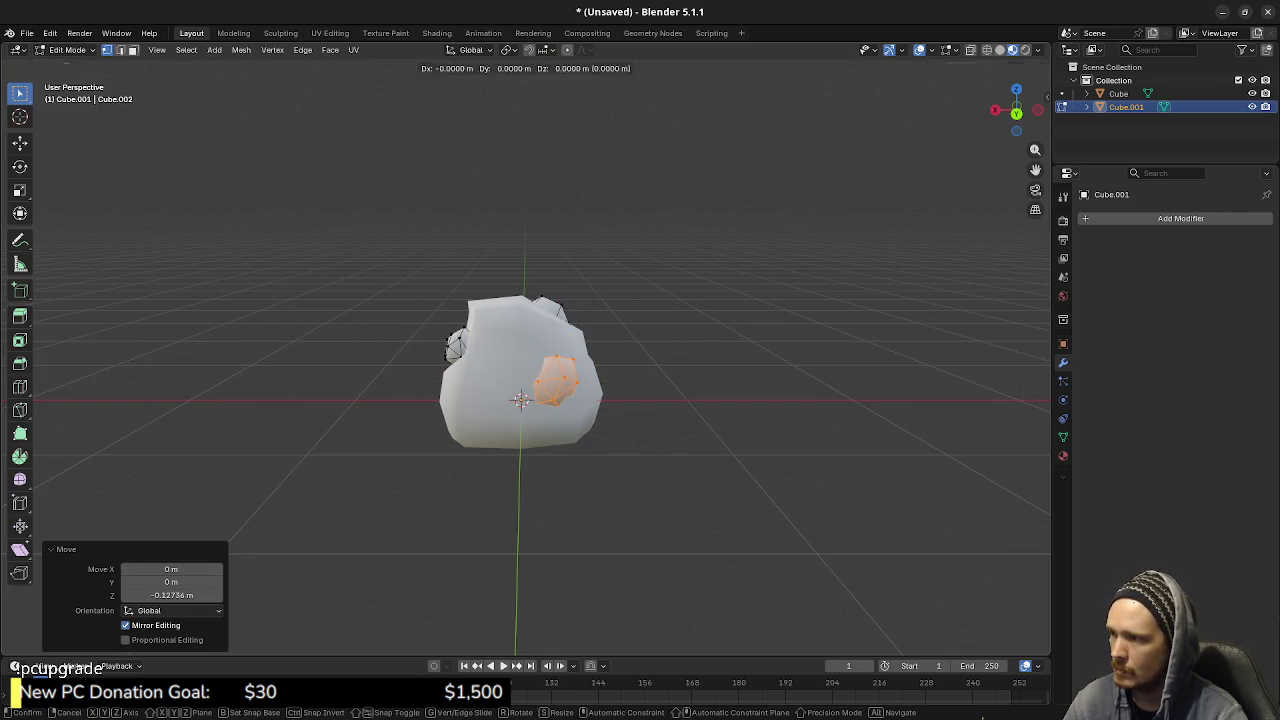
pyautogui.press('g')
pyautogui.press('y')
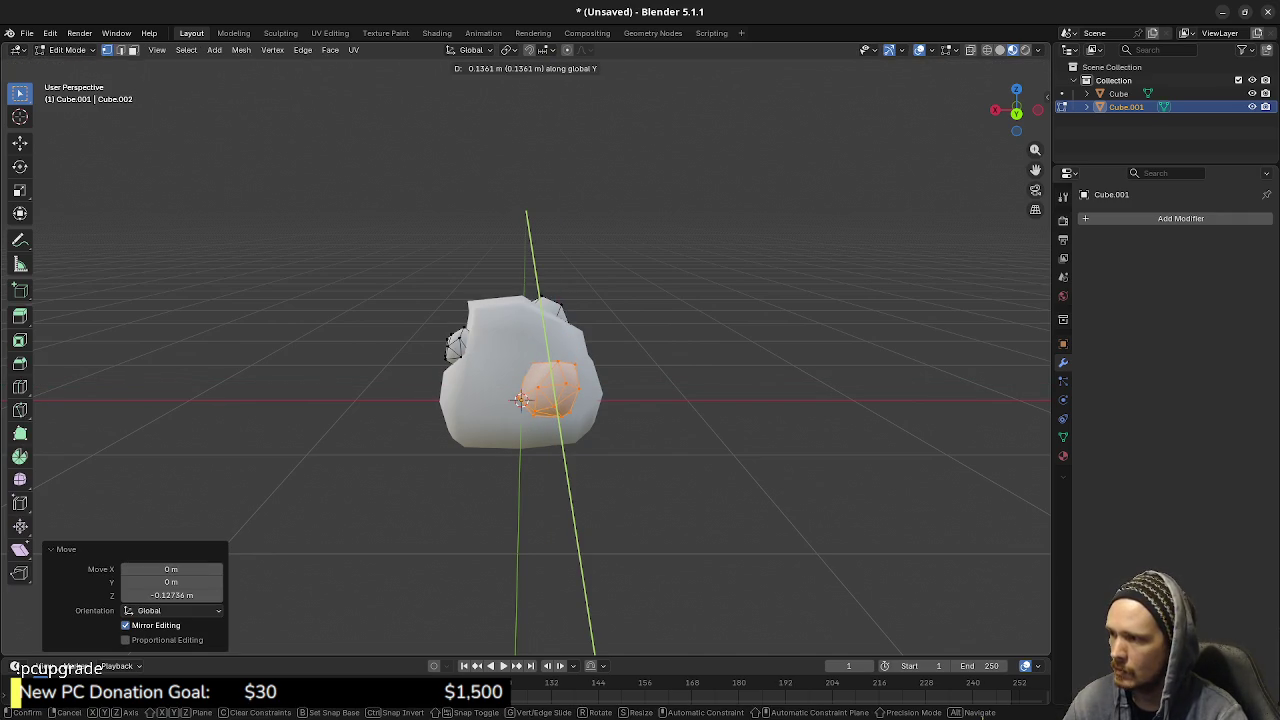
pyautogui.press('Return')
# - Rotate the front-right lump and nudge it further along Y
pyautogui.moveTo(525, 400); pyautogui.dragTo(590, 400, button='middle')
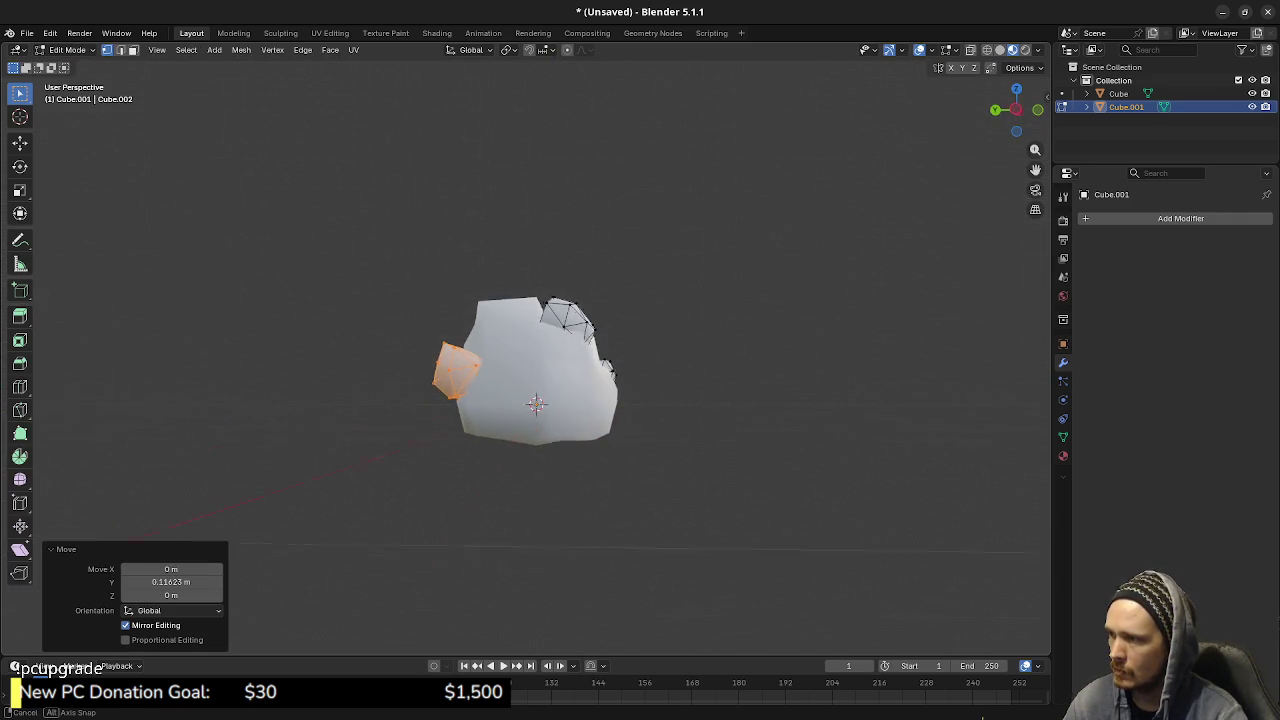
pyautogui.press('r')
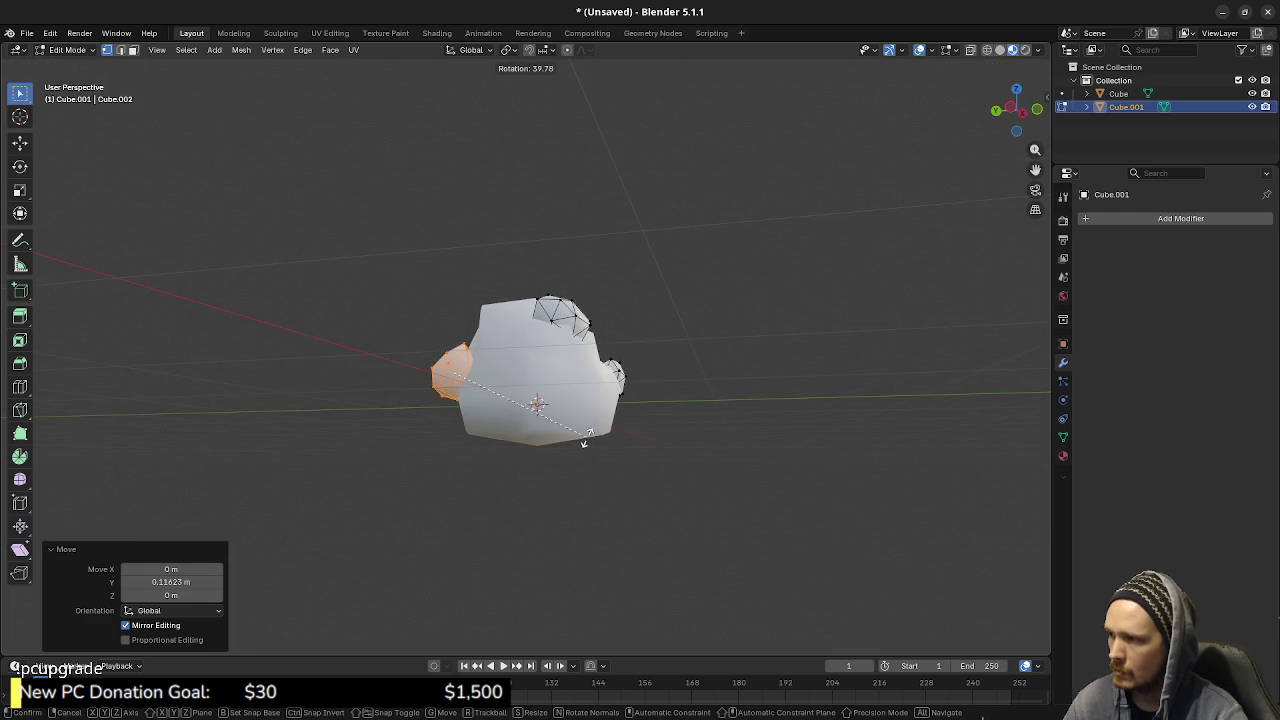
pyautogui.press('Return')
pyautogui.moveTo(591, 468)
pyautogui.mouseDown(button='middle')
pyautogui.moveTo(560, 440)
pyautogui.moveTo(480, 415)
pyautogui.moveTo(500, 380)
pyautogui.moveTo(480, 350)
pyautogui.moveTo(531, 404)
pyautogui.mouseUp(button='middle')
pyautogui.press('g')
pyautogui.press('y')
pyautogui.press('Return')
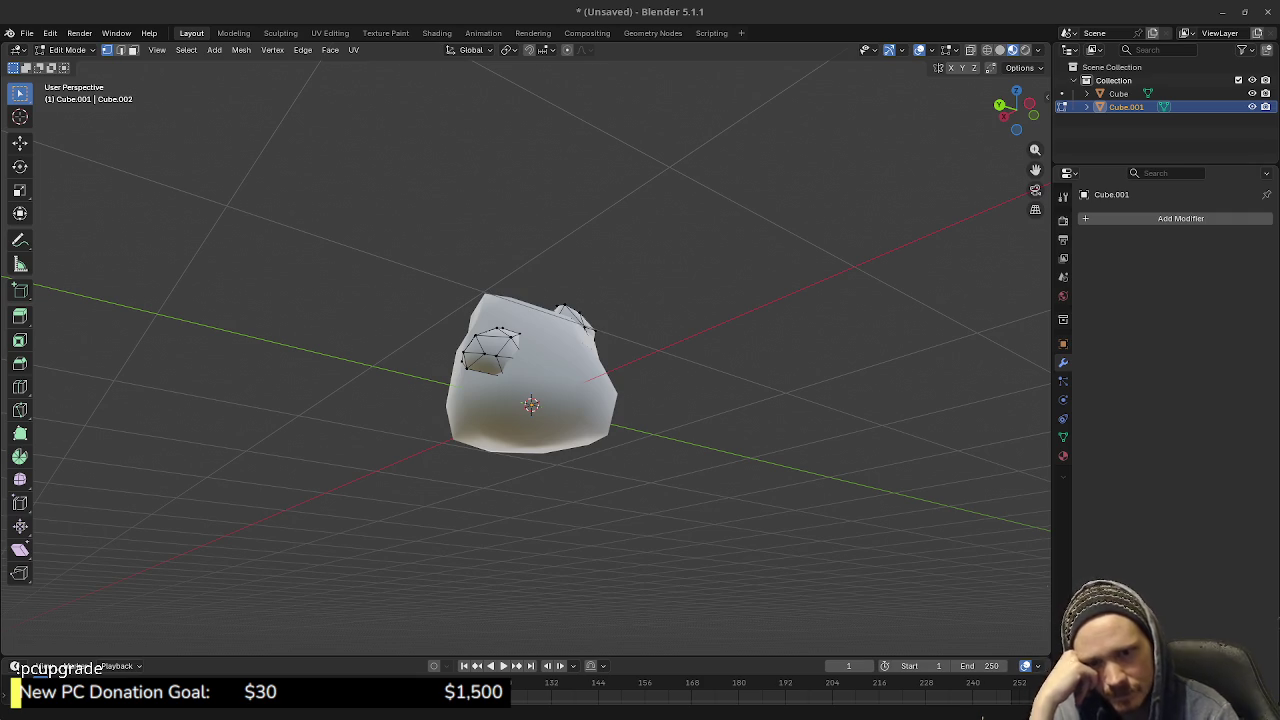
# - Select another ore lump with Ctrl+L and rotate it
pyautogui.moveTo(530, 400)
pyautogui.mouseDown(button='middle')
pyautogui.moveTo(560, 380)
pyautogui.moveTo(591, 424)
pyautogui.moveTo(720, 390)
pyautogui.moveTo(614, 407)
pyautogui.moveTo(590, 425)
pyautogui.mouseUp(button='middle')
pyautogui.hotkey('ctrl', 'l')
pyautogui.press('r')
pyautogui.click(591, 424)
# - Rotate the top ore lump 31.1°, raise it slightly and pull it back along Y
pyautogui.hotkey('ctrl', 'l')
pyautogui.press('r')
pyautogui.click(617, 435)
pyautogui.press('g')
pyautogui.press('z')
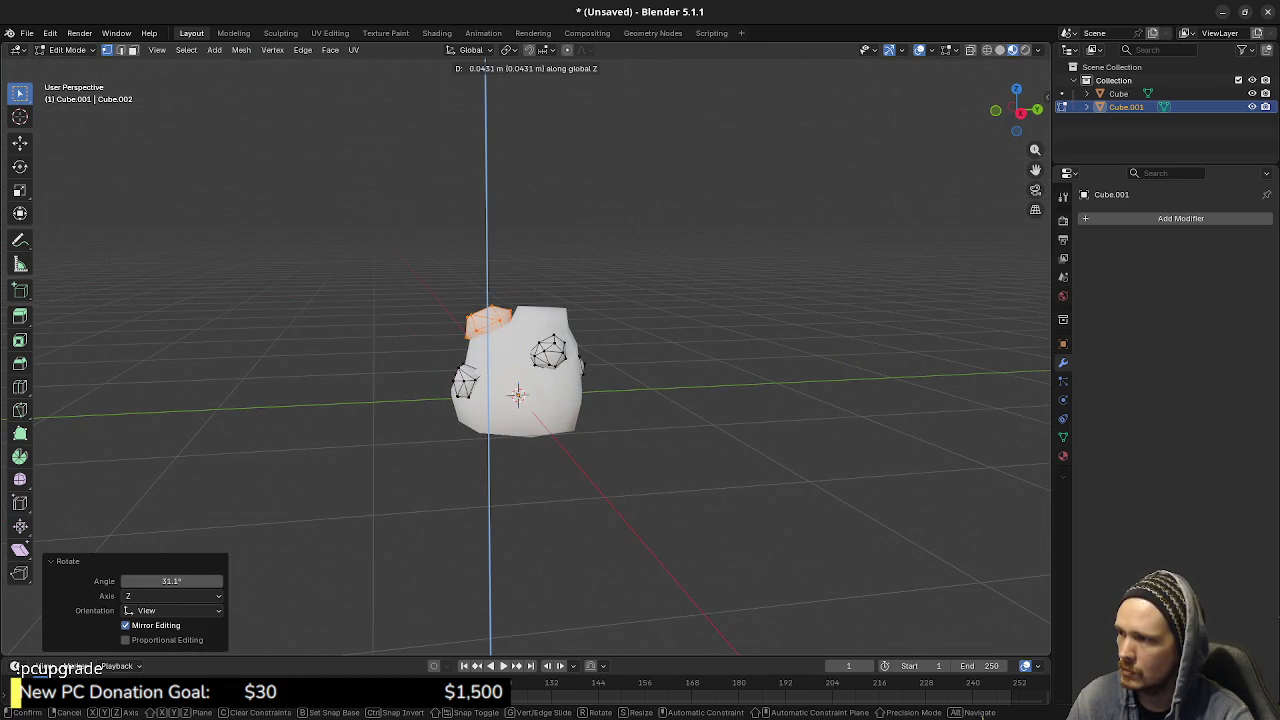
pyautogui.press('Return')
pyautogui.press('g')
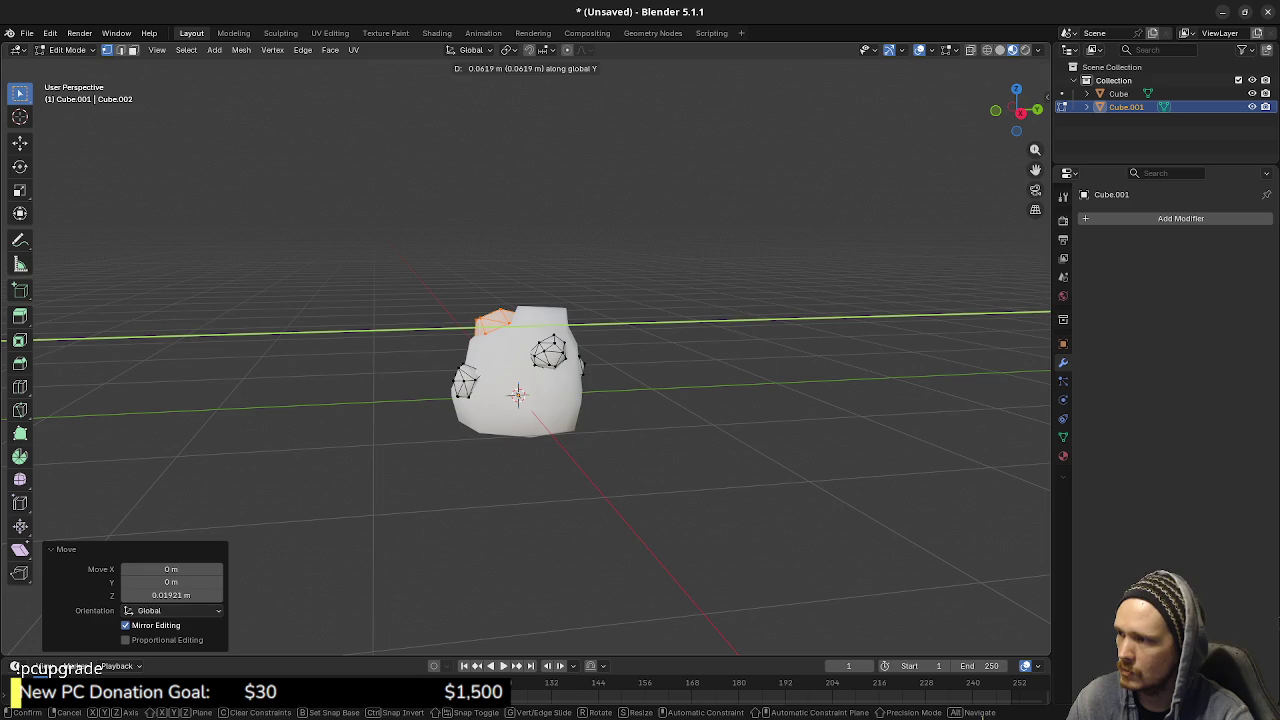
pyautogui.press('Return')
pyautogui.press('g')
pyautogui.press('z')
pyautogui.press('Escape')
pyautogui.press('g')
pyautogui.press('y')
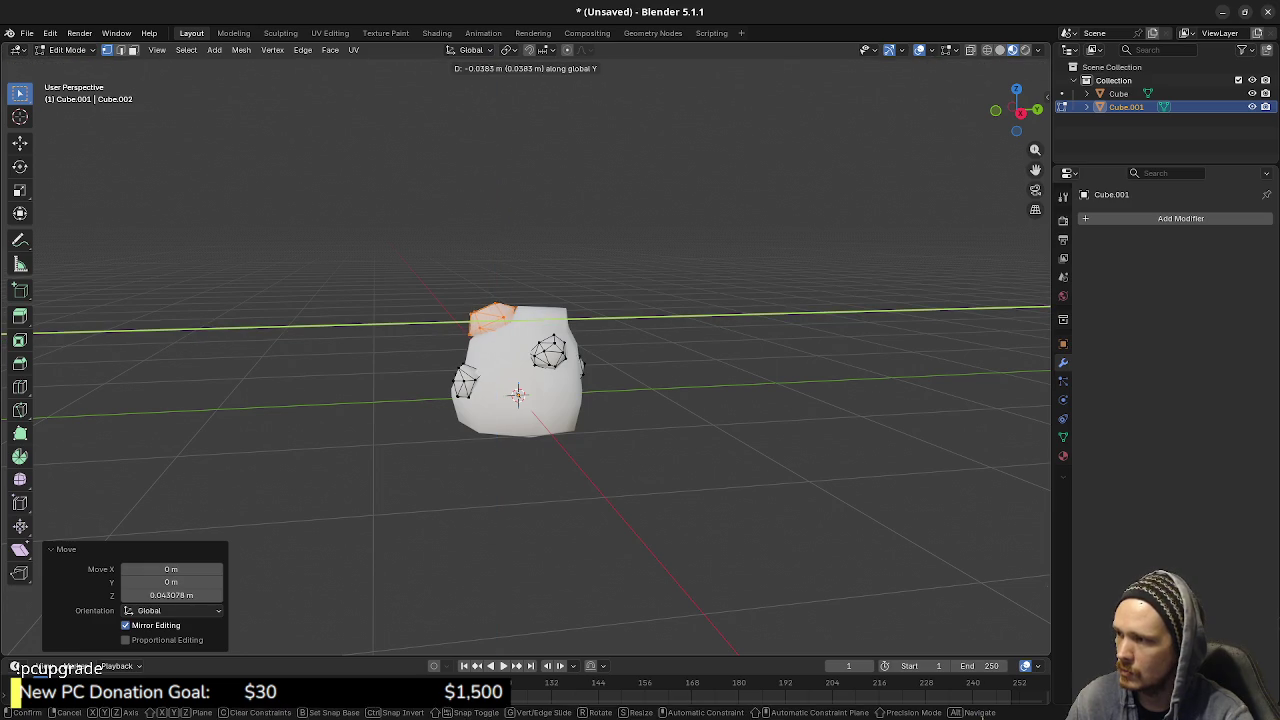
pyautogui.press('Return')
# - Inspect the ore placement from several angles in Object Mode, then return to Edit Mode
pyautogui.moveTo(600, 430); pyautogui.dragTo(700, 440, button='middle')
pyautogui.press('Tab')
pyautogui.press('Tab')
pyautogui.press('Tab')
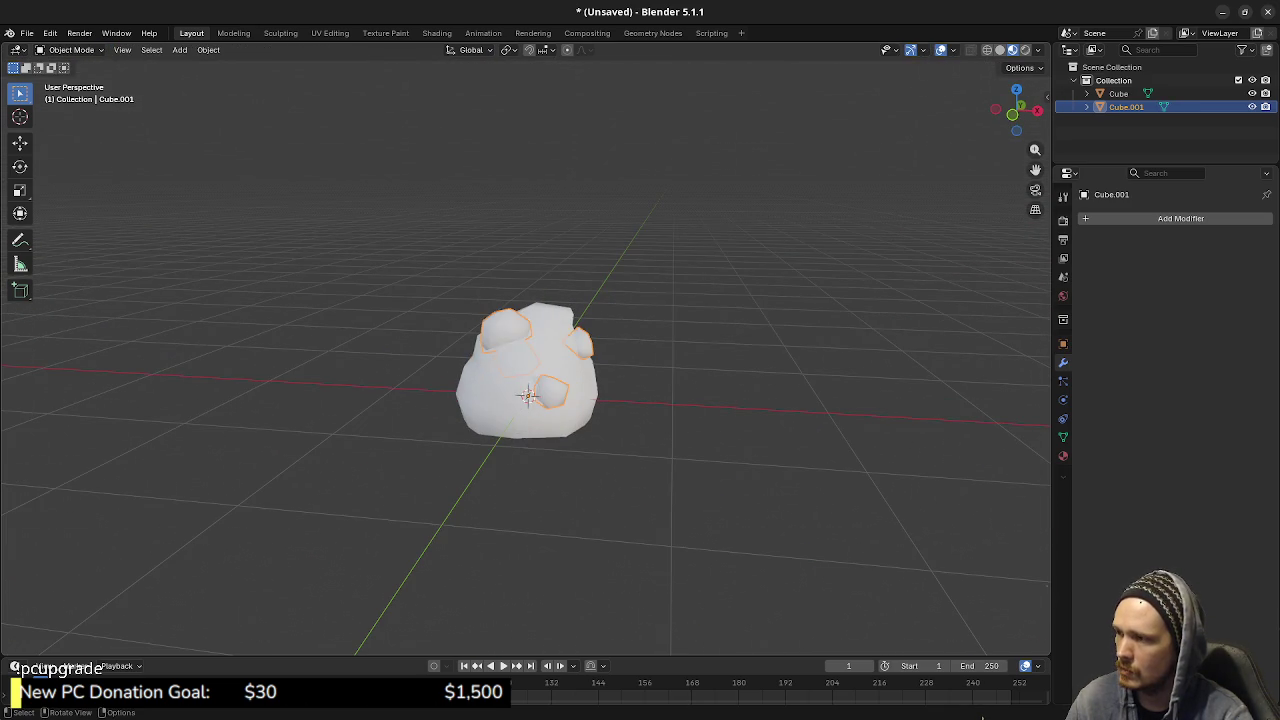
pyautogui.moveTo(600, 430); pyautogui.dragTo(920, 442, button='middle')
pyautogui.moveTo(600, 430)
pyautogui.mouseDown(button='middle')
pyautogui.moveTo(920, 430)
pyautogui.moveTo(640, 430)
pyautogui.moveTo(720, 430)
pyautogui.mouseUp(button='middle')
pyautogui.moveTo(600, 430); pyautogui.dragTo(840, 430, button='middle')
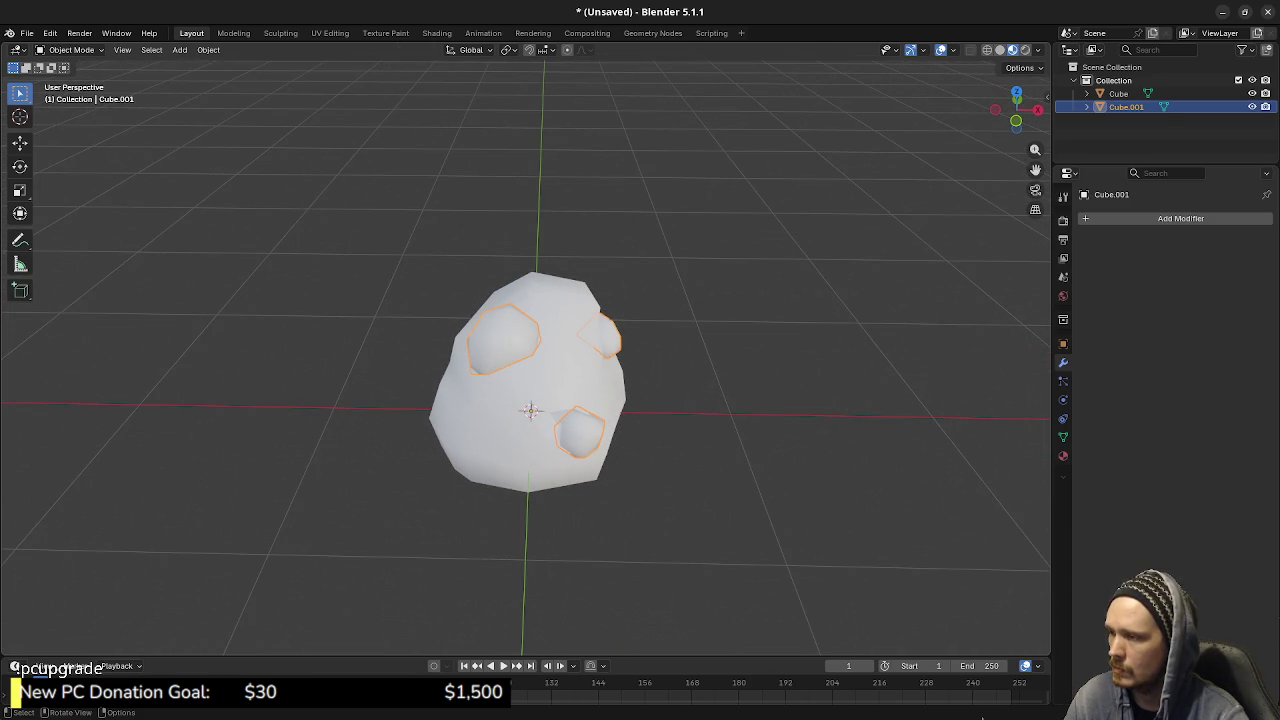
pyautogui.press('Tab')
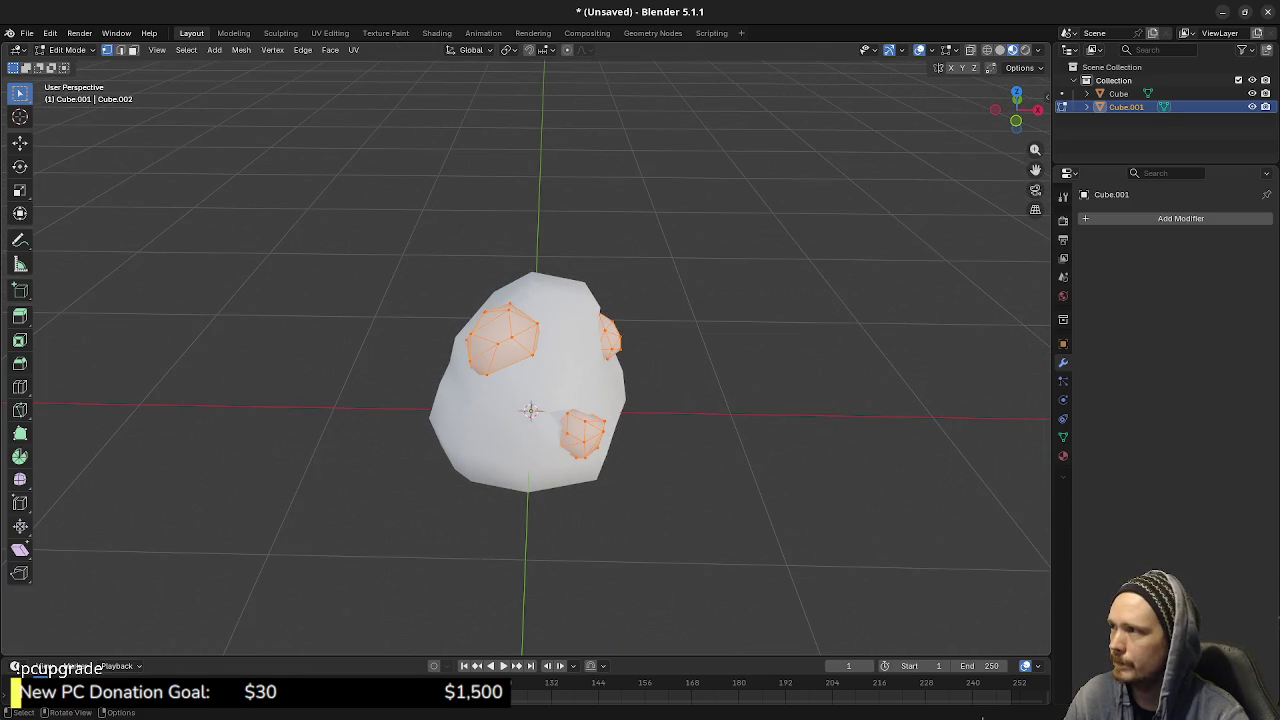
# - With Ctrl+S, create folder models/ore_deposit and save the file there as ore_deposit.blend
pyautogui.hotkey('ctrl', 's')
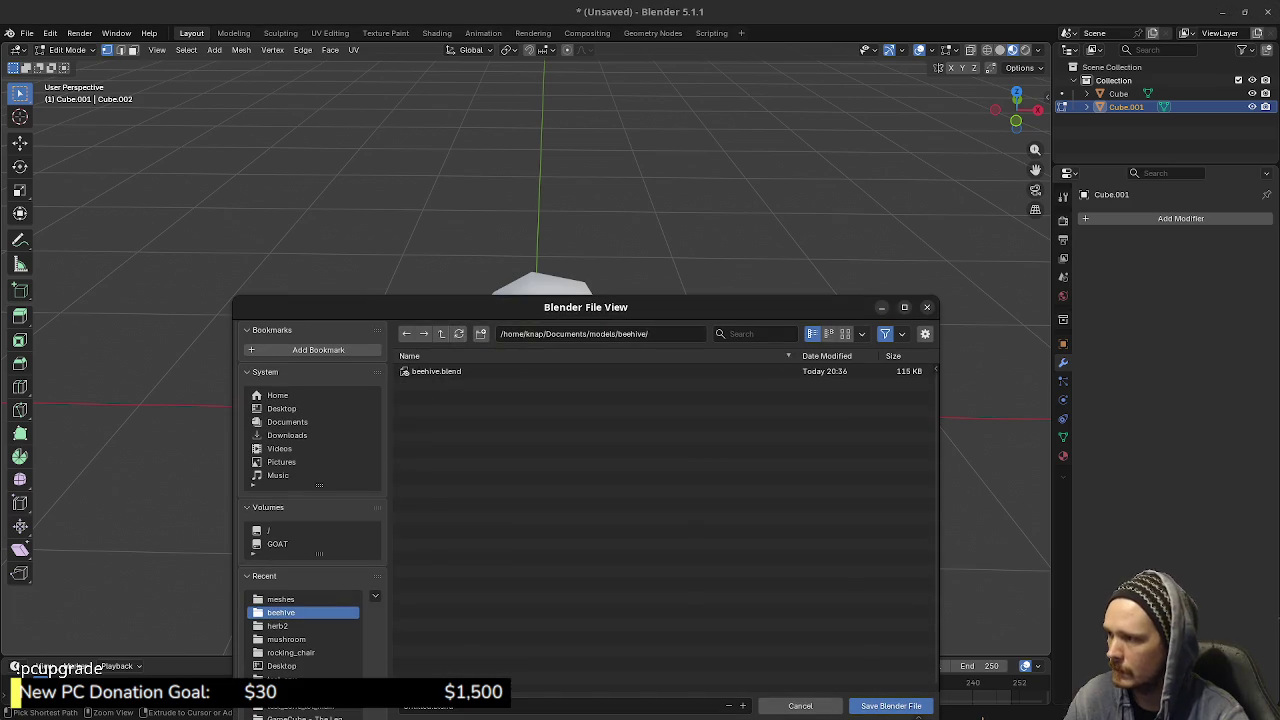
pyautogui.click(441, 333)
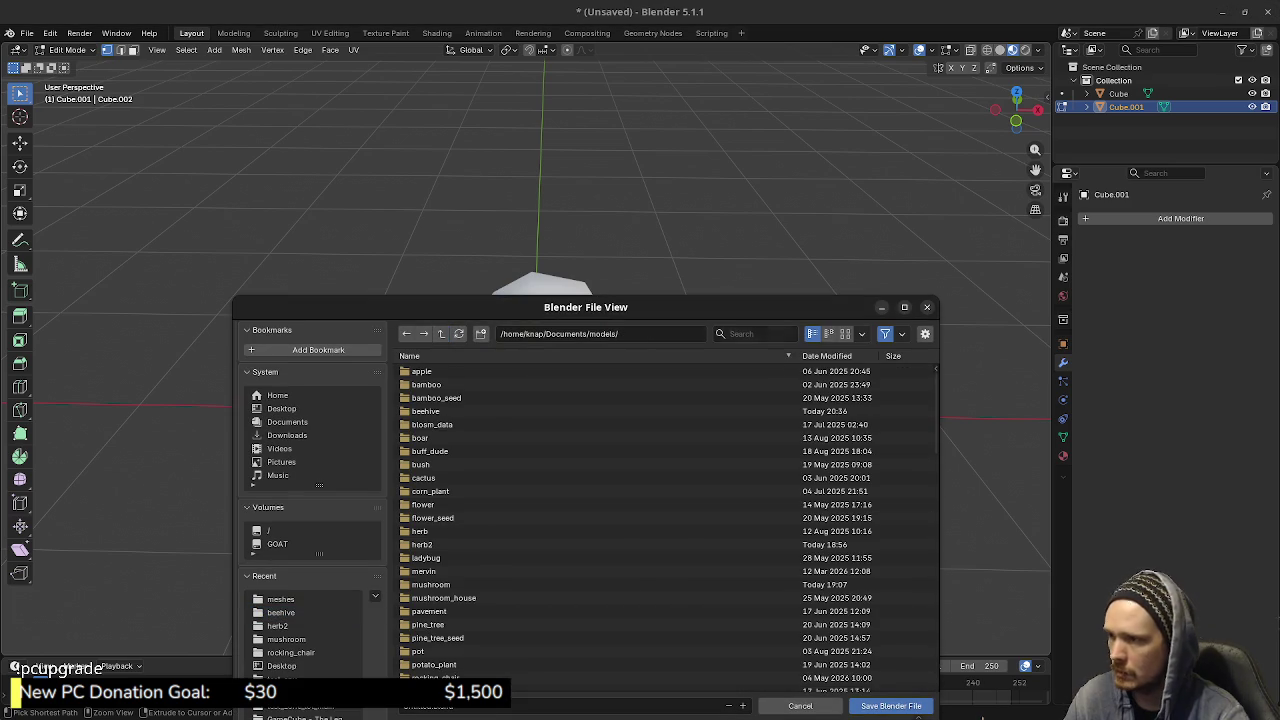
pyautogui.click(481, 333)
pyautogui.write('ore_deposit')
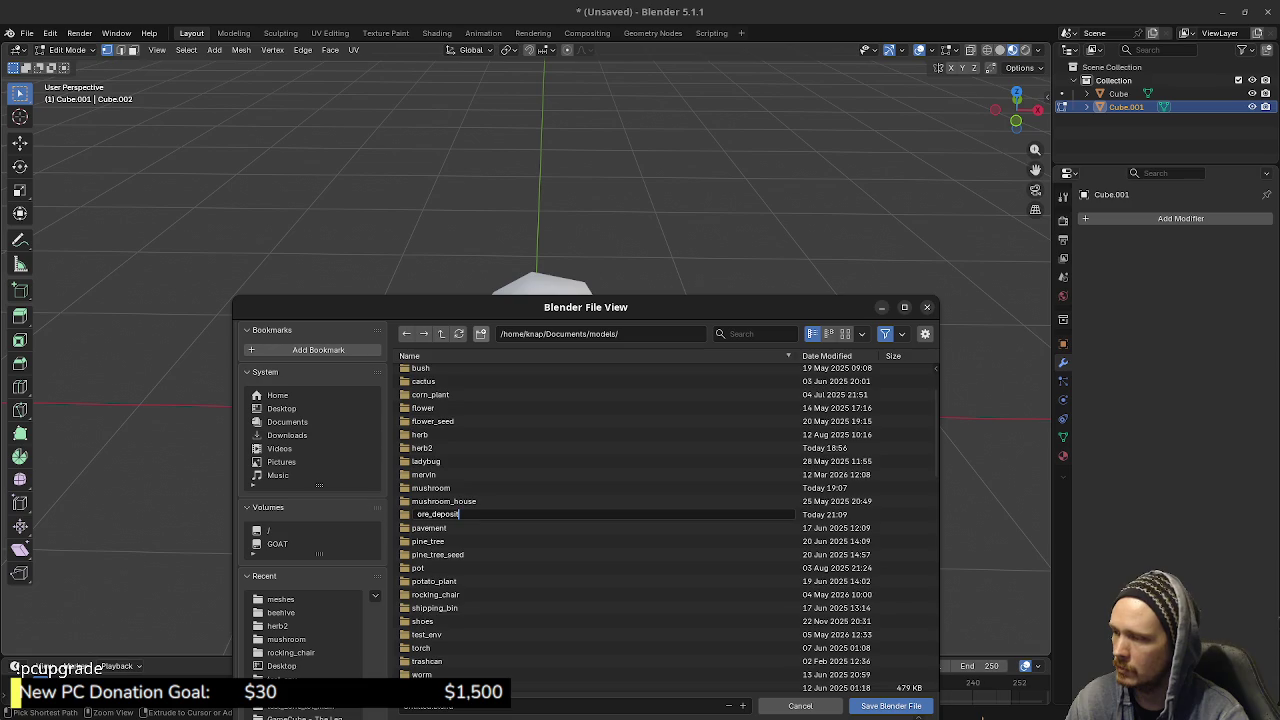
pyautogui.press('Return')
pyautogui.press('Return')
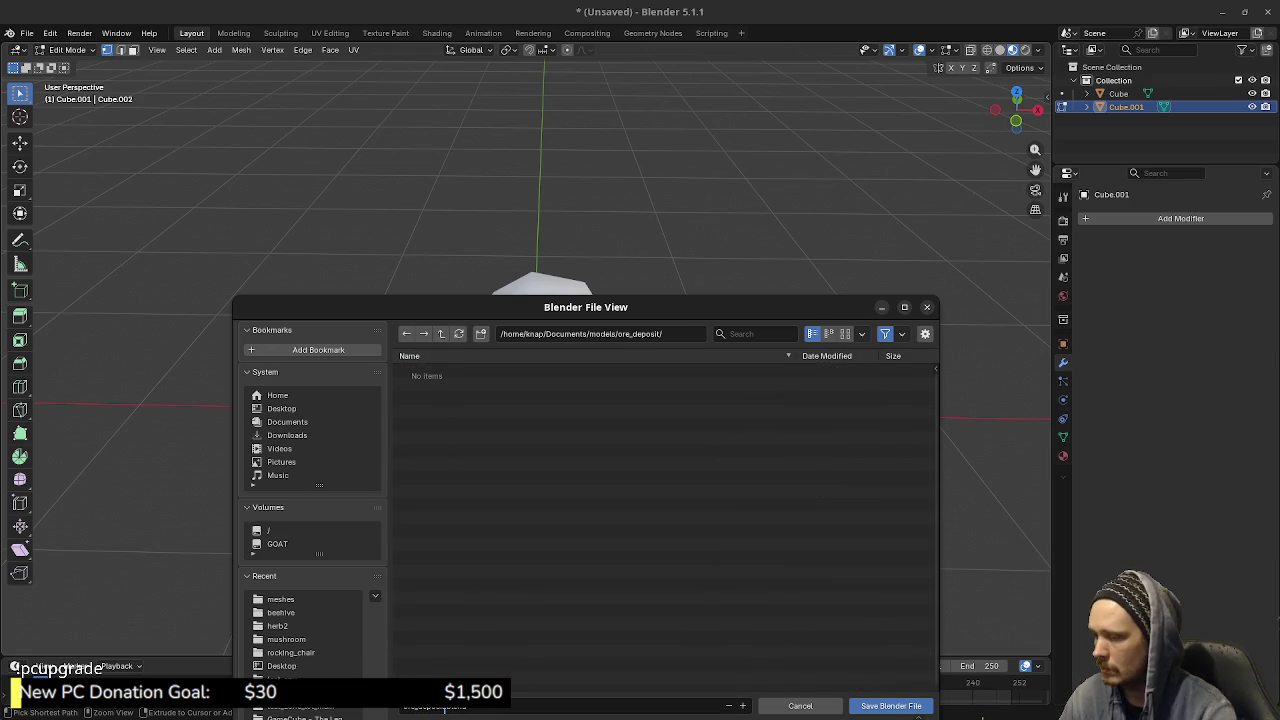
pyautogui.click(435, 706)
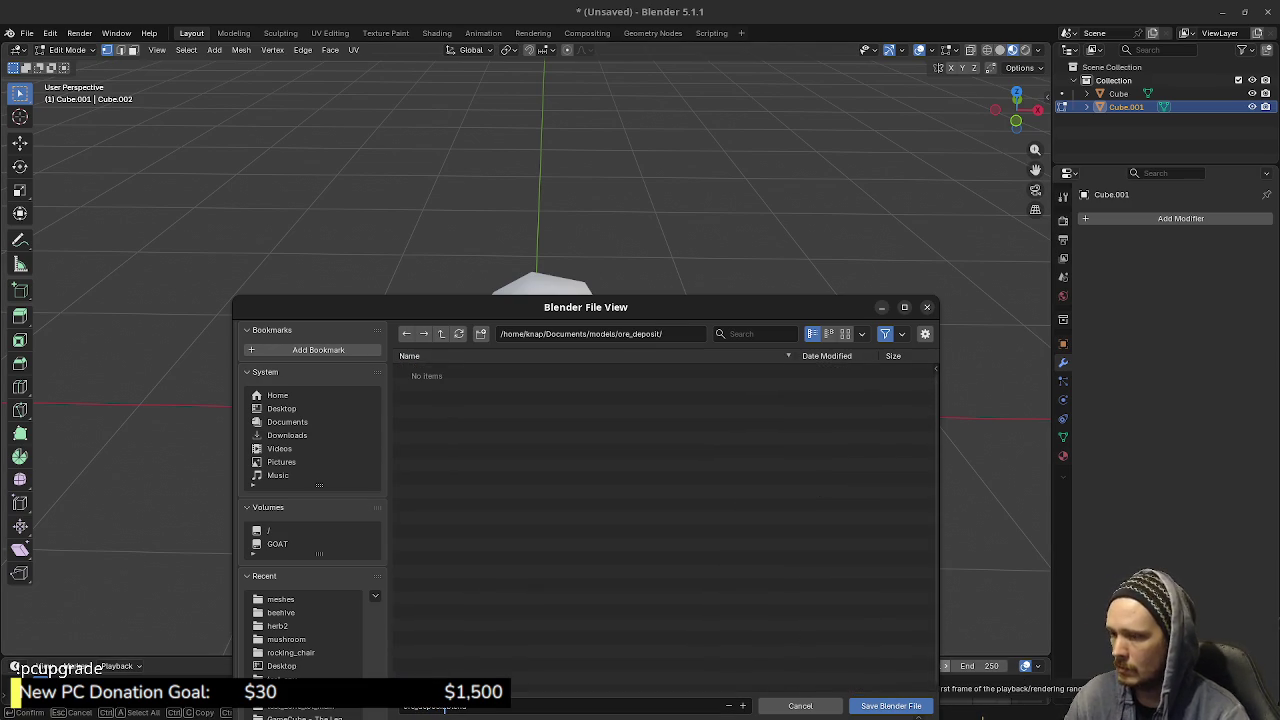
pyautogui.press('Return')
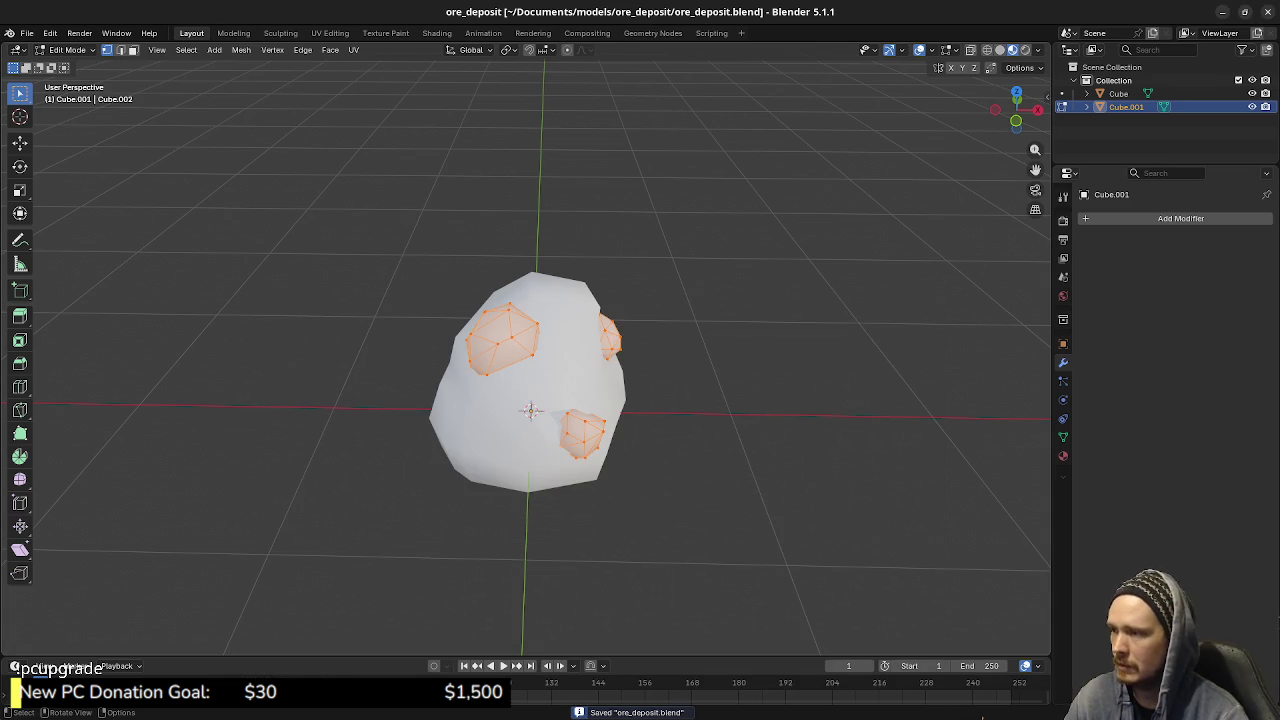
# - In the UV Editing workspace, join the ore lumps object into the rock body
pyautogui.click(329, 33)
pyautogui.press('KP_Decimal')
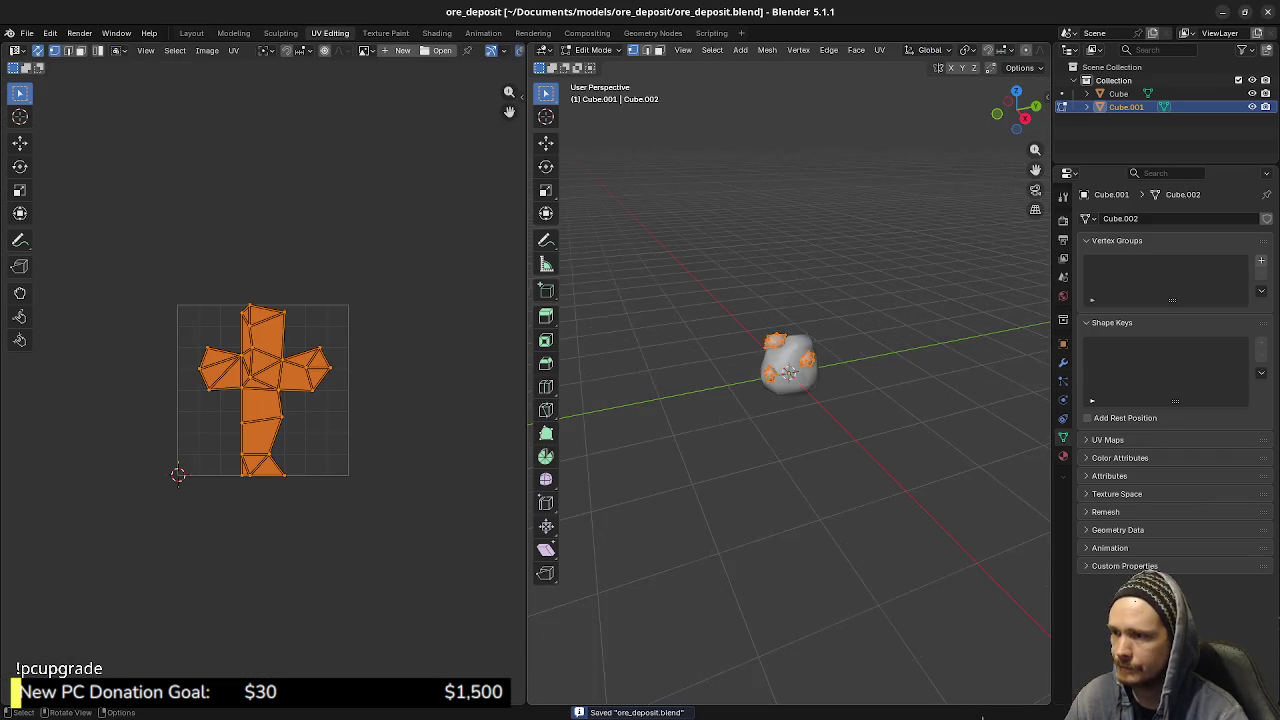
pyautogui.press('Tab')
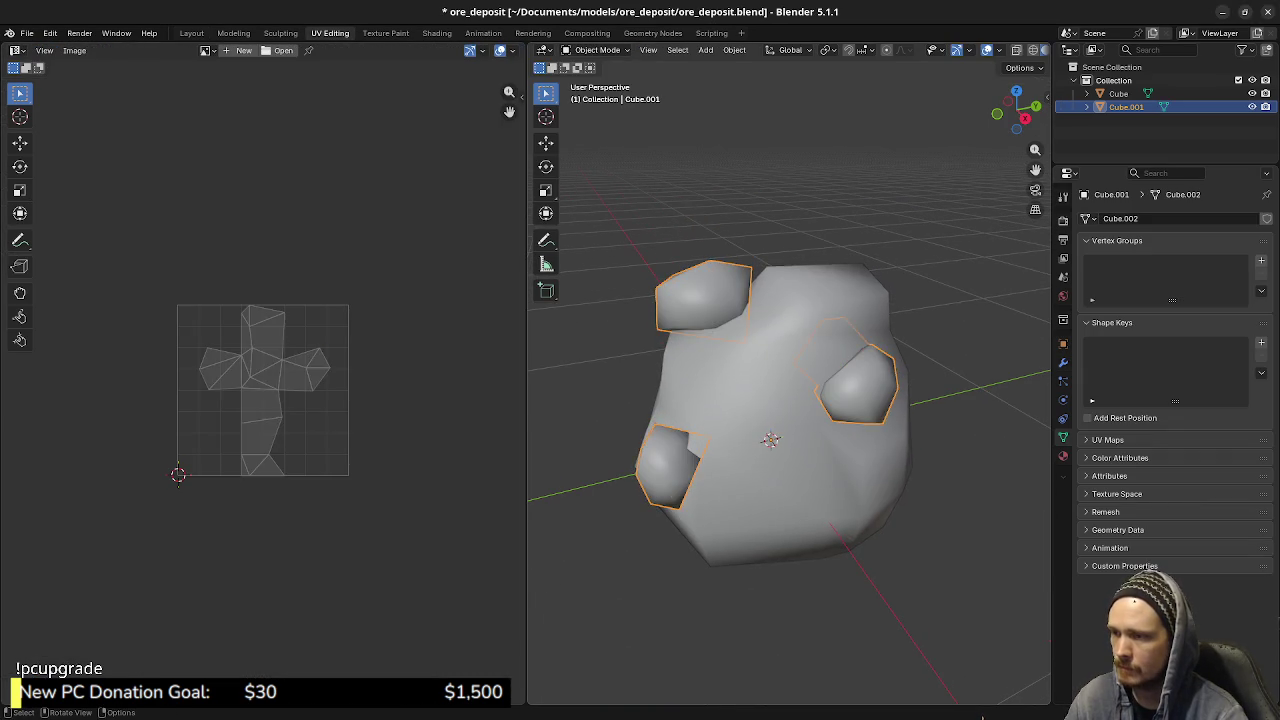
pyautogui.hotkey('alt', 'a')
pyautogui.click(700, 295)
pyautogui.keyDown('shift'); pyautogui.click(790, 480); pyautogui.keyUp('shift')
pyautogui.press('F3')
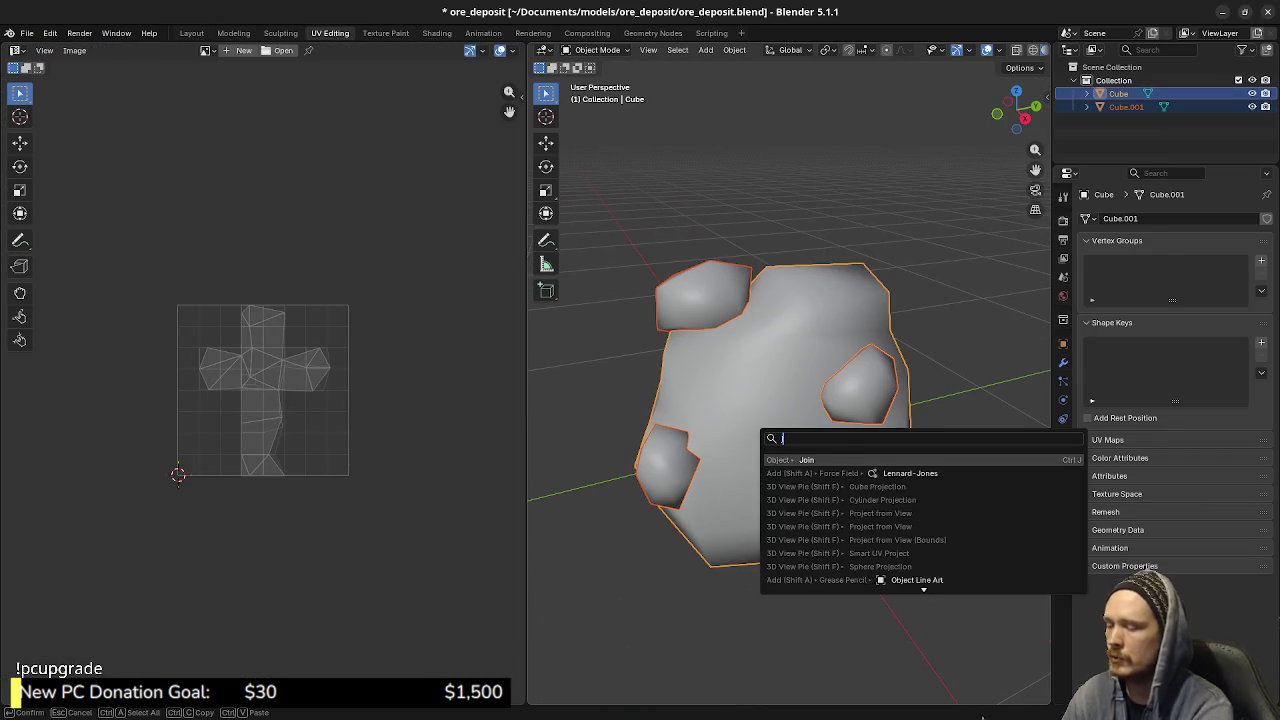
pyautogui.write('join')
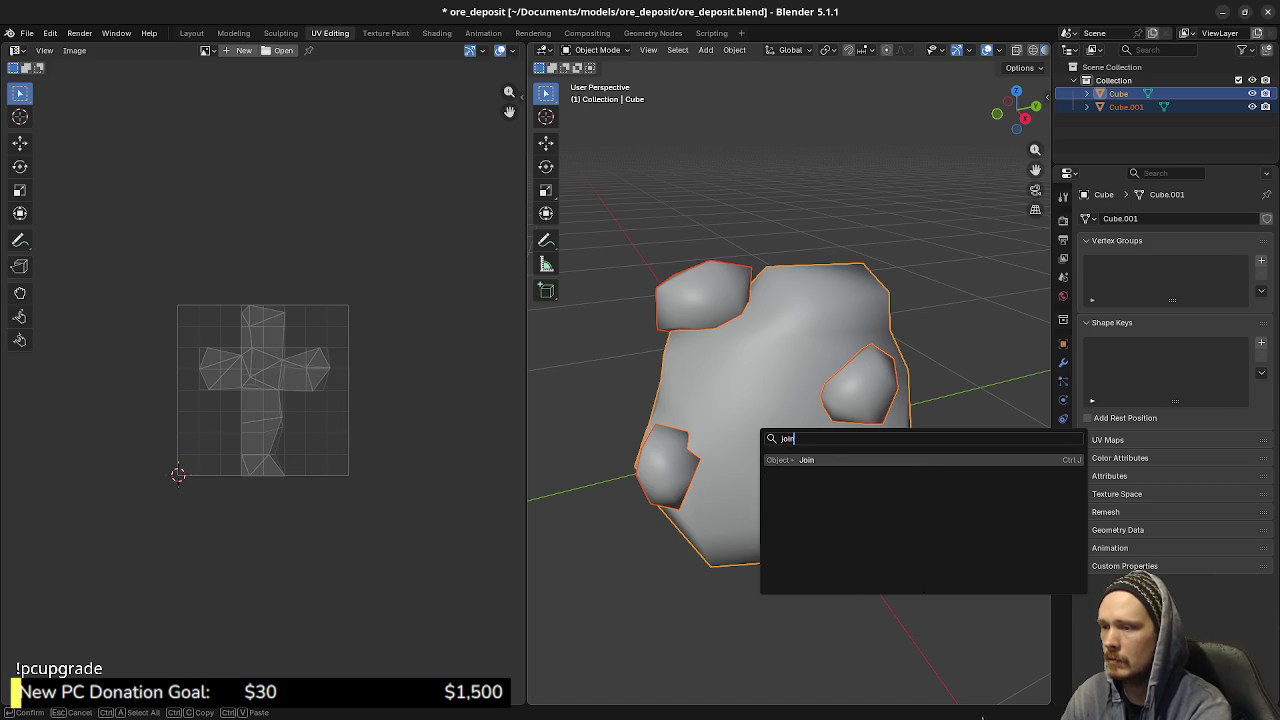
pyautogui.press('Return')
# - Select the three ore lumps in the merged rock mesh and unwrap them
pyautogui.press('Tab')
pyautogui.hotkey('alt', 'a')
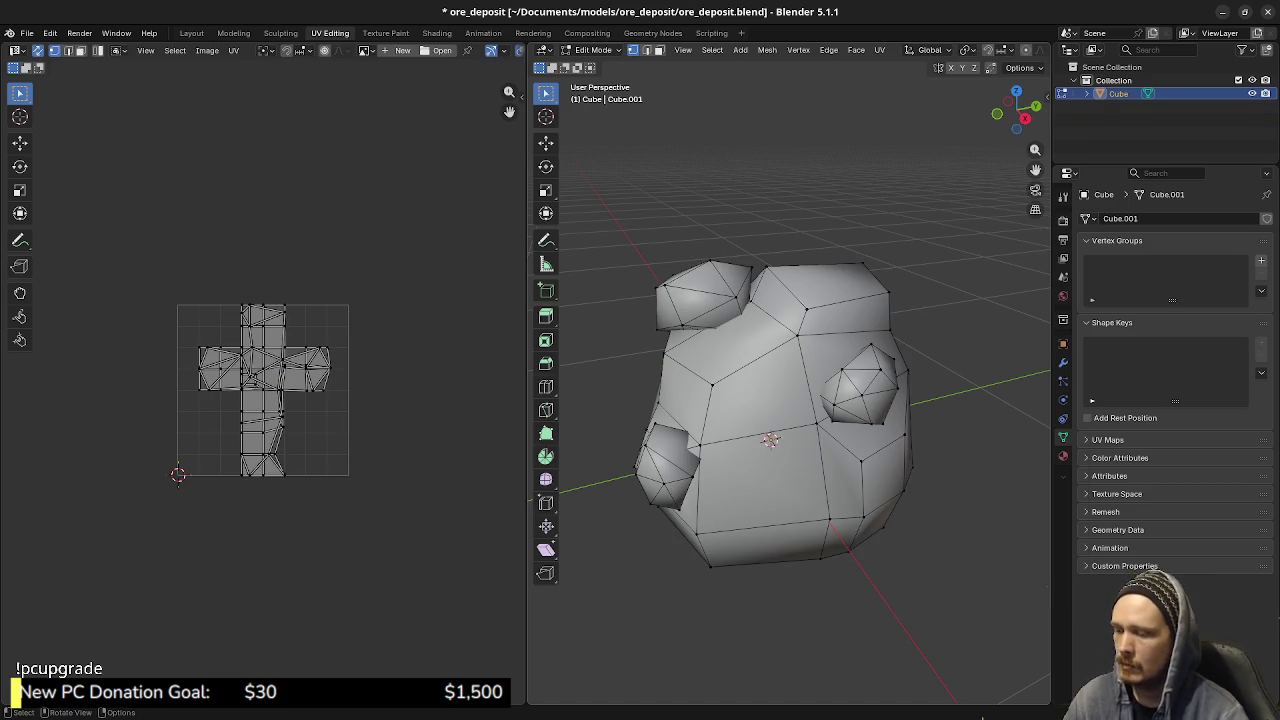
pyautogui.press('l')
pyautogui.press('l')
pyautogui.press('l')
pyautogui.moveTo(665, 460)
pyautogui.mouseDown(button='middle')
pyautogui.moveTo(818, 424)
pyautogui.moveTo(795, 440)
pyautogui.mouseUp(button='middle')
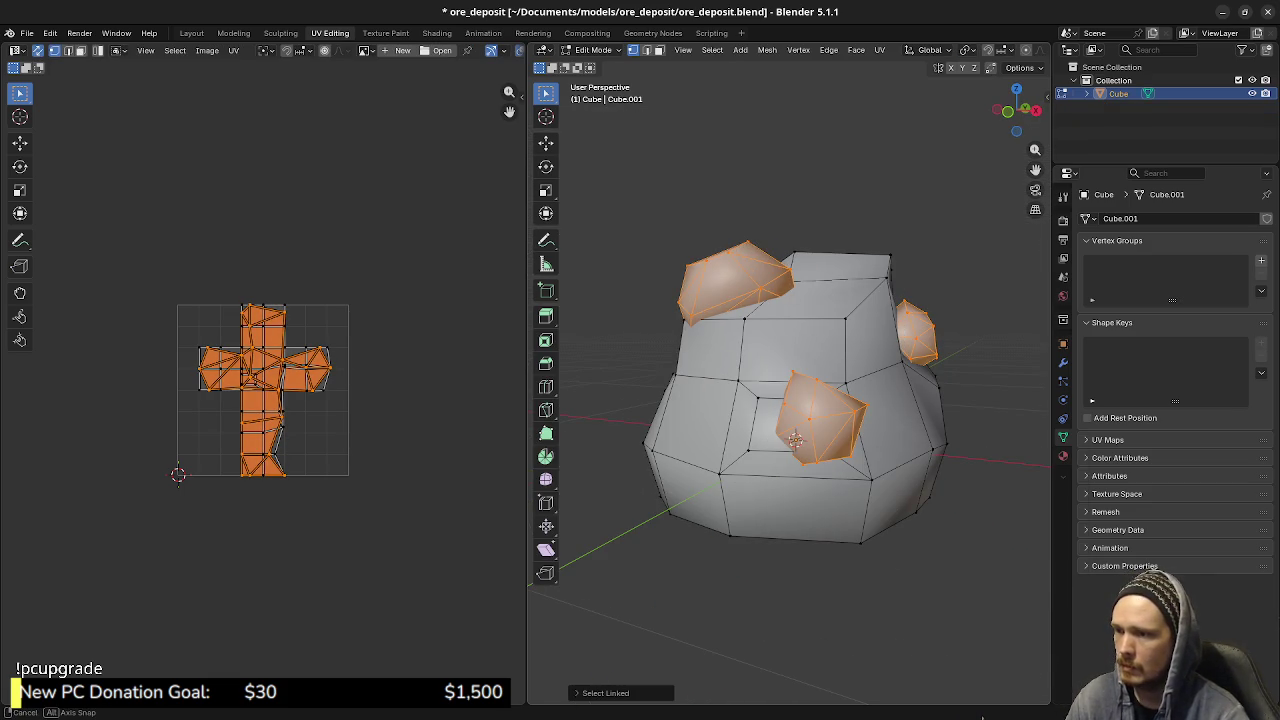
pyautogui.press('u')
pyautogui.click(795, 430)
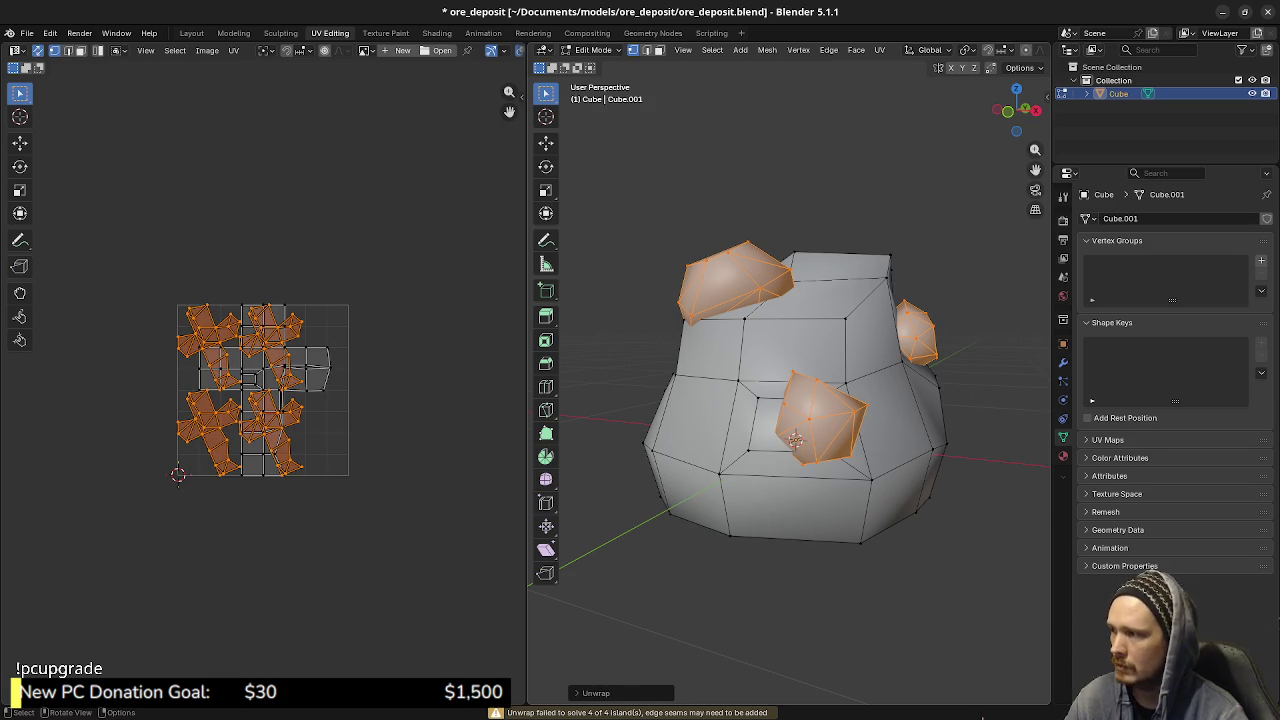
# - Try sphere and cylinder projection on the lumps, finally applying Cube Projection
pyautogui.press('u')
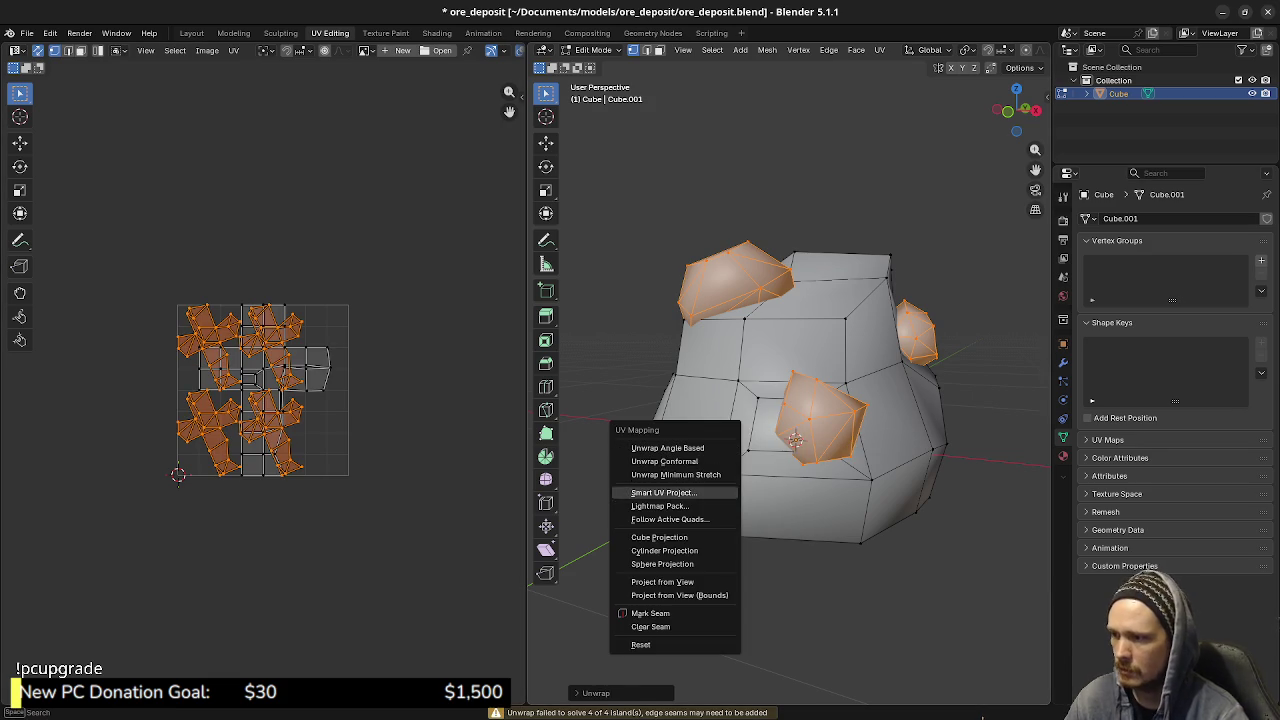
pyautogui.click(662, 564)
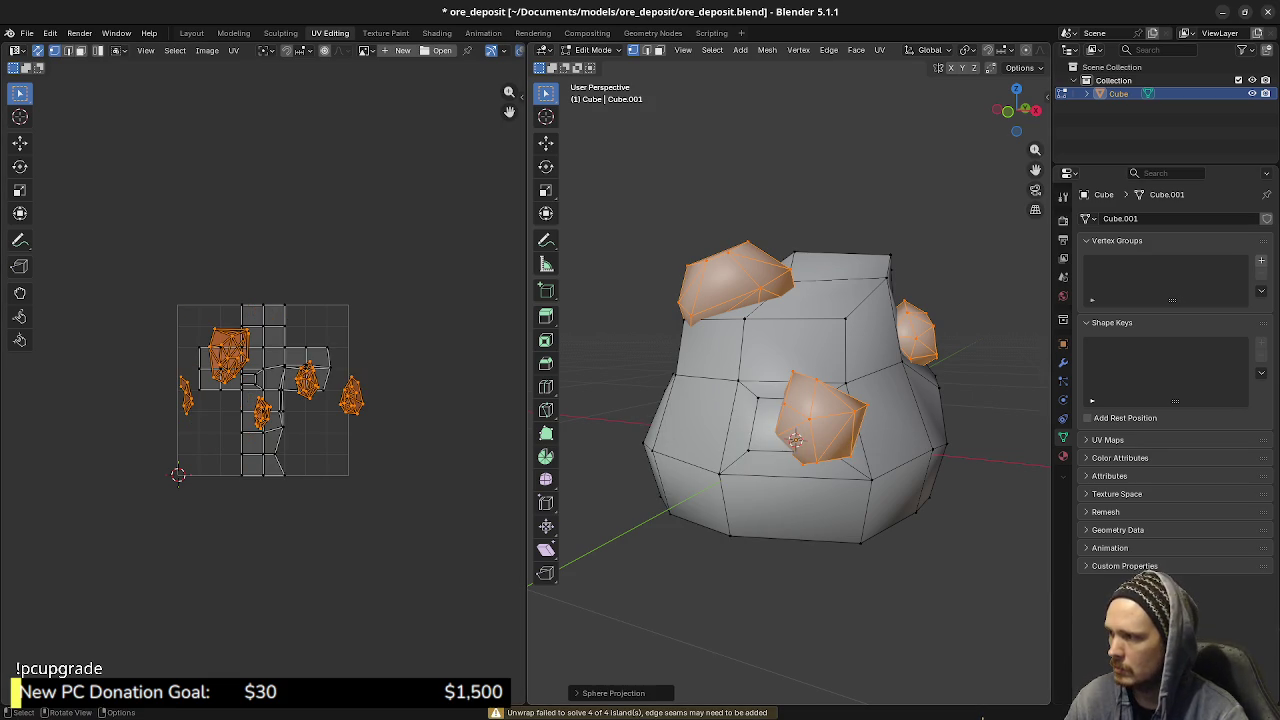
pyautogui.scroll(2, 263, 390)
pyautogui.scroll(1, 263, 390)
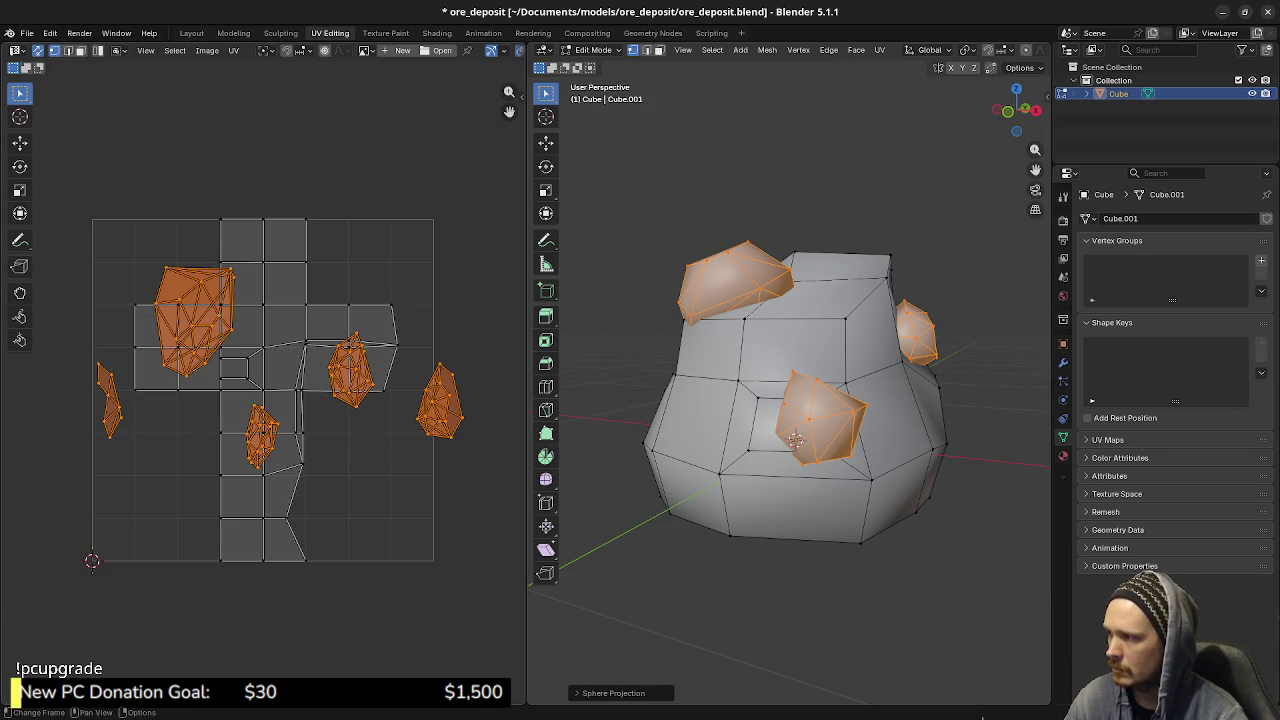
pyautogui.moveTo(263, 390); pyautogui.dragTo(267, 426, button='middle')
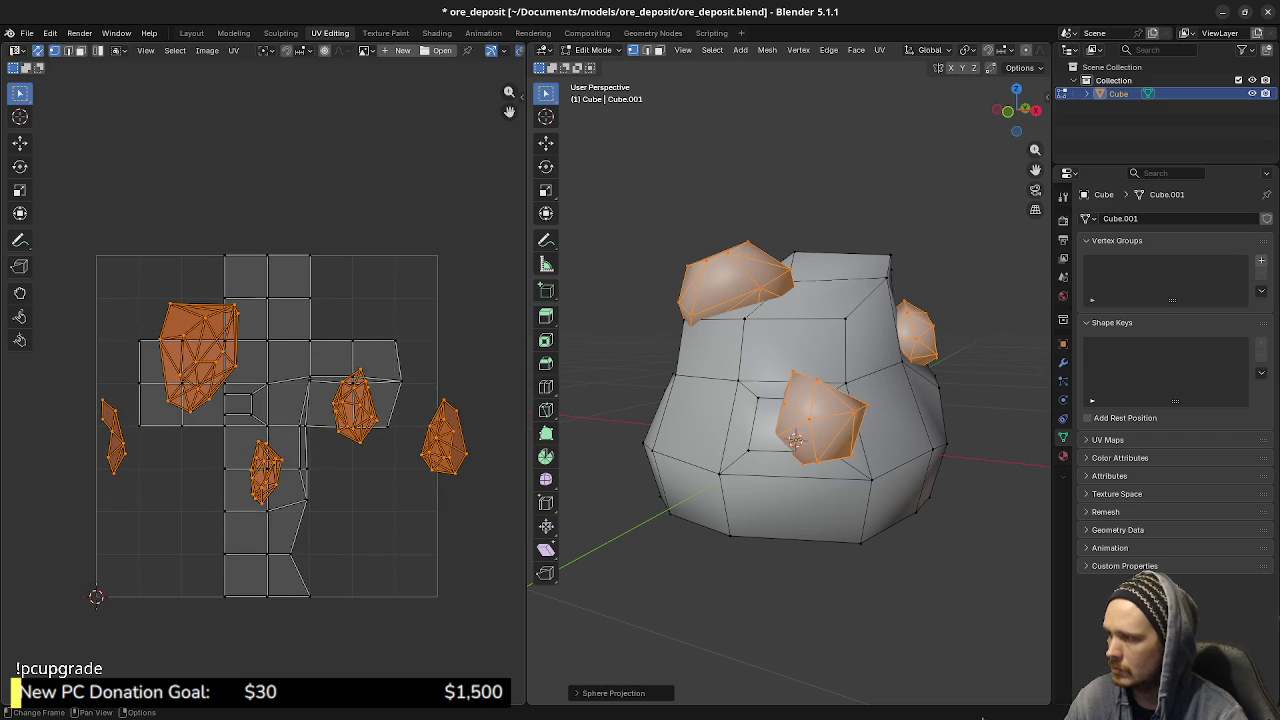
pyautogui.press('u')
pyautogui.click(660, 434)
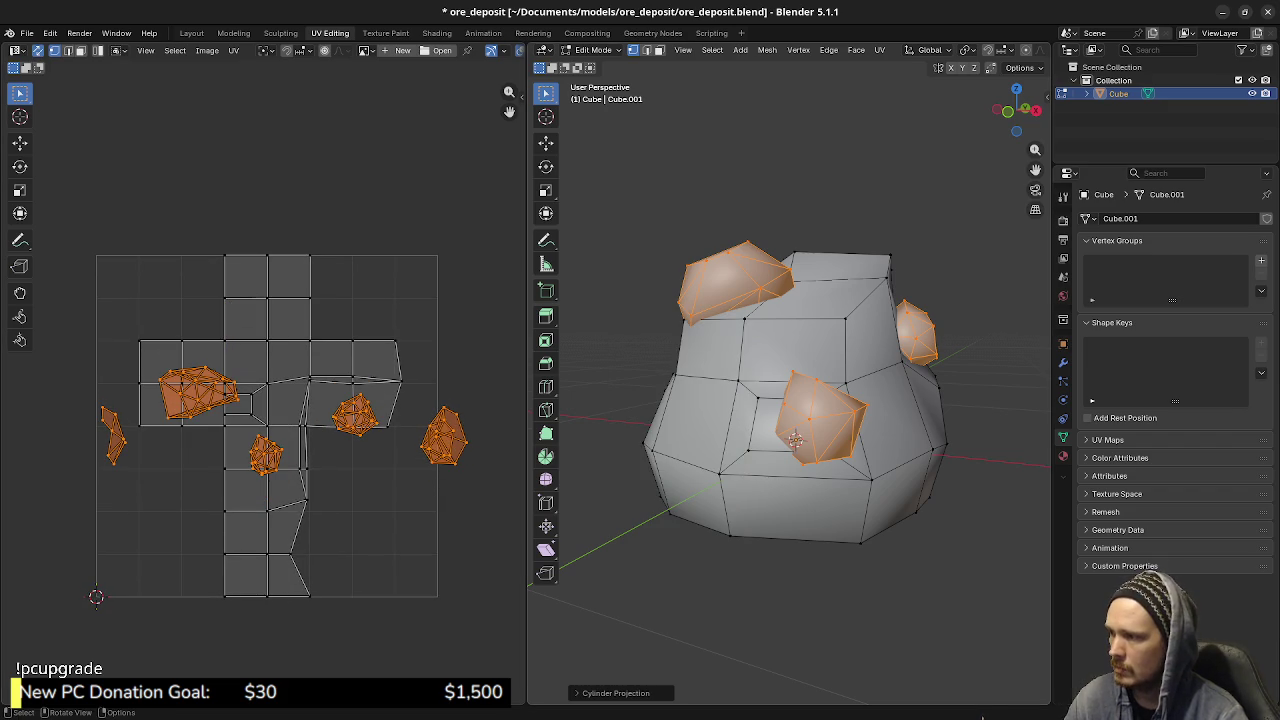
pyautogui.press('u')
pyautogui.click(650, 420)
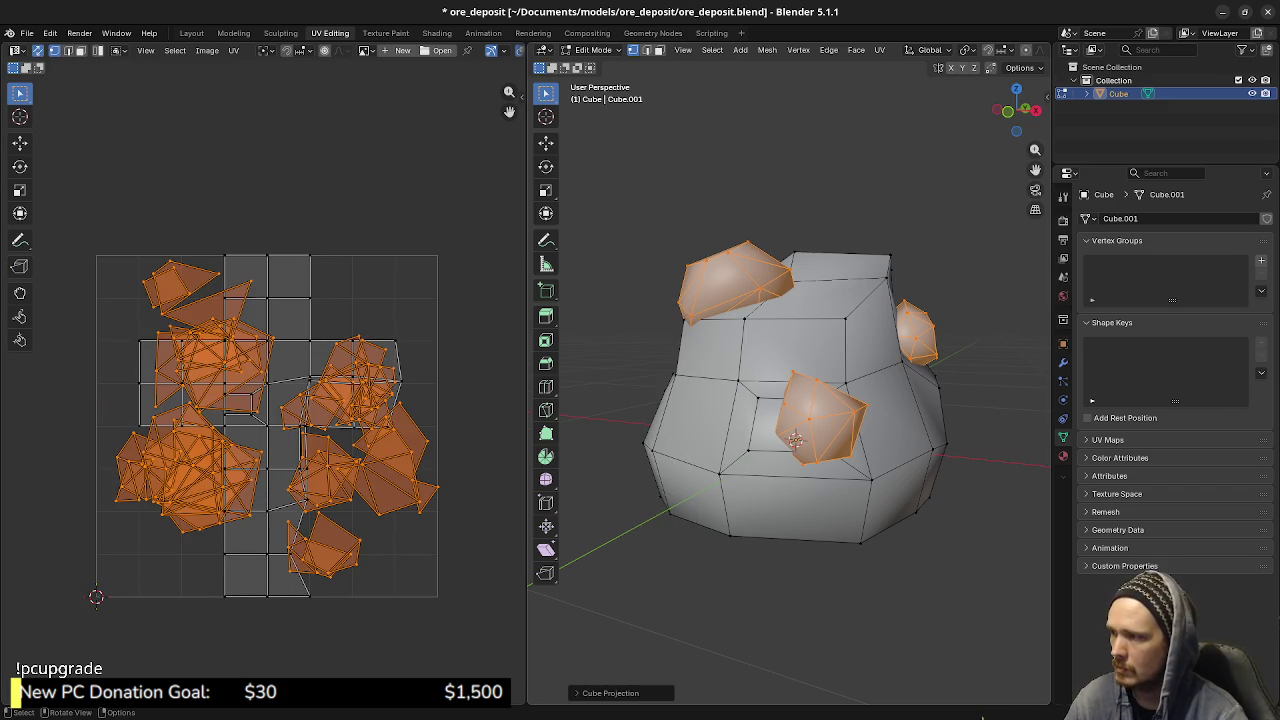
# - Select two connected rock bumps and separate them into their own object, Cube.001
pyautogui.hotkey('alt', 'a')
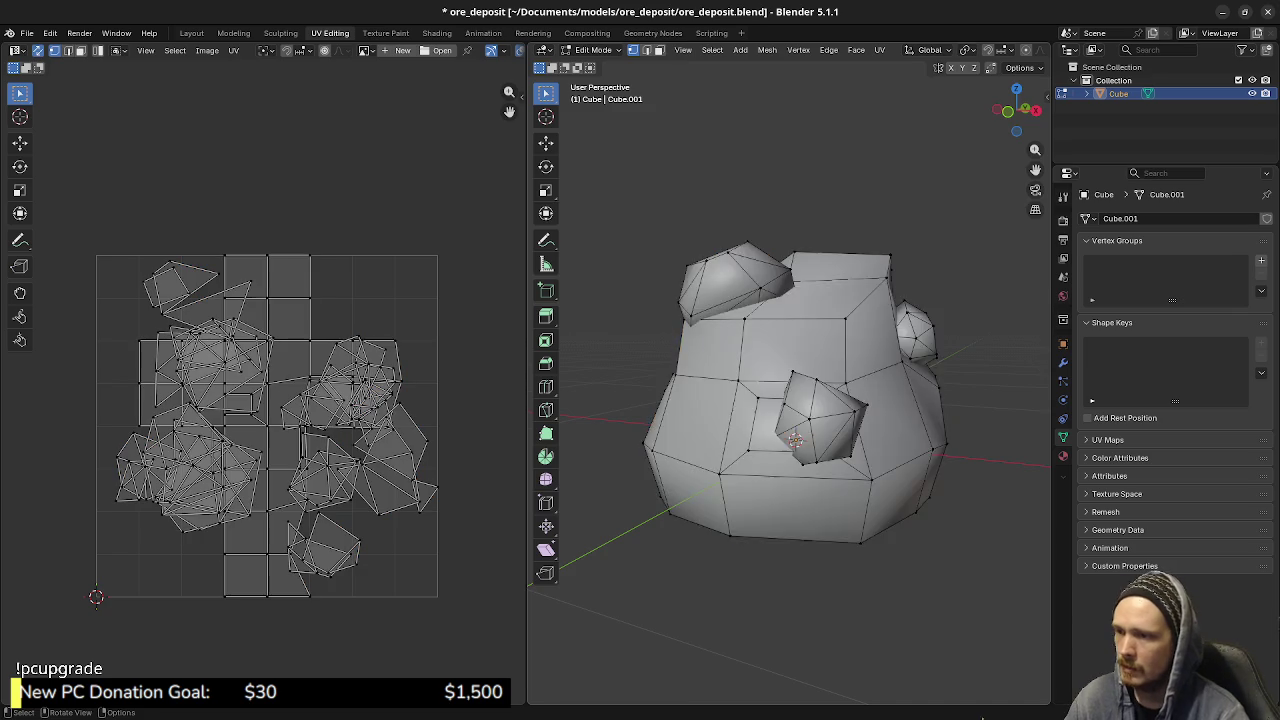
pyautogui.moveTo(795, 440); pyautogui.dragTo(806, 440, button='middle')
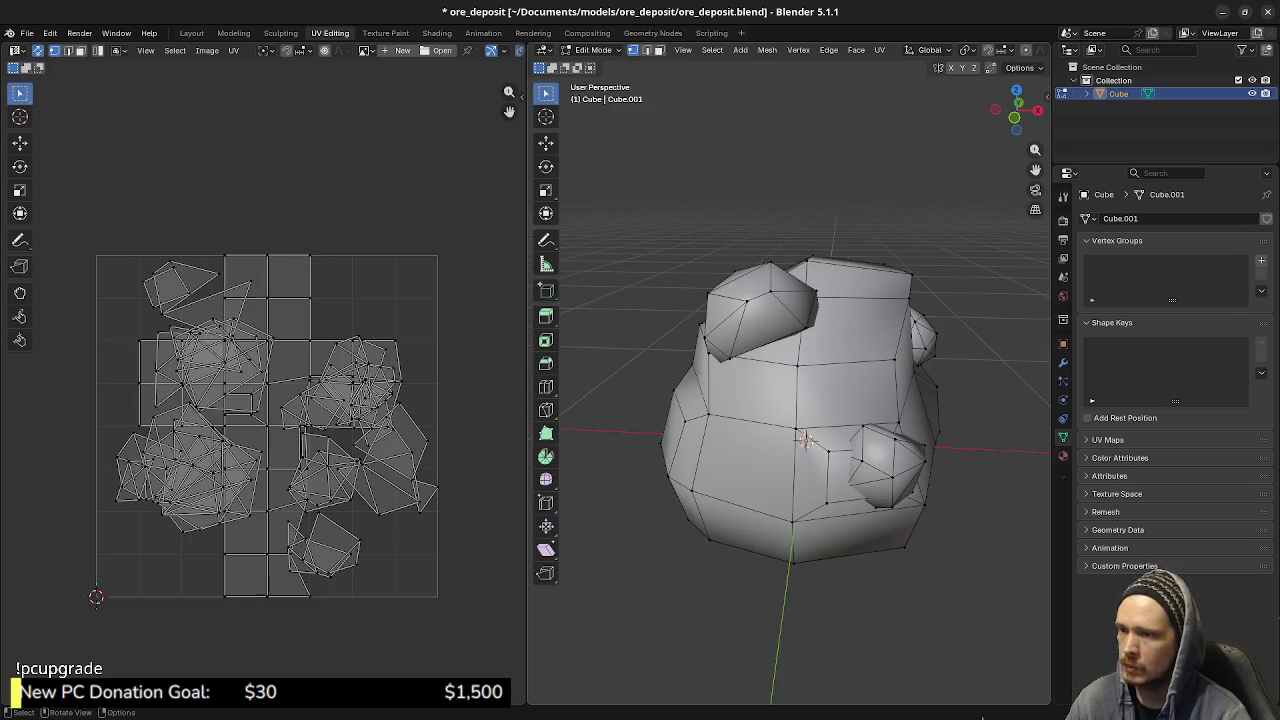
pyautogui.press('l')
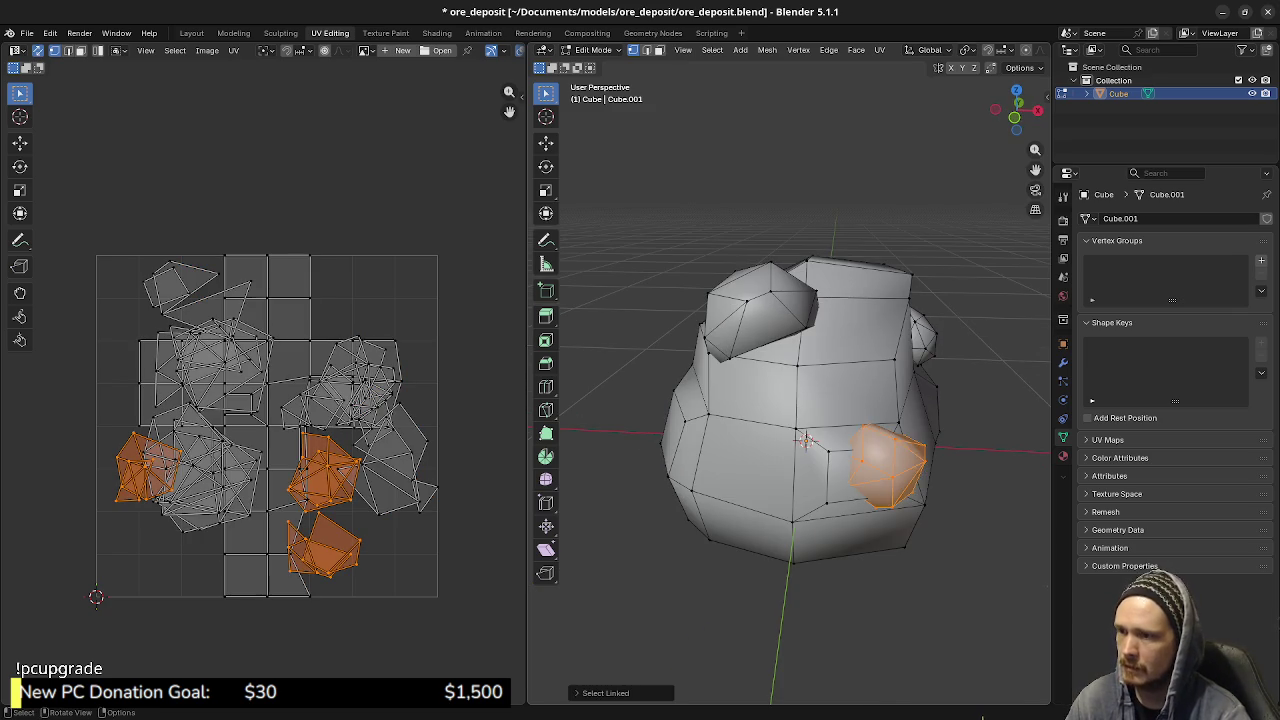
pyautogui.moveTo(800, 440); pyautogui.dragTo(740, 440, button='middle')
pyautogui.press('l')
pyautogui.moveTo(900, 360); pyautogui.dragTo(830, 385, button='middle')
pyautogui.press('l')
pyautogui.moveTo(800, 440); pyautogui.dragTo(710, 440, button='middle')
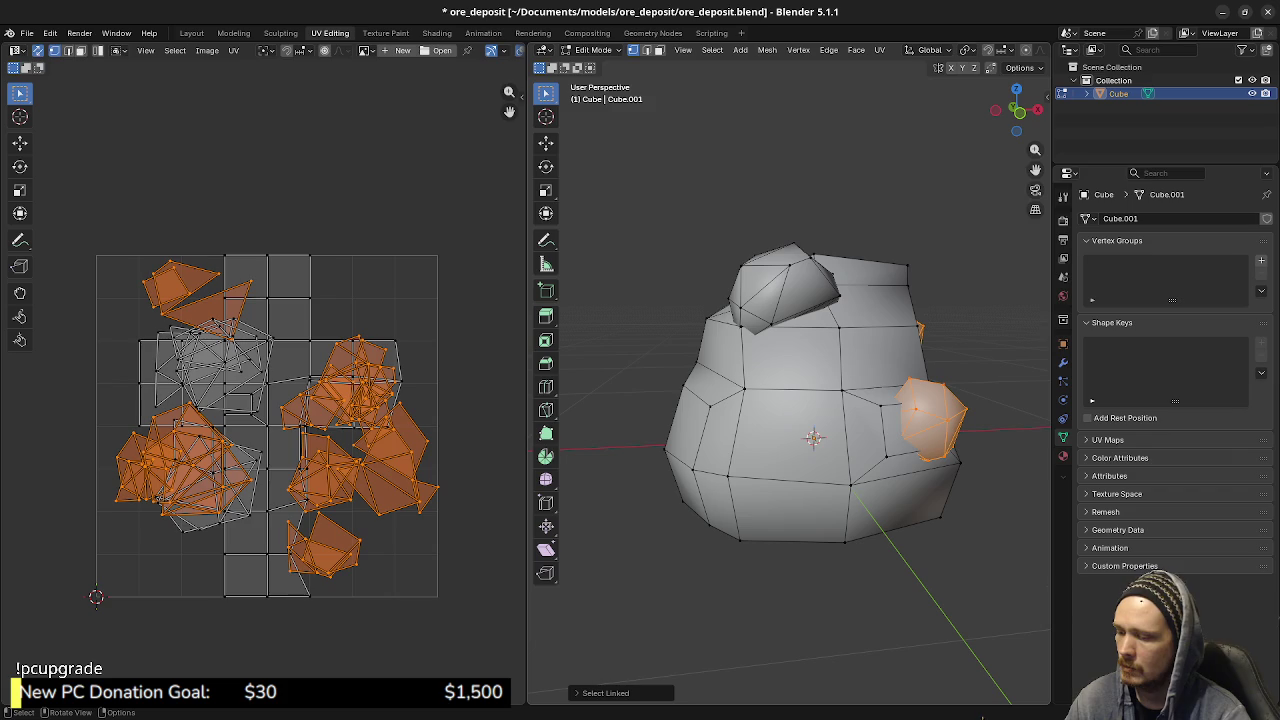
pyautogui.press('p')
pyautogui.press('Return')
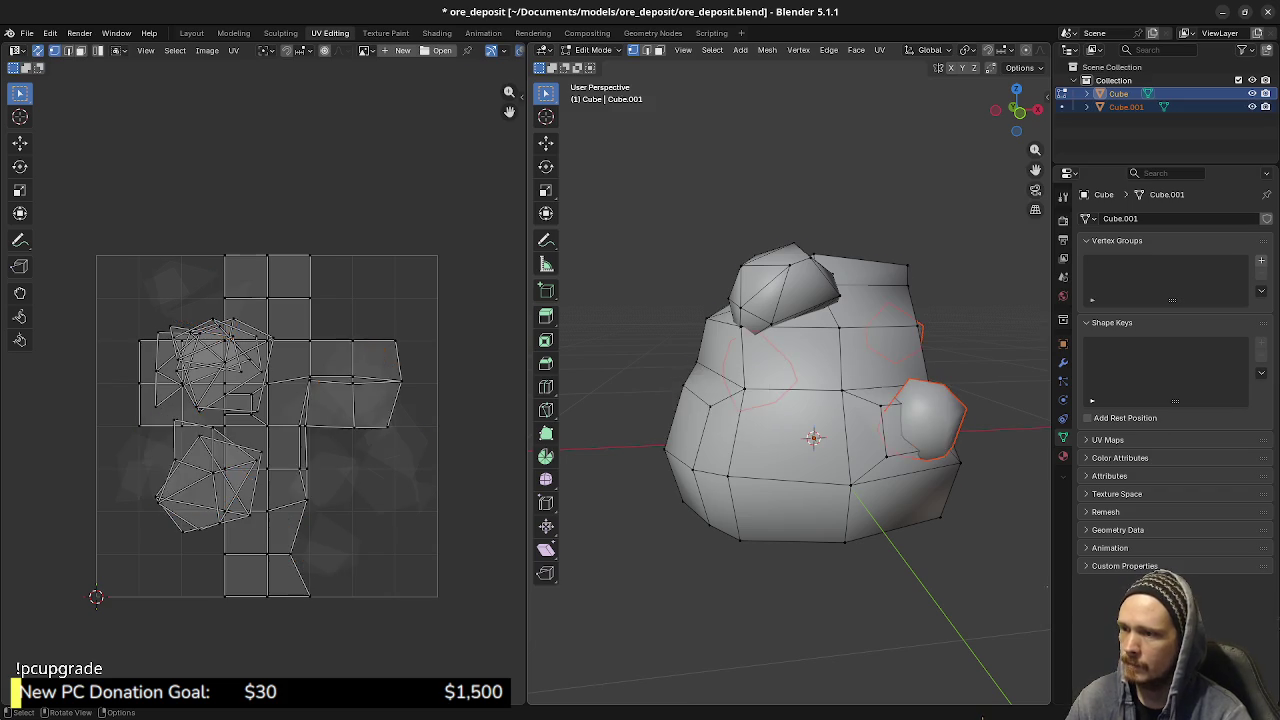
# - Back on the main Cube mesh, select the top bump and apply Sphere Projection
pyautogui.press('Tab')
pyautogui.click(800, 400)
pyautogui.press('Tab')
pyautogui.press('a')
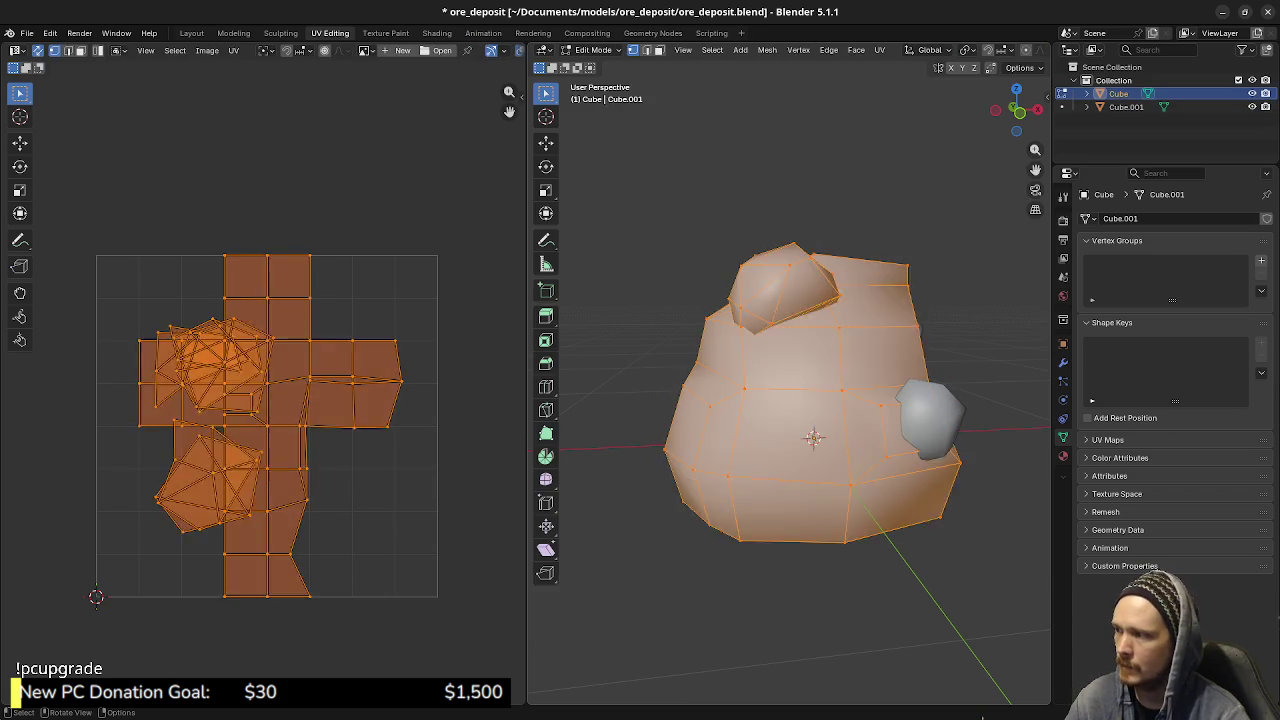
pyautogui.hotkey('alt', 'a')
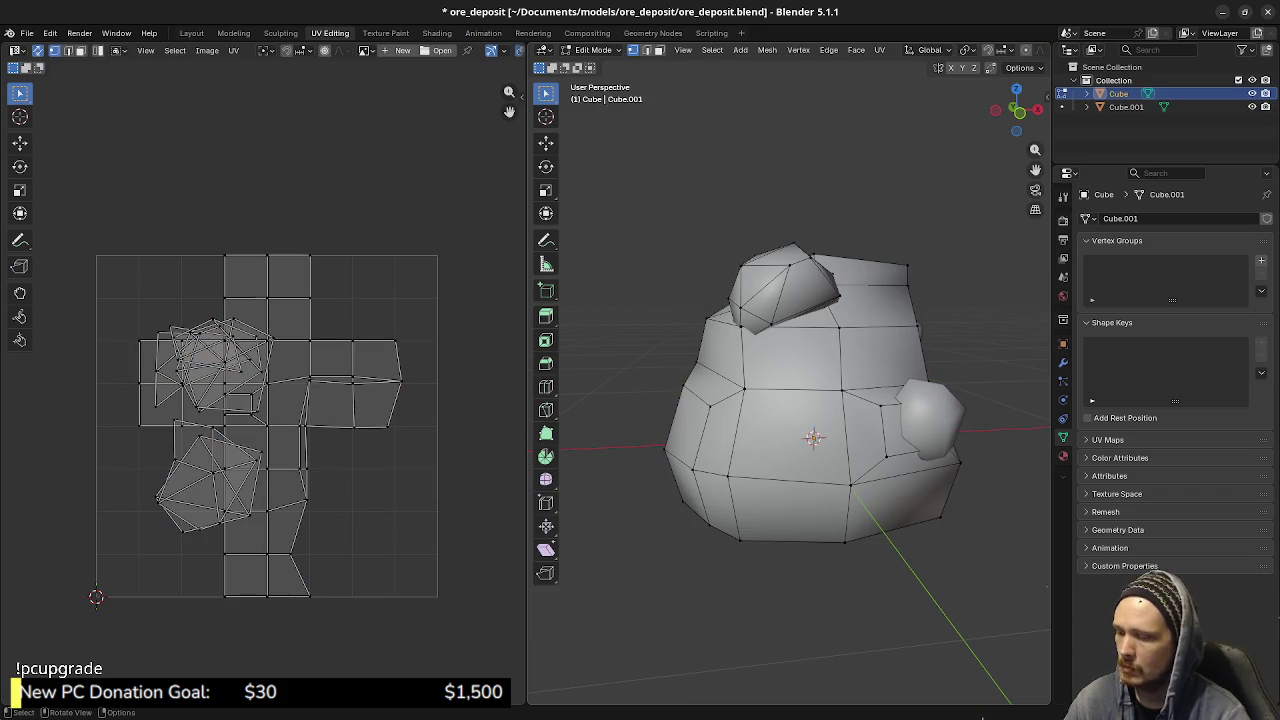
pyautogui.press('l')
pyautogui.press('u')
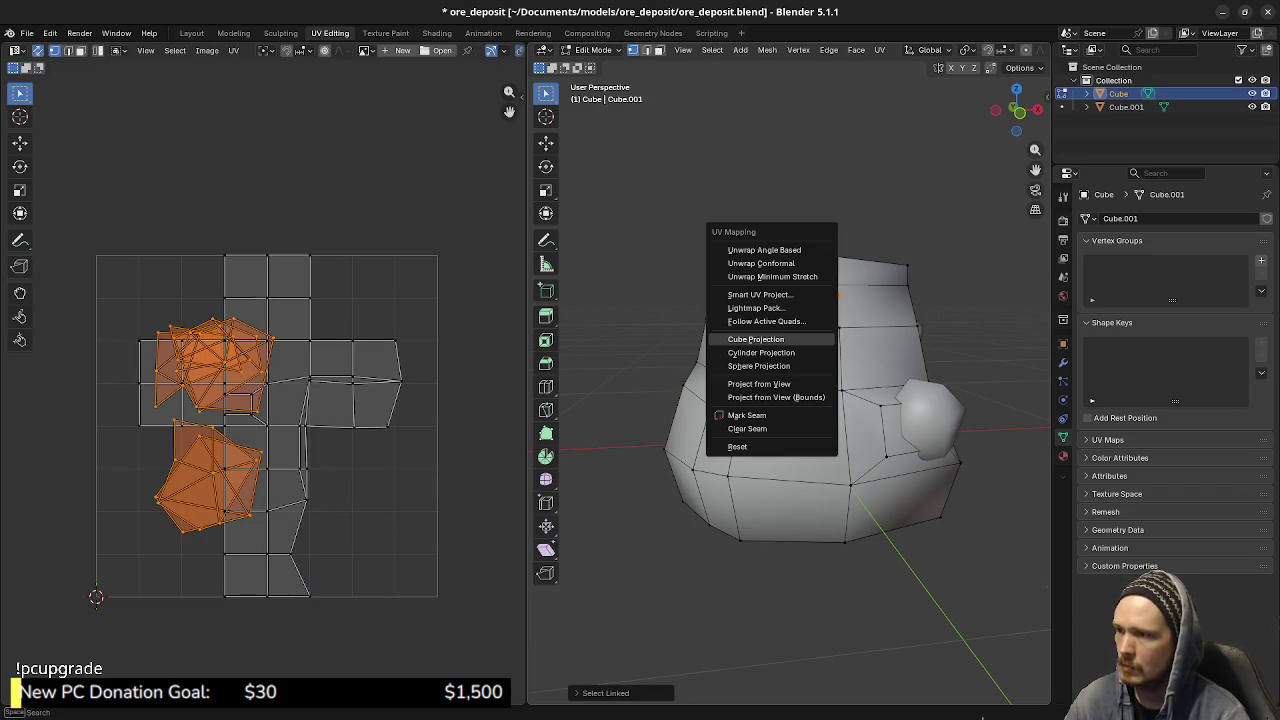
pyautogui.press('Down')
pyautogui.press('Down')
pyautogui.press('Return')
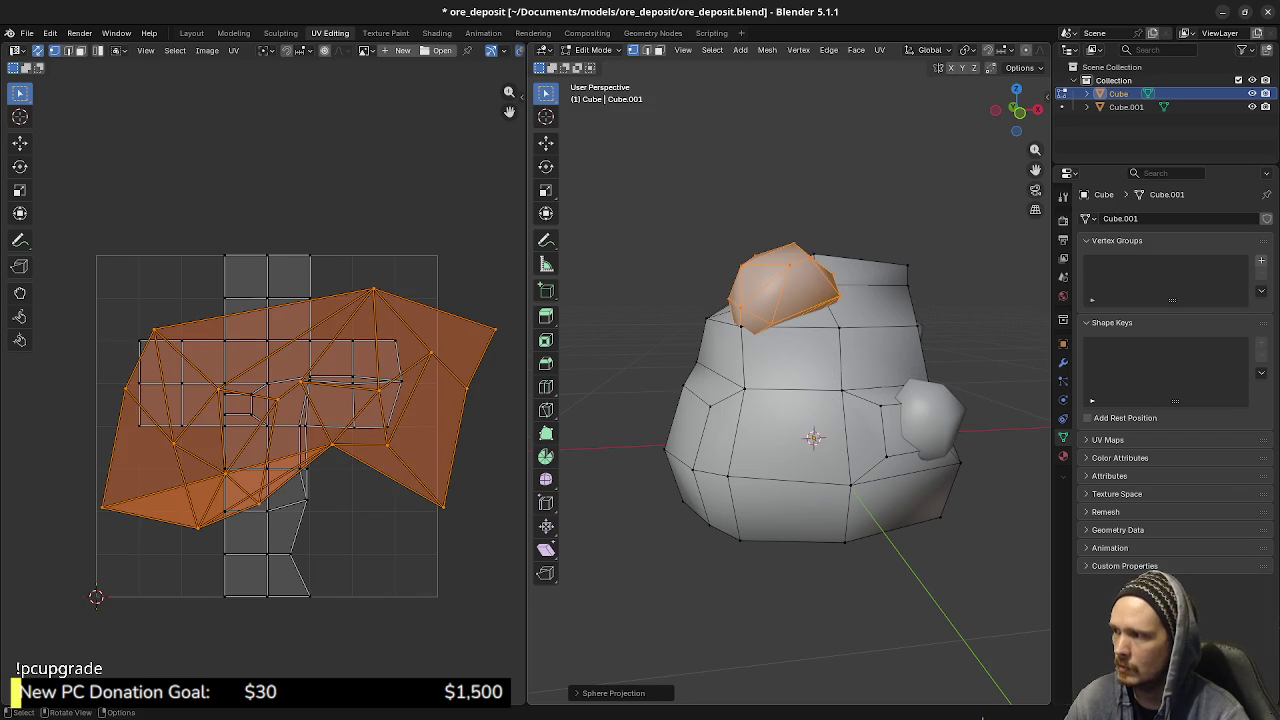
# - Pick edge loops on the top bump, starting from a clear selection
pyautogui.moveTo(800, 420)
pyautogui.mouseDown(button='middle')
pyautogui.moveTo(760, 400)
pyautogui.moveTo(820, 433)
pyautogui.mouseUp(button='middle')
pyautogui.press('a')
pyautogui.hotkey('alt', 'a')
pyautogui.keyDown('alt'); pyautogui.click(845, 322); pyautogui.keyUp('alt')
pyautogui.keyDown('alt'); pyautogui.click(700, 315); pyautogui.keyUp('alt')
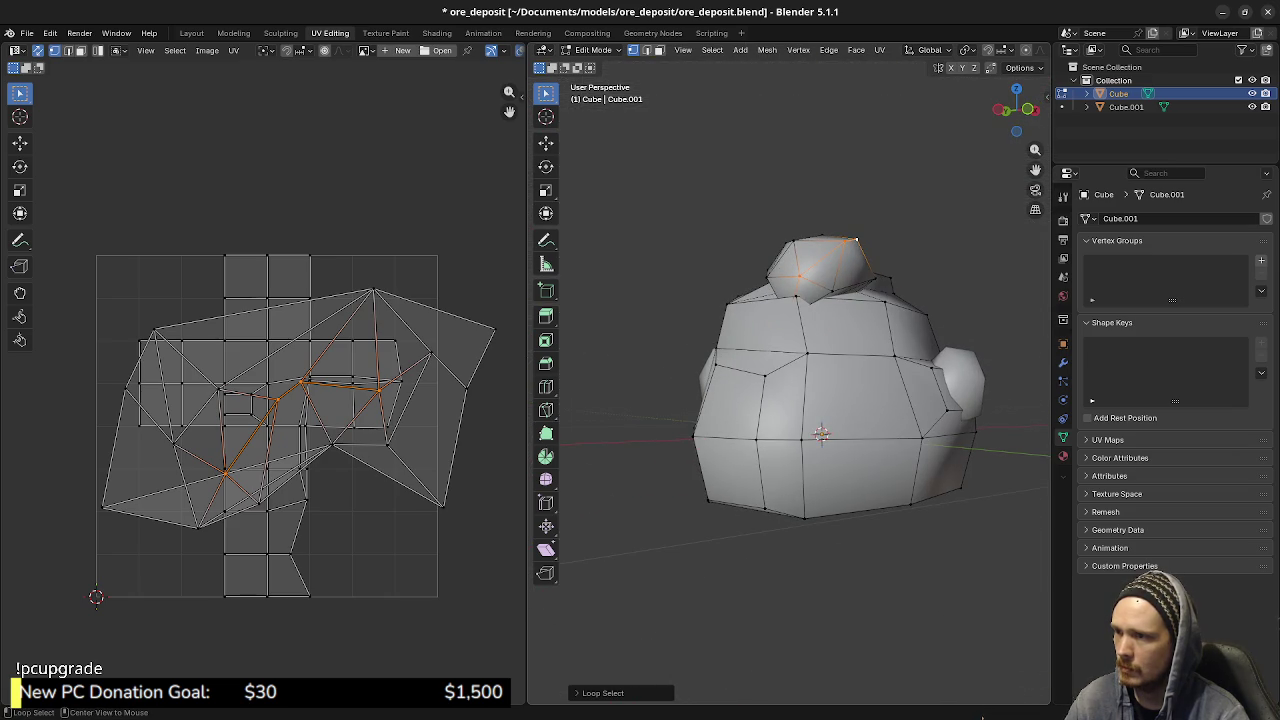
# - Mark the selected edge loops around the top bump as seams
pyautogui.keyDown('alt'); pyautogui.click(800, 285); pyautogui.keyUp('alt')
pyautogui.moveTo(800, 285); pyautogui.dragTo(735, 320, button='middle')
pyautogui.keyDown('alt'); pyautogui.keyDown('shift'); pyautogui.click(720, 282); pyautogui.keyUp('shift'); pyautogui.keyUp('alt')
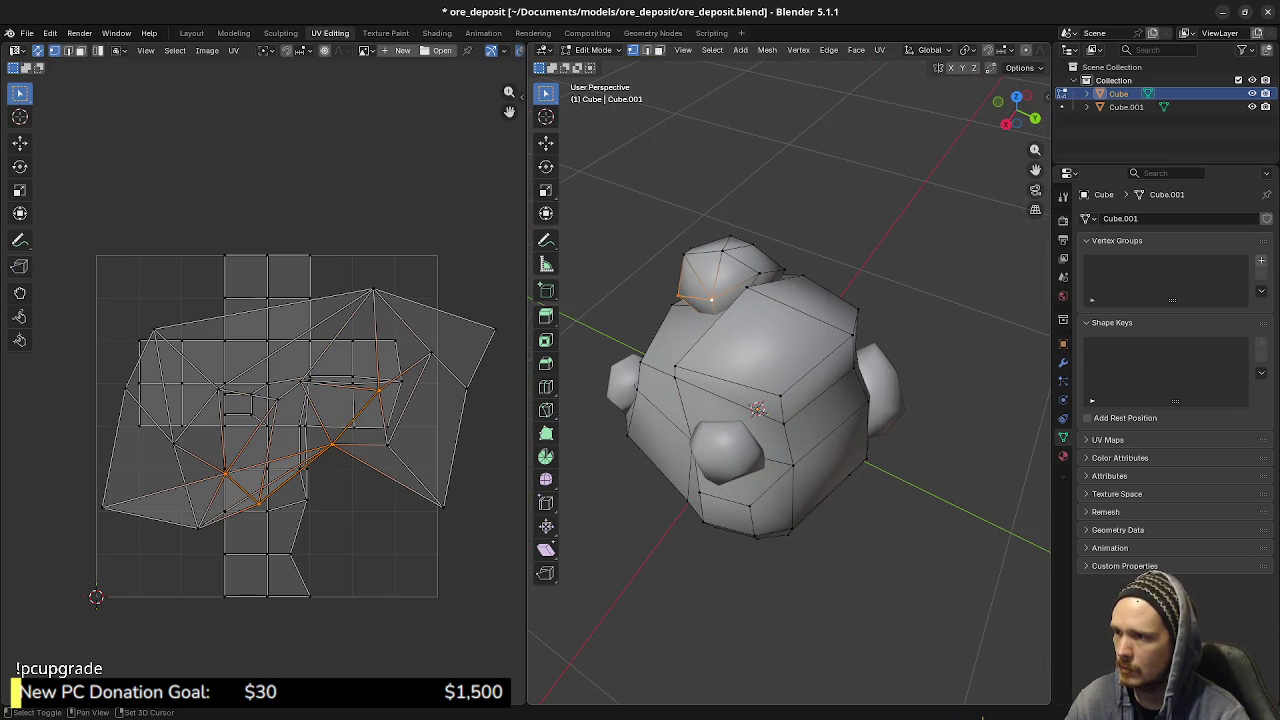
pyautogui.keyDown('alt'); pyautogui.keyDown('shift'); pyautogui.click(758, 273); pyautogui.keyUp('shift'); pyautogui.keyUp('alt')
pyautogui.moveTo(758, 273)
pyautogui.mouseDown(button='middle')
pyautogui.moveTo(800, 300)
pyautogui.moveTo(713, 293)
pyautogui.mouseUp(button='middle')
pyautogui.press('u')
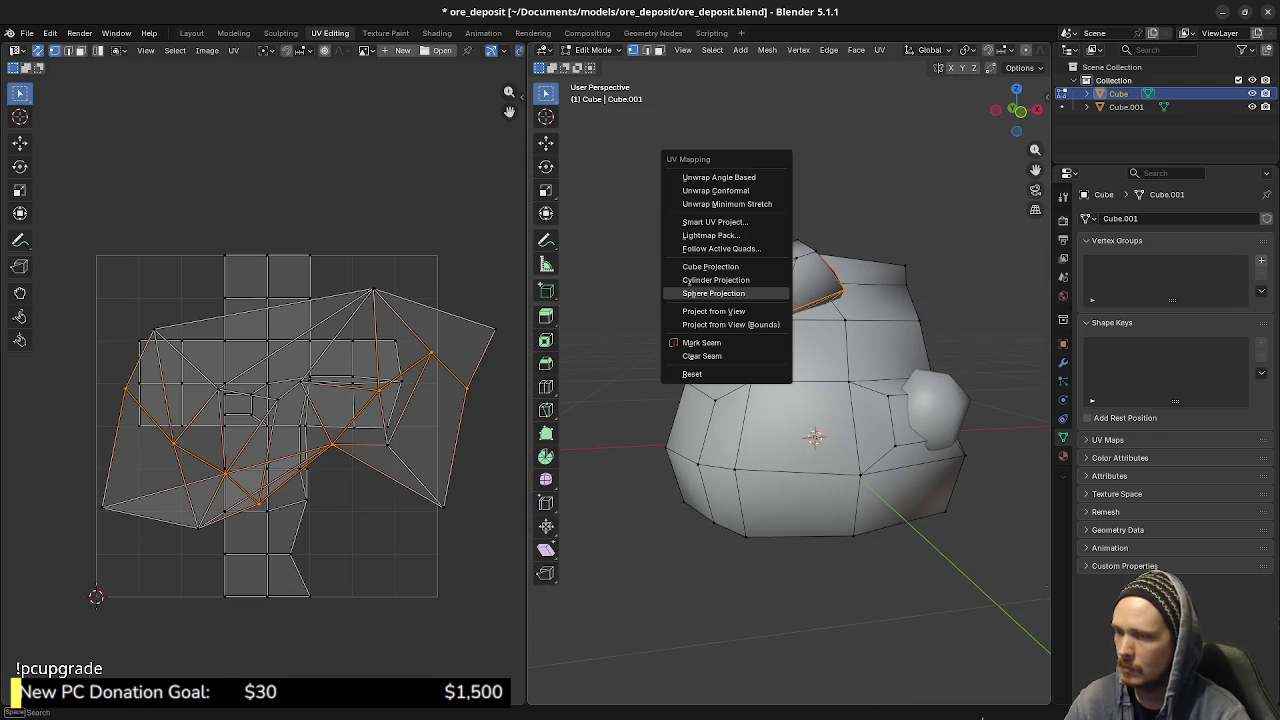
pyautogui.click(701, 342)
# - Unwrap the top chunk and move its UV islands down below the grid
pyautogui.hotkey('alt', 'a')
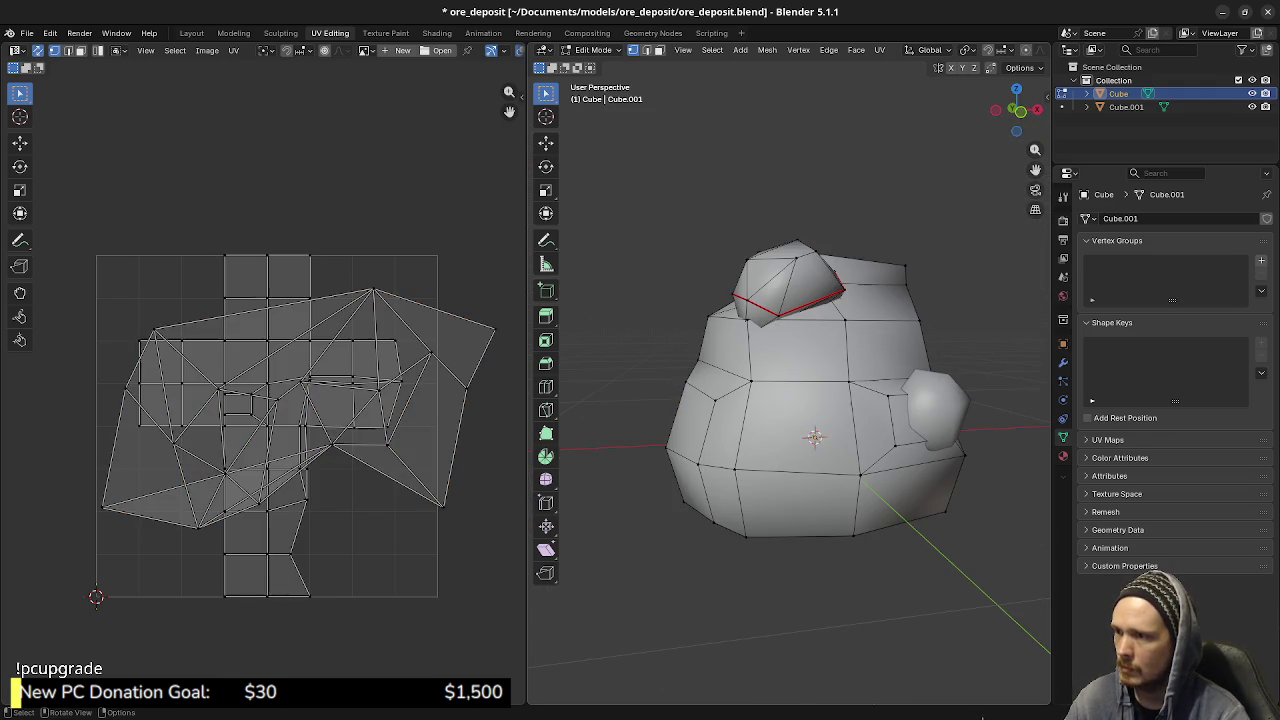
pyautogui.press('l')
pyautogui.press('u')
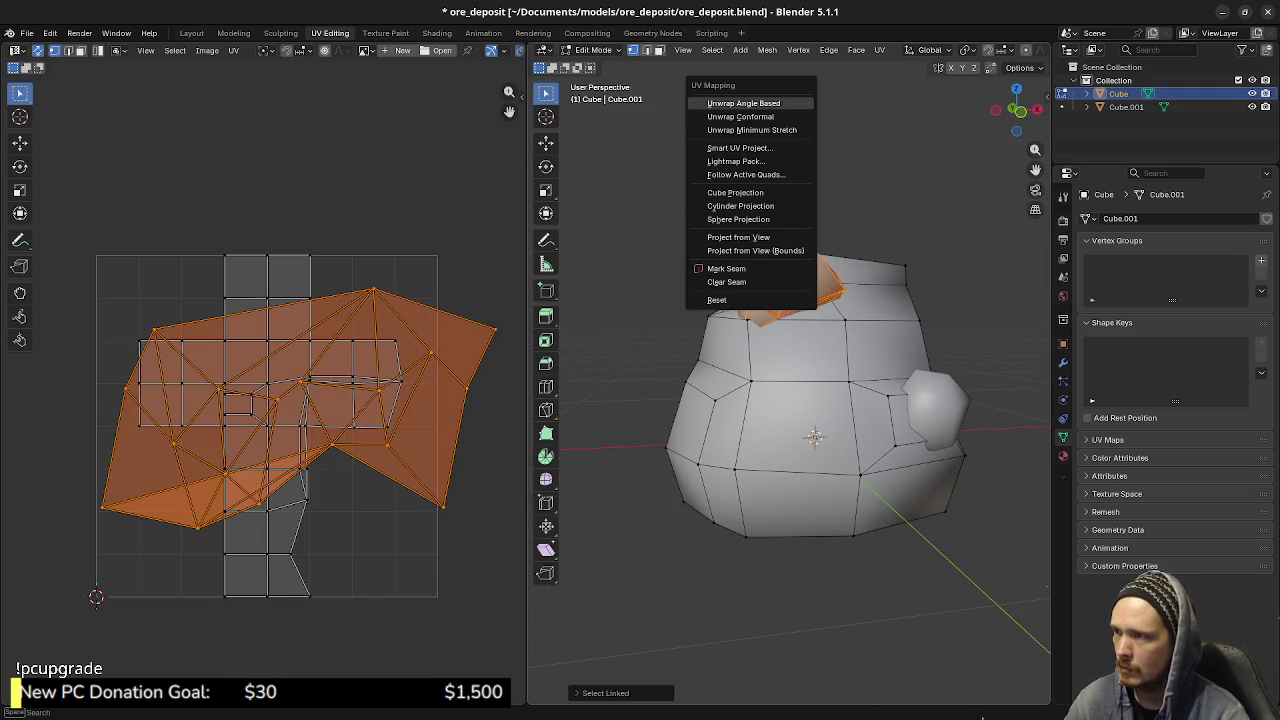
pyautogui.click(750, 103)
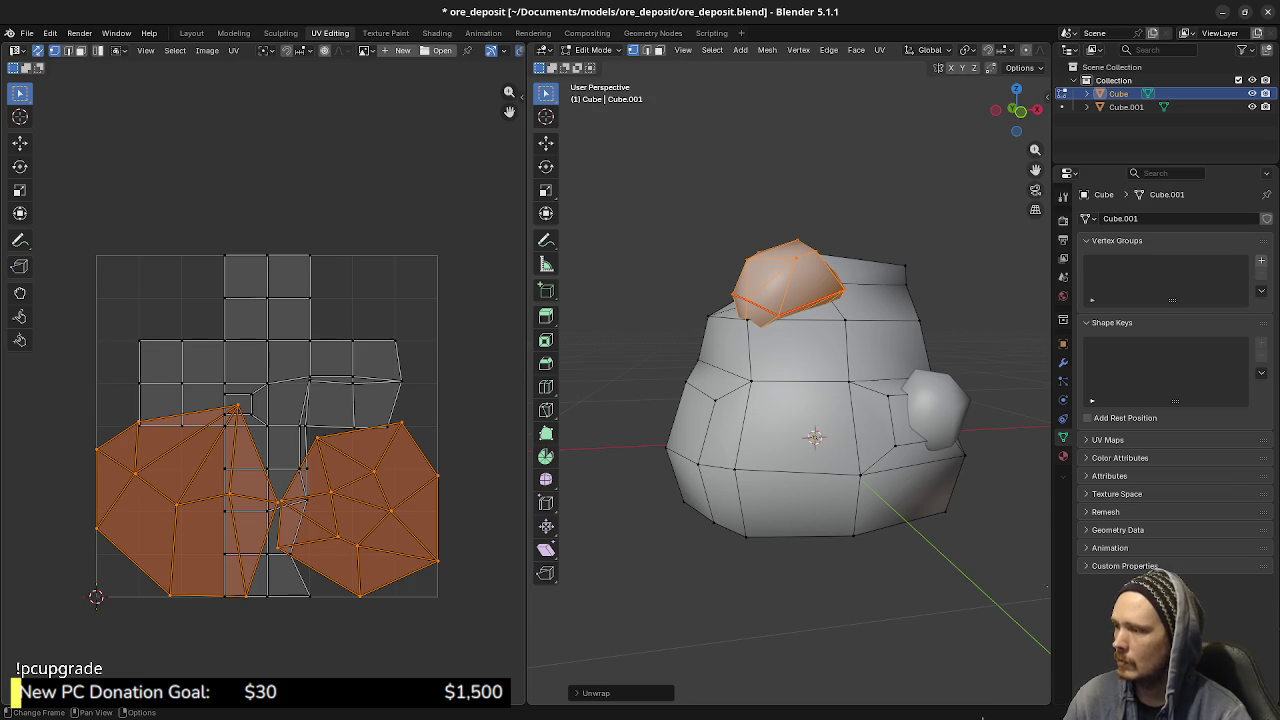
pyautogui.press('g')
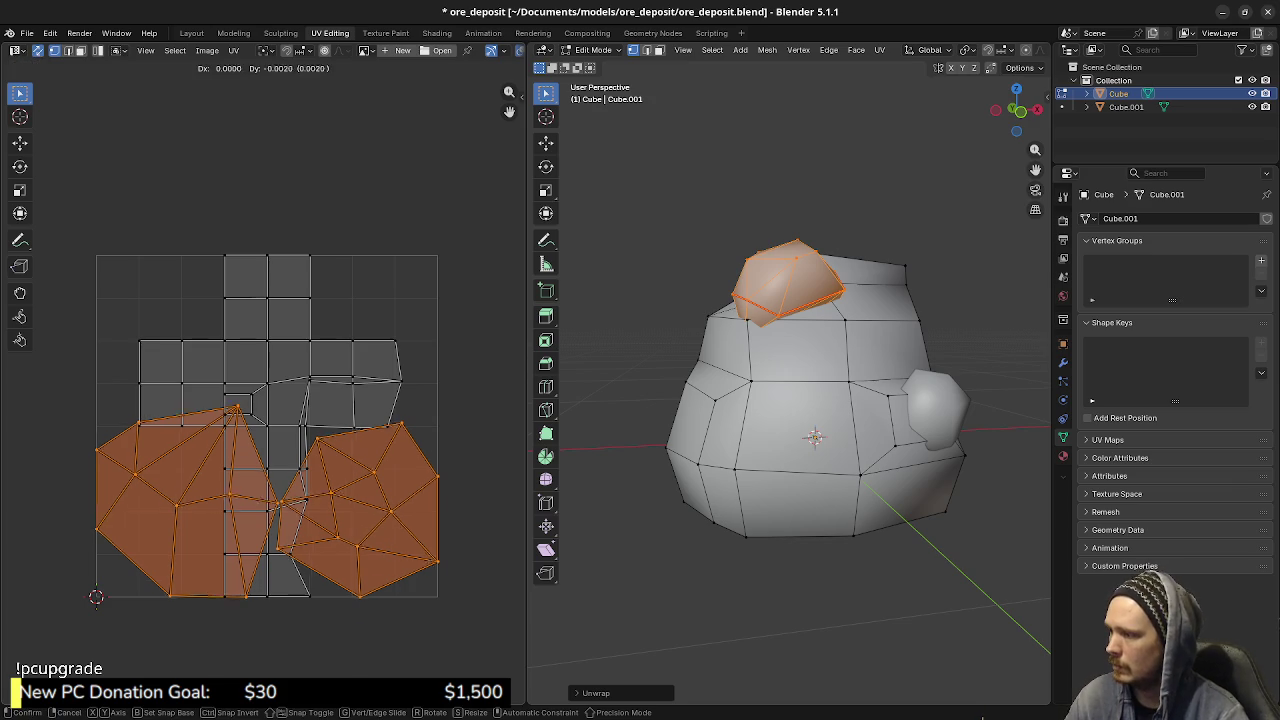
pyautogui.press('Return')
# - Select the connected main rock body and unwrap it
pyautogui.hotkey('ctrl', 'i')
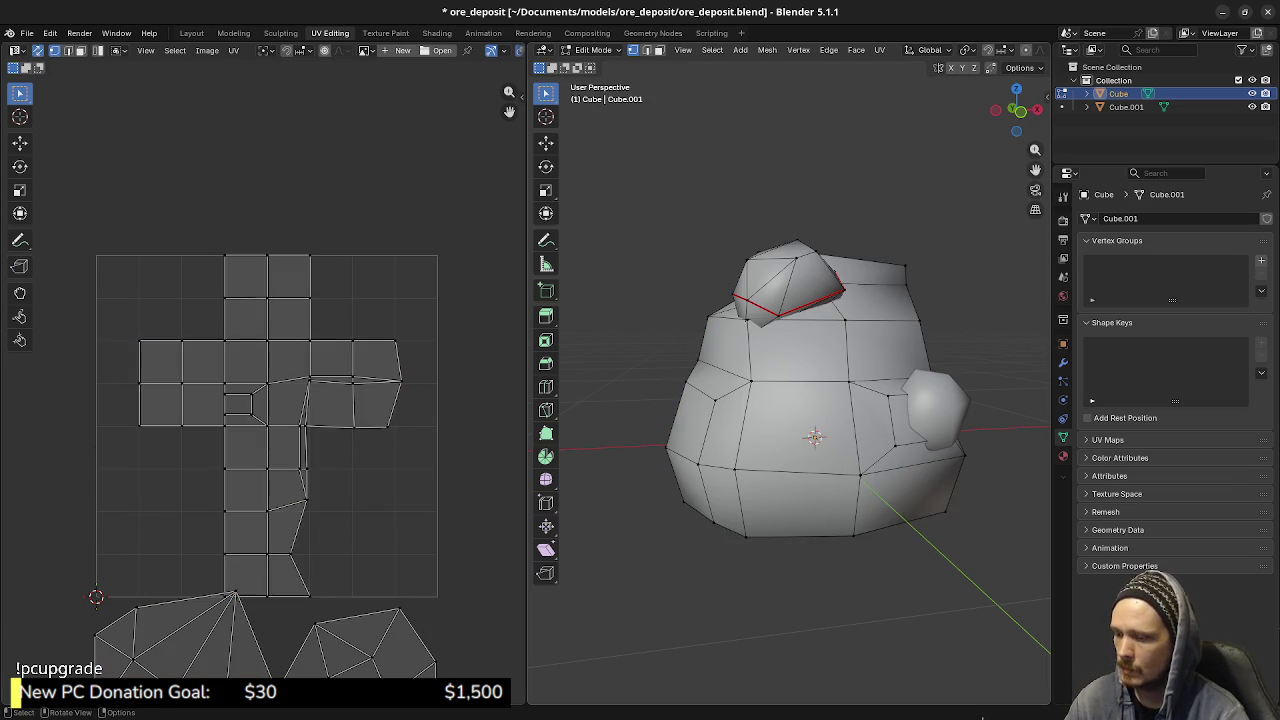
pyautogui.hotkey('alt', 'a')
pyautogui.press('l')
pyautogui.press('u')
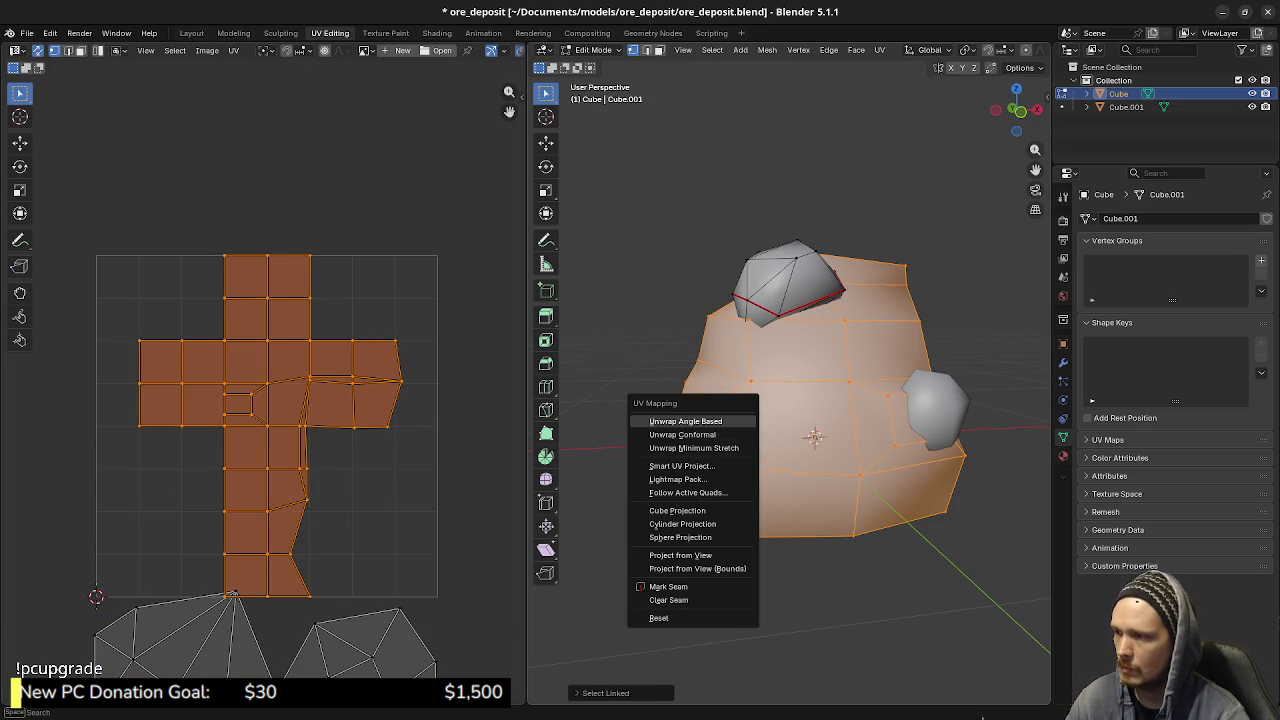
pyautogui.click(700, 421)
pyautogui.moveTo(800, 400); pyautogui.dragTo(830, 380, button='middle')
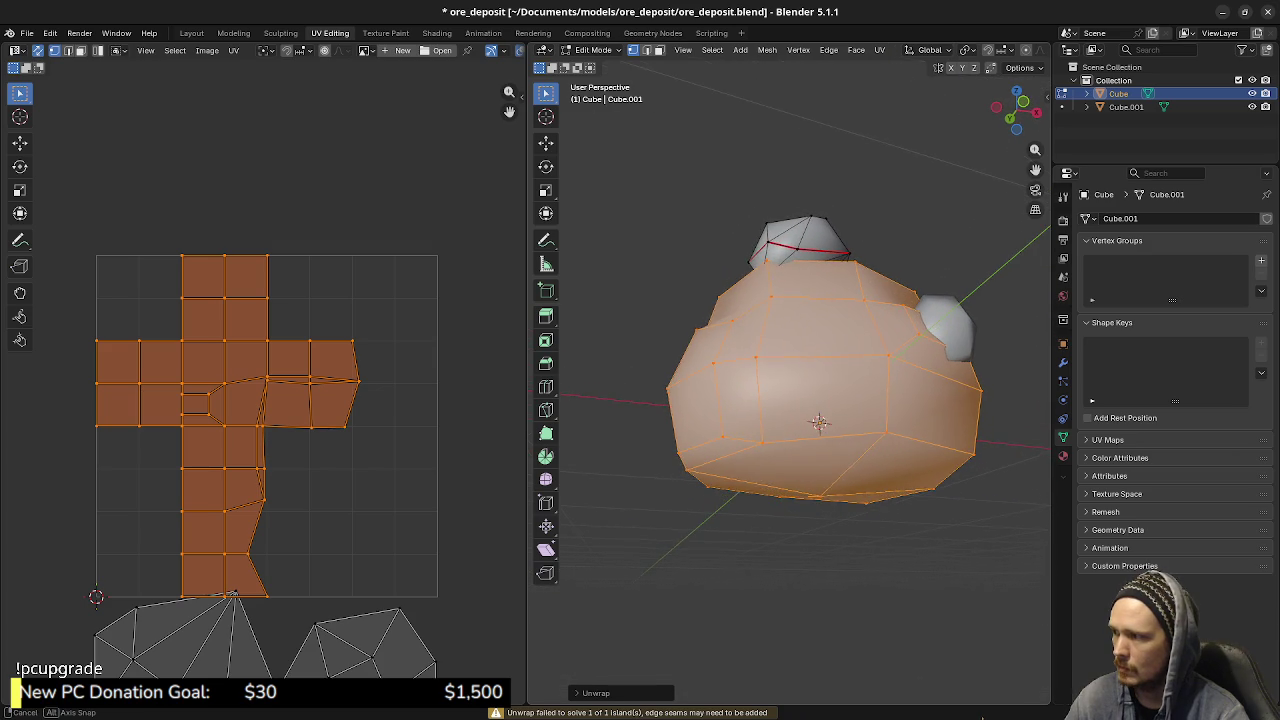
pyautogui.moveTo(830, 380)
pyautogui.mouseDown(button='middle')
pyautogui.moveTo(780, 385)
pyautogui.moveTo(810, 430)
pyautogui.mouseUp(button='middle')
# - In edge select mode, select the edge loop running around the rock's bottom
pyautogui.hotkey('alt', 'a')
pyautogui.keyDown('alt'); pyautogui.click(780, 285); pyautogui.keyUp('alt')
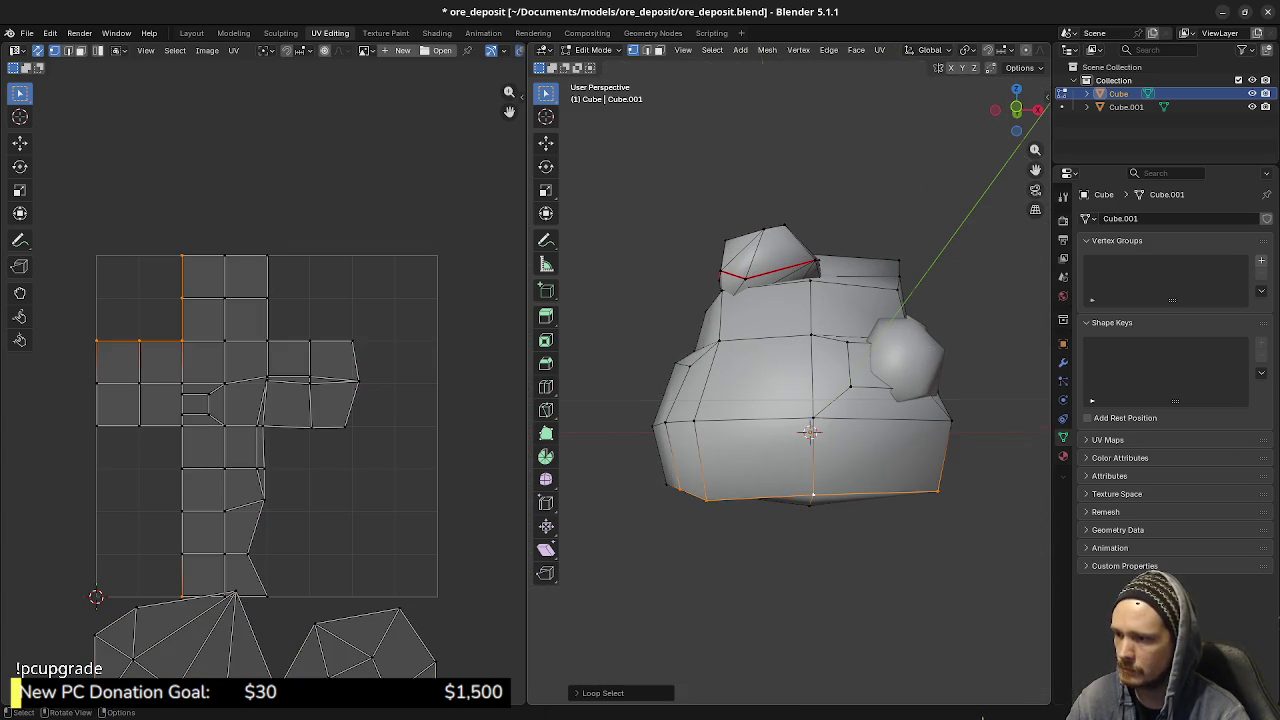
pyautogui.moveTo(780, 285)
pyautogui.mouseDown(button='middle')
pyautogui.moveTo(800, 300)
pyautogui.moveTo(780, 428)
pyautogui.moveTo(770, 410)
pyautogui.moveTo(762, 430)
pyautogui.moveTo(752, 421)
pyautogui.moveTo(769, 401)
pyautogui.moveTo(822, 433)
pyautogui.mouseUp(button='middle')
pyautogui.keyDown('alt'); pyautogui.keyDown('shift'); pyautogui.click(780, 428); pyautogui.keyUp('shift'); pyautogui.keyUp('alt')
pyautogui.press('3')
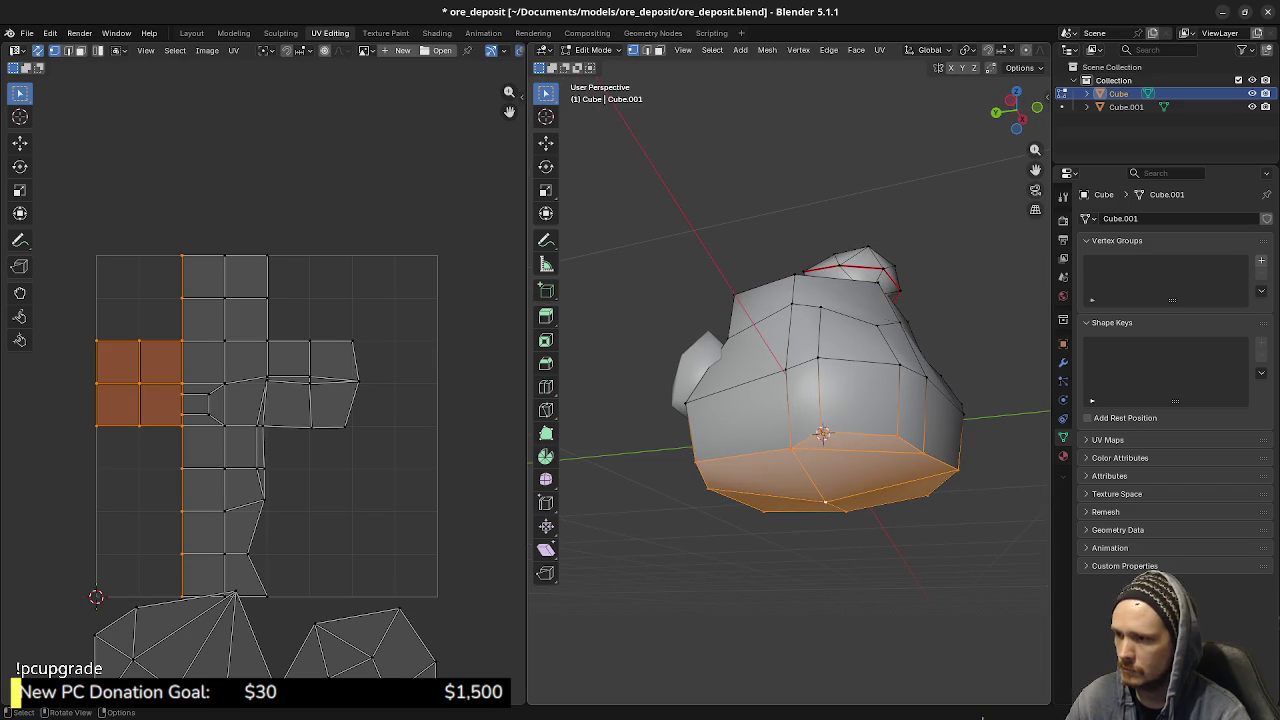
pyautogui.press('2')
pyautogui.hotkey('alt', 'a')
pyautogui.keyDown('alt'); pyautogui.click(822, 433); pyautogui.keyUp('alt')
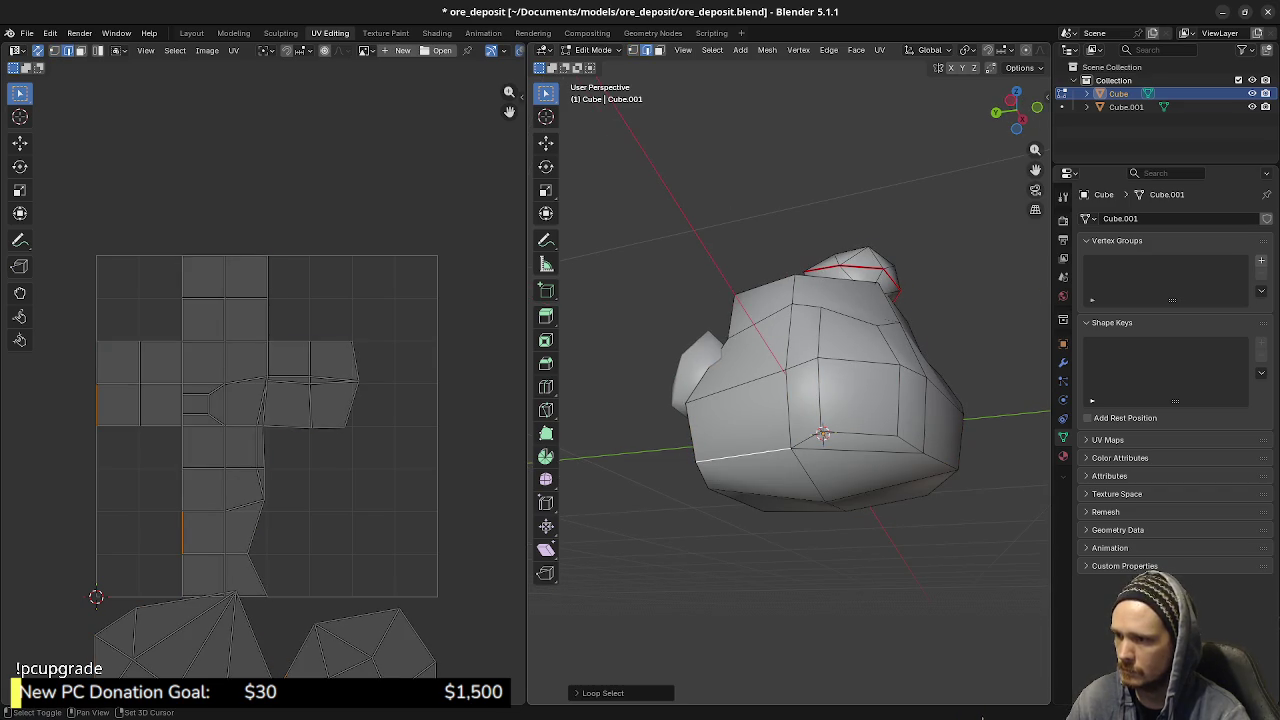
pyautogui.keyDown('alt'); pyautogui.keyDown('shift'); pyautogui.click(822, 433); pyautogui.keyUp('shift'); pyautogui.keyUp('alt')
pyautogui.moveTo(822, 433)
pyautogui.mouseDown(button='middle')
pyautogui.moveTo(781, 403)
pyautogui.moveTo(751, 425)
pyautogui.moveTo(765, 440)
pyautogui.moveTo(750, 420)
pyautogui.mouseUp(button='middle')
# - Mark the bottom loop as a seam and begin picking edges up the rock's side
pyautogui.press('u')
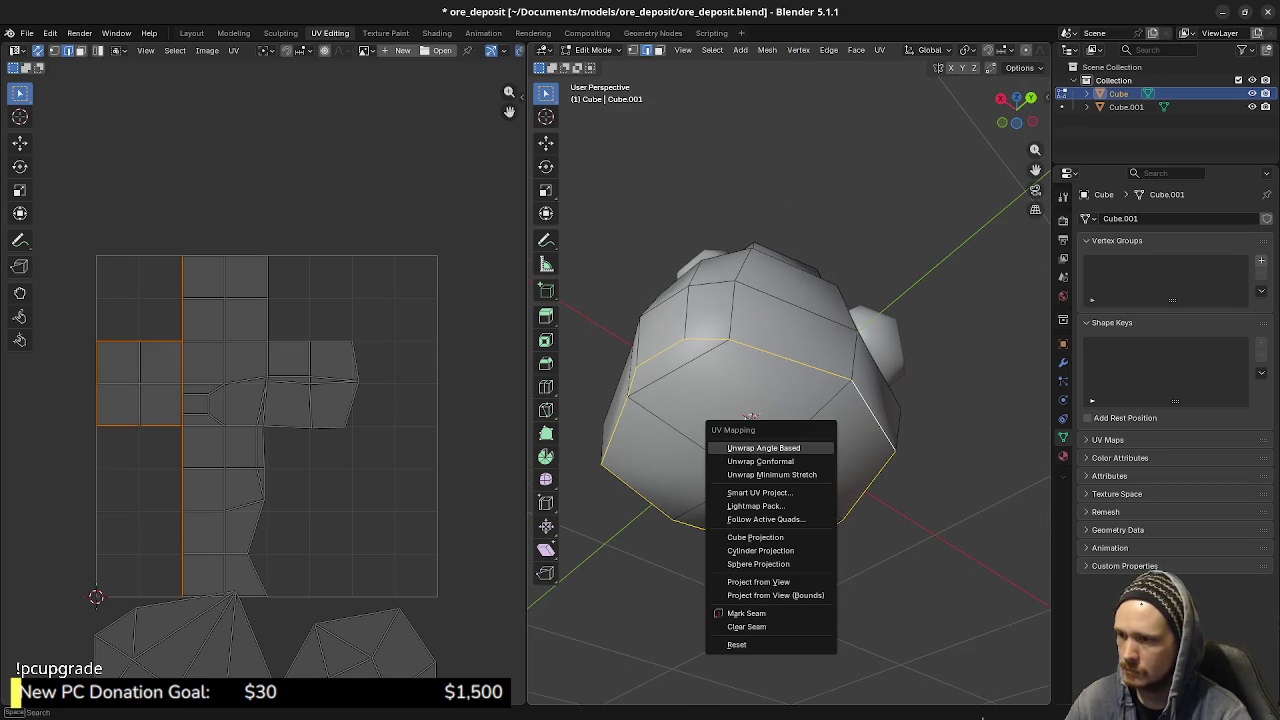
pyautogui.click(746, 613)
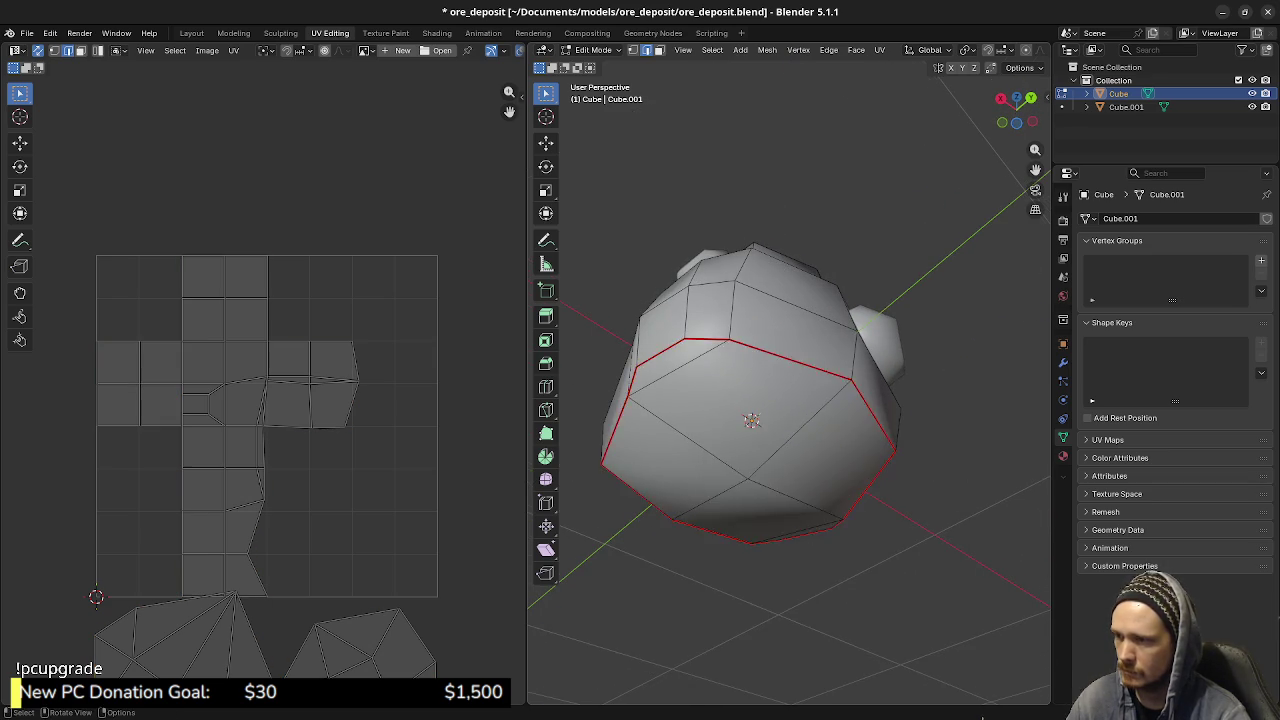
pyautogui.moveTo(746, 613)
pyautogui.mouseDown(button='middle')
pyautogui.moveTo(758, 437)
pyautogui.moveTo(811, 424)
pyautogui.moveTo(766, 420)
pyautogui.moveTo(760, 432)
pyautogui.moveTo(772, 410)
pyautogui.moveTo(761, 420)
pyautogui.mouseUp(button='middle')
pyautogui.keyDown('shift'); pyautogui.click(784, 492); pyautogui.keyUp('shift')
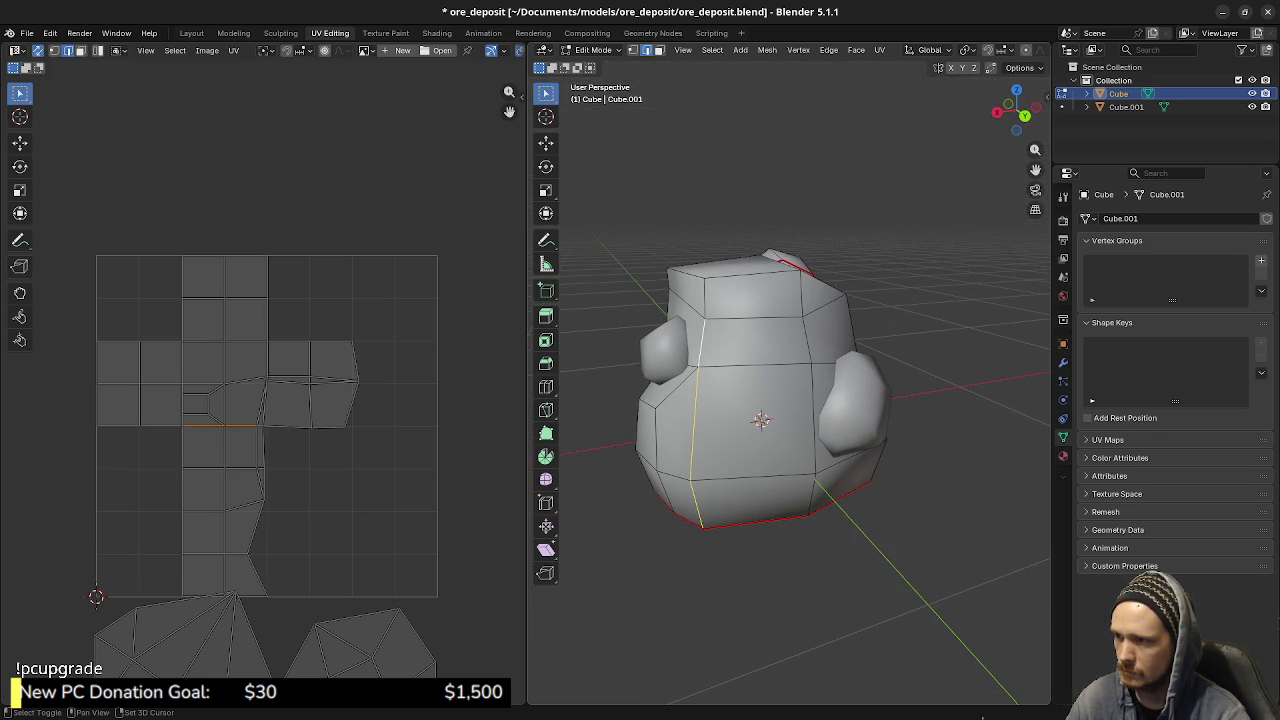
pyautogui.moveTo(761, 420); pyautogui.dragTo(778, 415, button='middle')
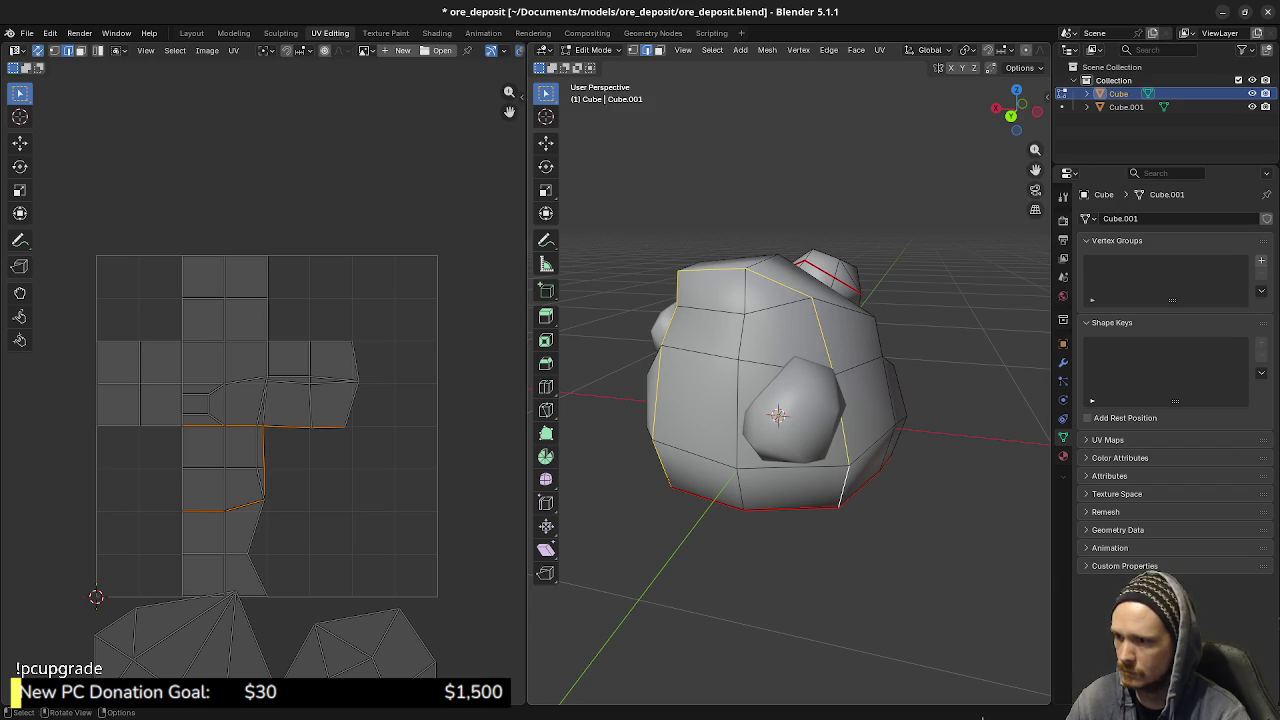
pyautogui.moveTo(778, 415)
pyautogui.mouseDown(button='middle')
pyautogui.moveTo(786, 490)
pyautogui.moveTo(810, 470)
pyautogui.mouseUp(button='middle')
pyautogui.rightClick(786, 490)
pyautogui.press('a')
pyautogui.hotkey('alt', 'a')
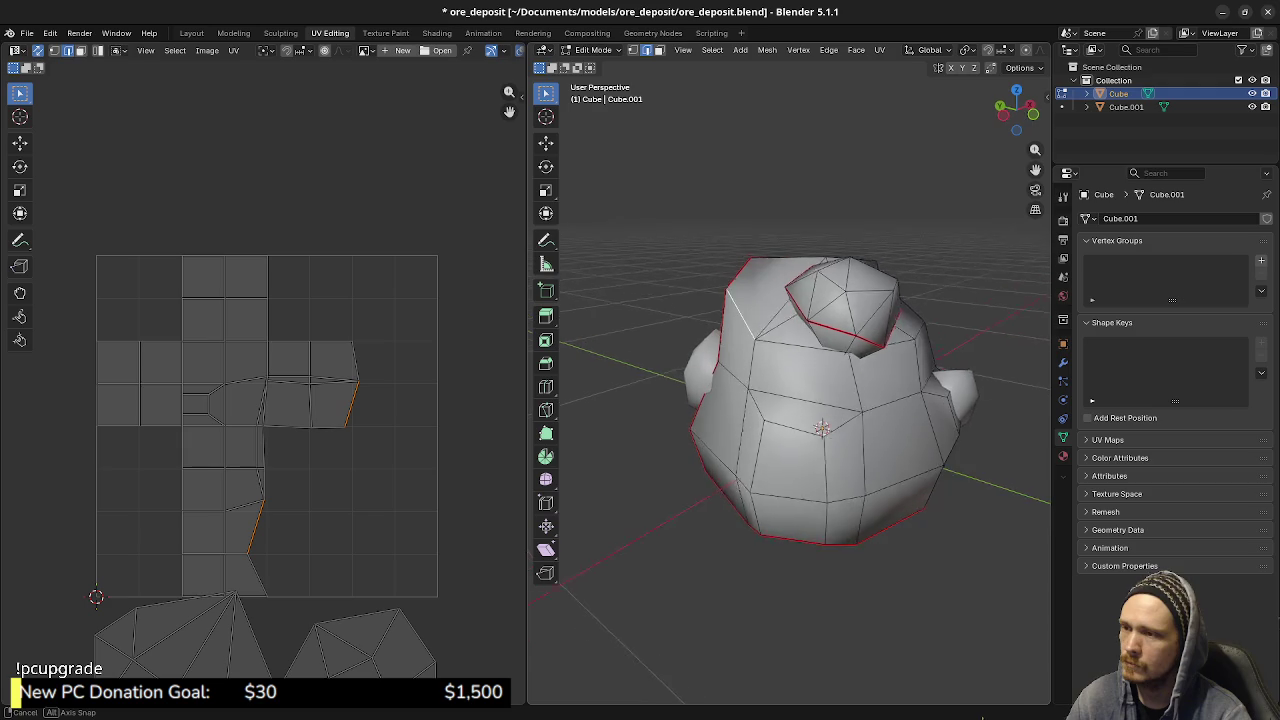
# - Mark the chosen edges running up the sides and around the top as seams
pyautogui.moveTo(810, 470); pyautogui.dragTo(820, 460, button='middle')
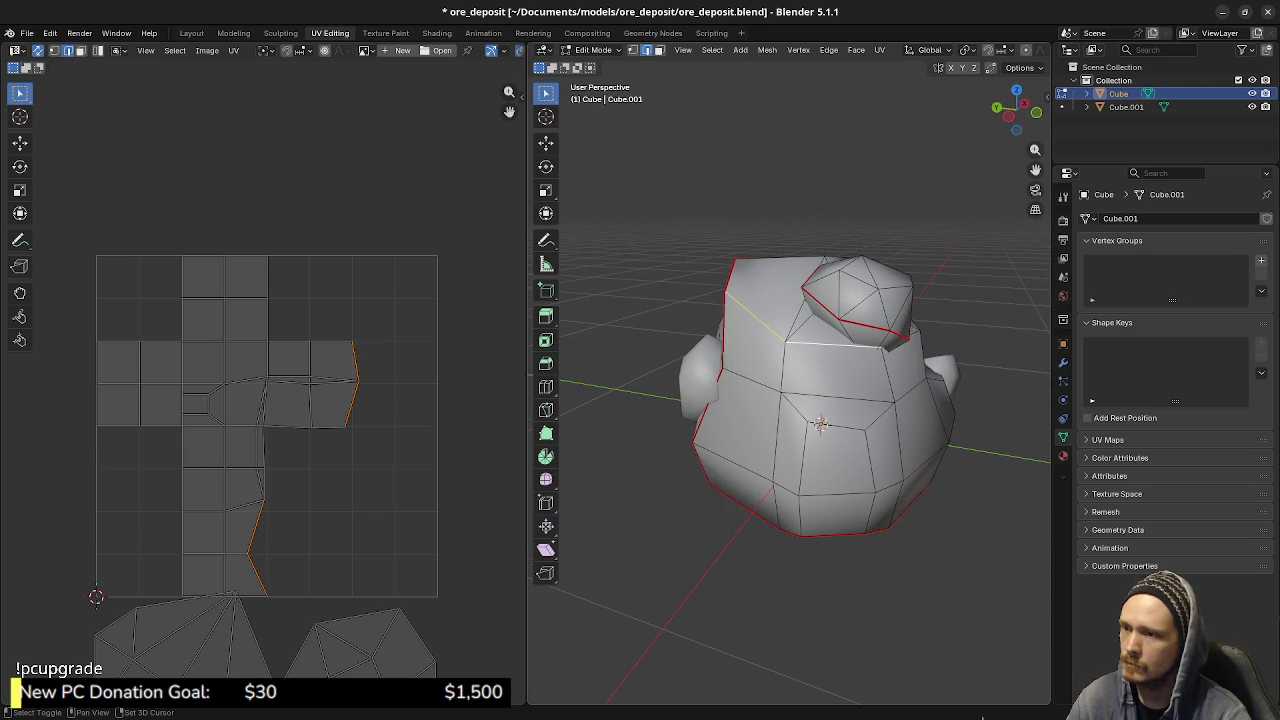
pyautogui.rightClick(814, 500)
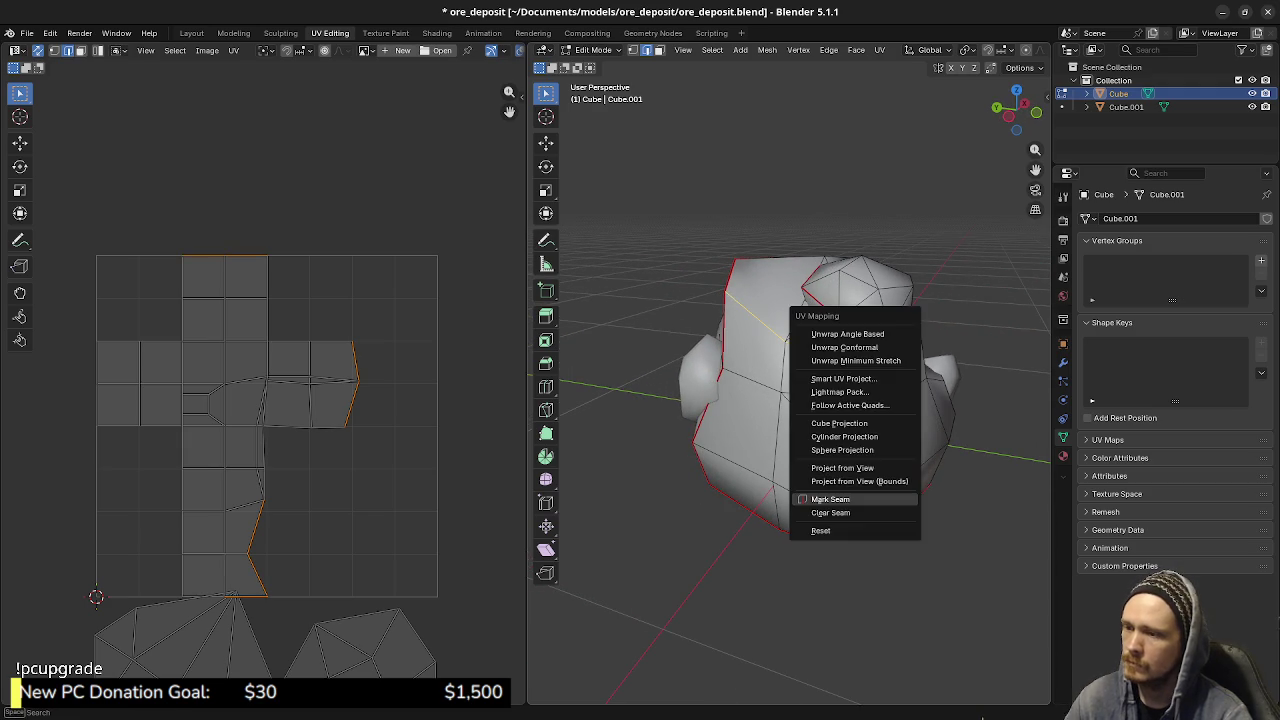
pyautogui.click(814, 500)
pyautogui.moveTo(814, 500)
pyautogui.mouseDown(button='middle')
pyautogui.moveTo(830, 480)
pyautogui.moveTo(820, 430)
pyautogui.moveTo(880, 410)
pyautogui.mouseUp(button='middle')
pyautogui.press('a')
pyautogui.hotkey('alt', 'a')
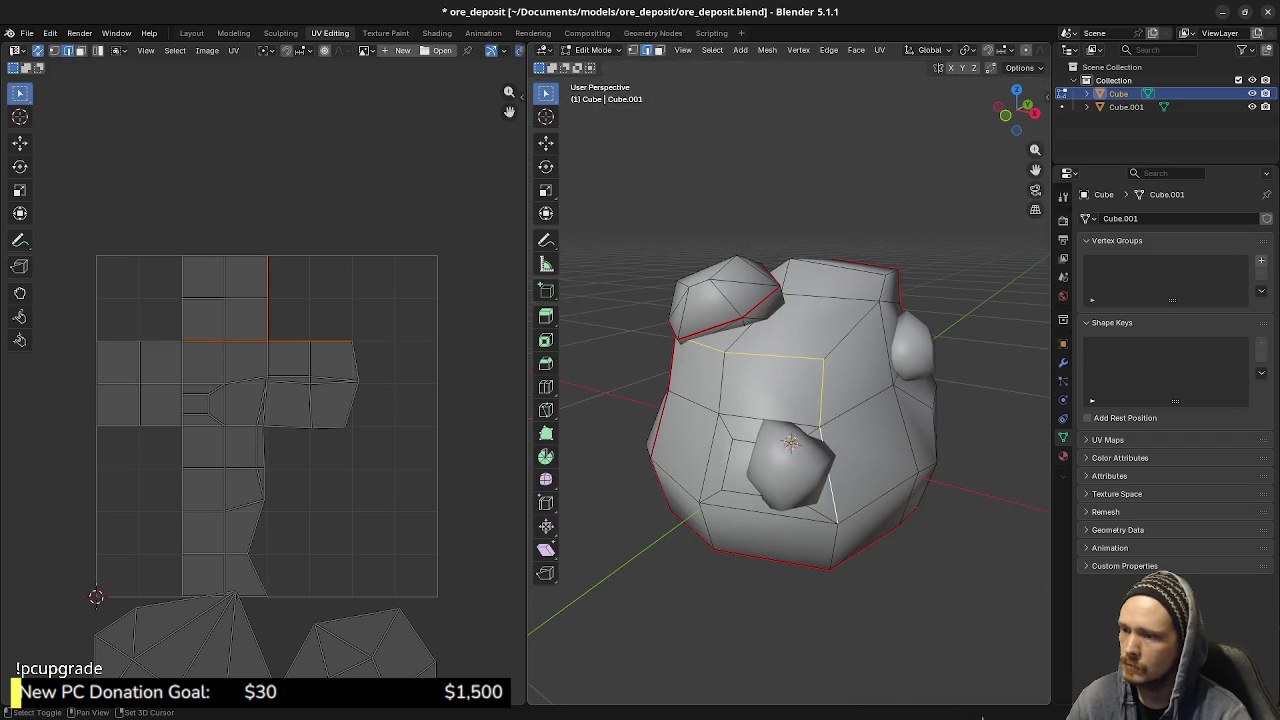
pyautogui.moveTo(790, 442)
pyautogui.mouseDown(button='middle')
pyautogui.moveTo(820, 511)
pyautogui.moveTo(880, 490)
pyautogui.moveTo(830, 430)
pyautogui.moveTo(636, 322)
pyautogui.moveTo(760, 350)
pyautogui.moveTo(830, 385)
pyautogui.moveTo(806, 440)
pyautogui.mouseUp(button='middle')
pyautogui.press('u')
pyautogui.click(820, 511)
pyautogui.press('u')
pyautogui.click(636, 322)
# - Select the whole rock mesh and unwrap it into separate UV islands
pyautogui.press('a')
pyautogui.hotkey('alt', 'a')
pyautogui.click(806, 440)
pyautogui.hotkey('ctrl', 'l')
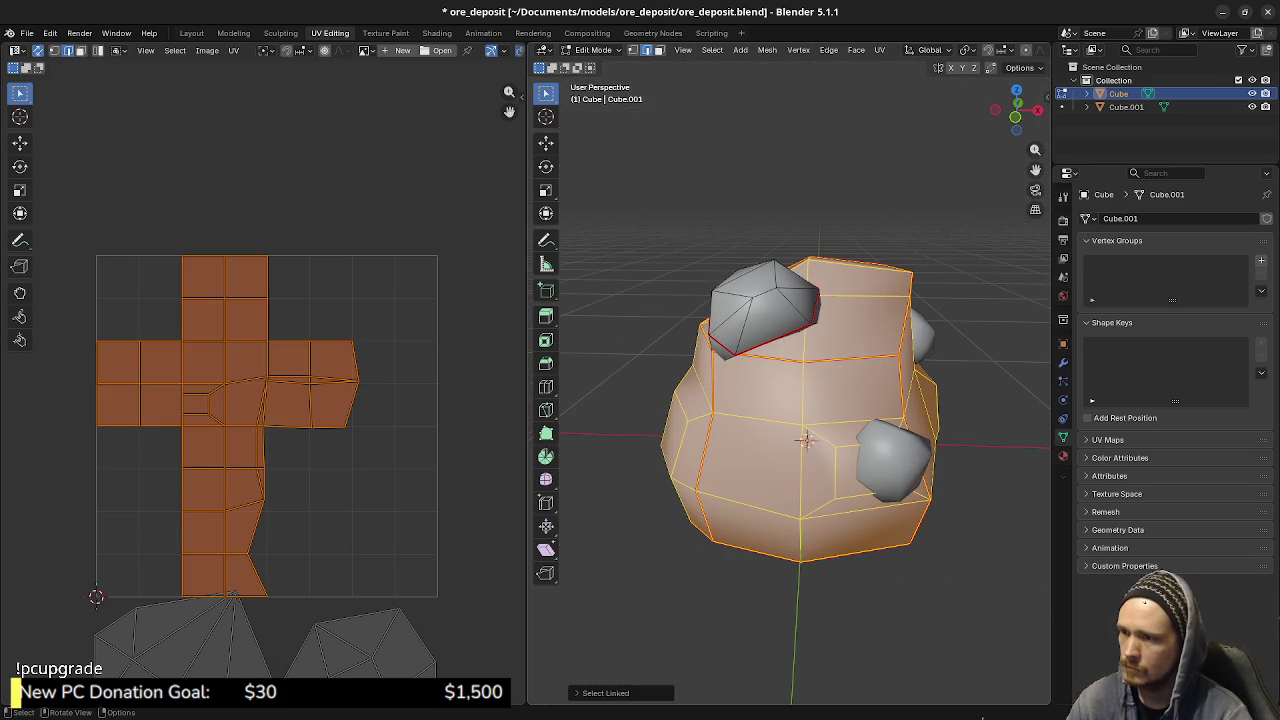
pyautogui.press('u')
pyautogui.click(760, 266)
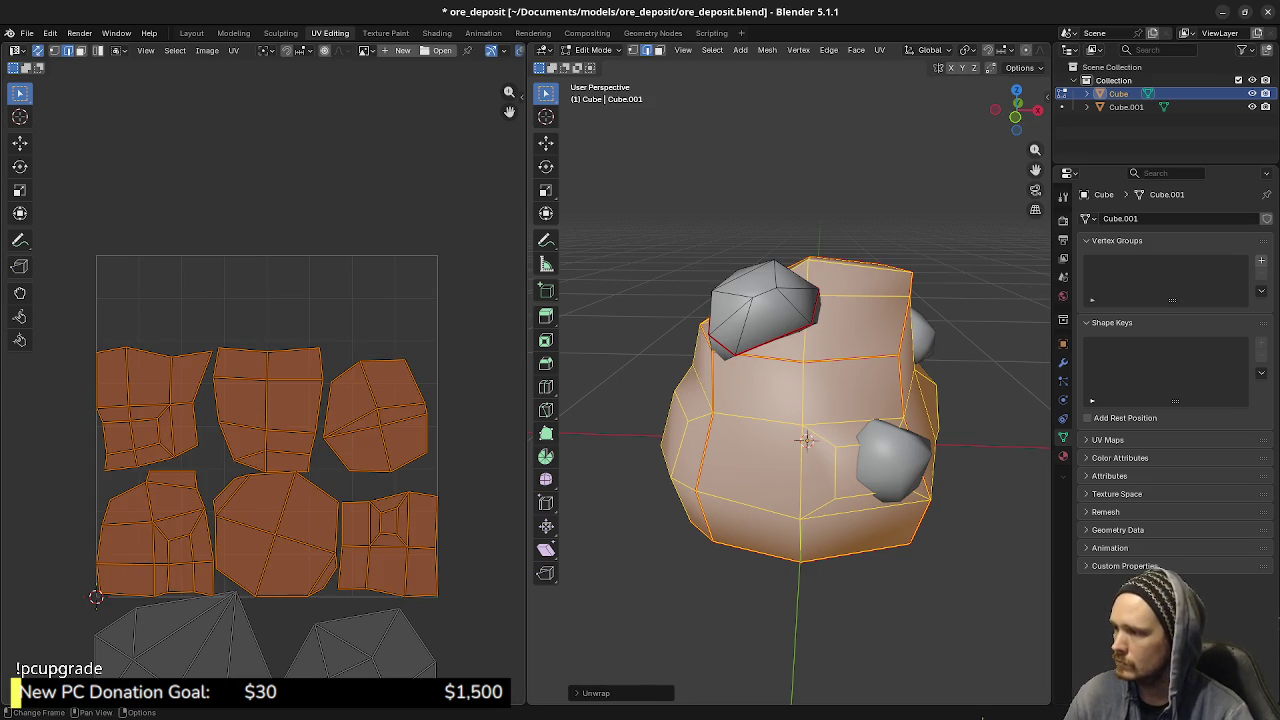
pyautogui.scroll(-1, 265, 390)
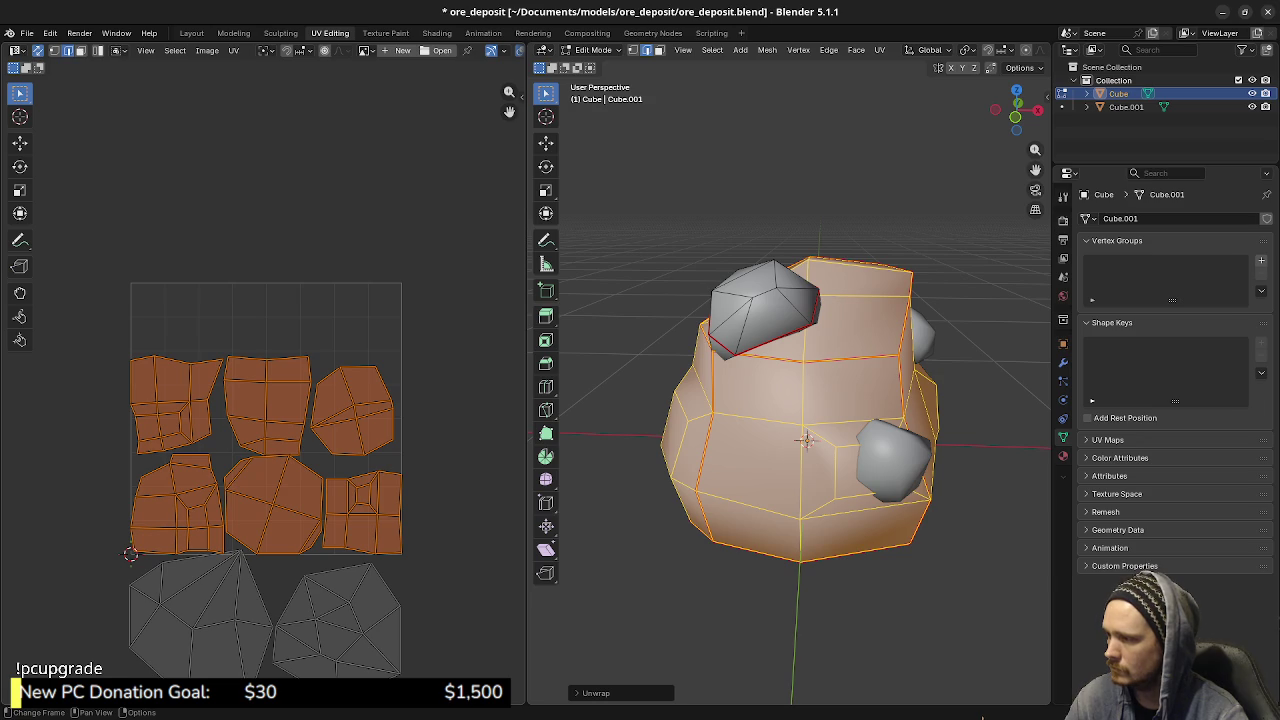
# - Shrink the two ore lump islands and move them up into the UV square
pyautogui.press('a')
pyautogui.hotkey('alt', 'a')
pyautogui.press('l')
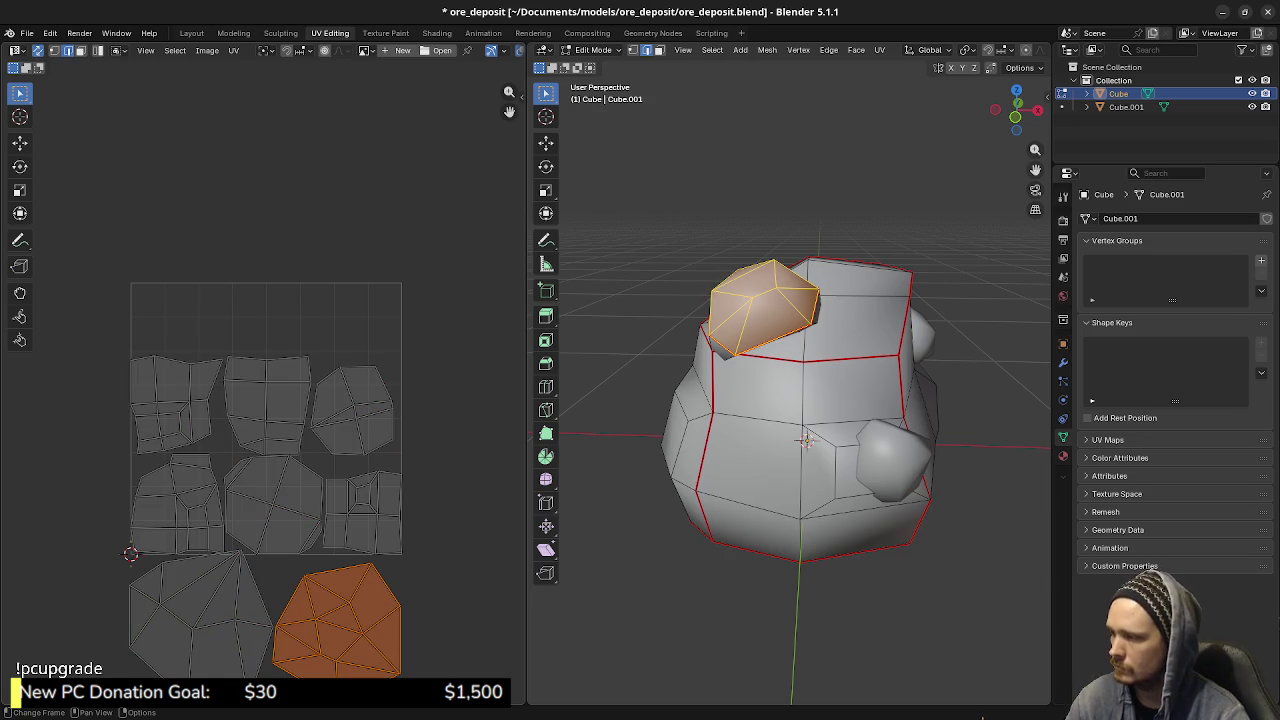
pyautogui.press('l')
pyautogui.press('s')
pyautogui.click(368, 596)
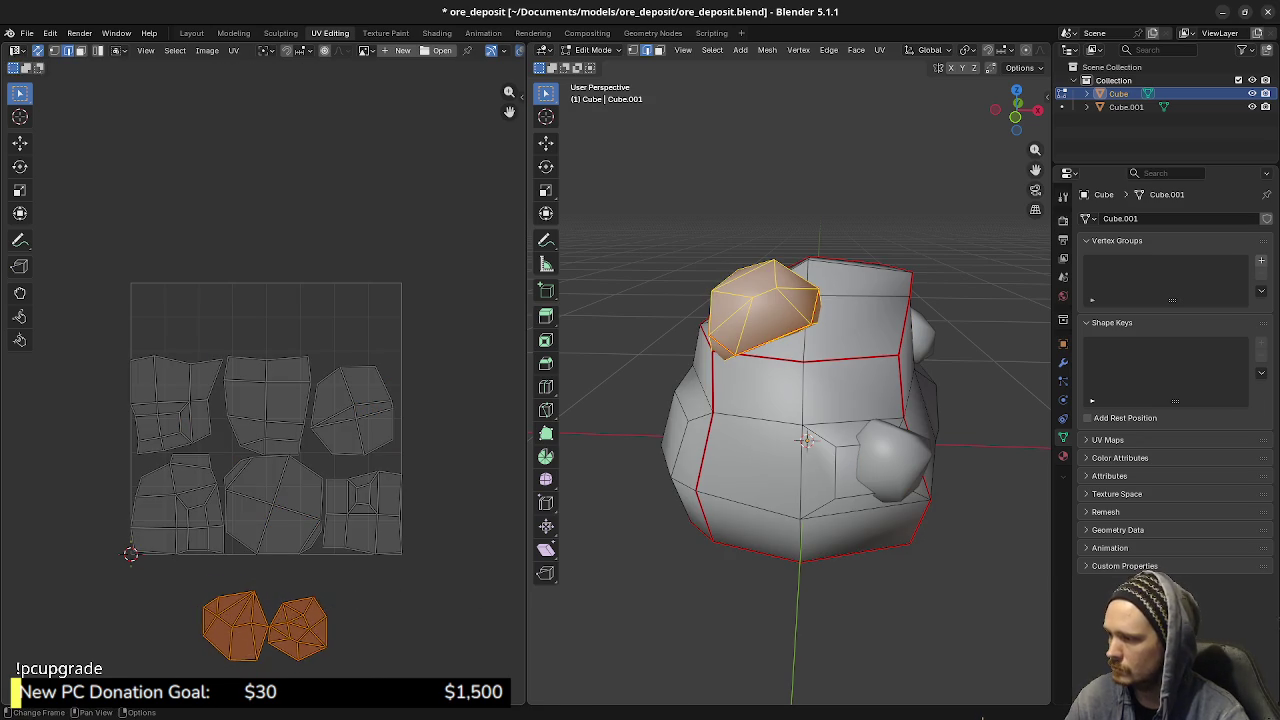
pyautogui.press('g')
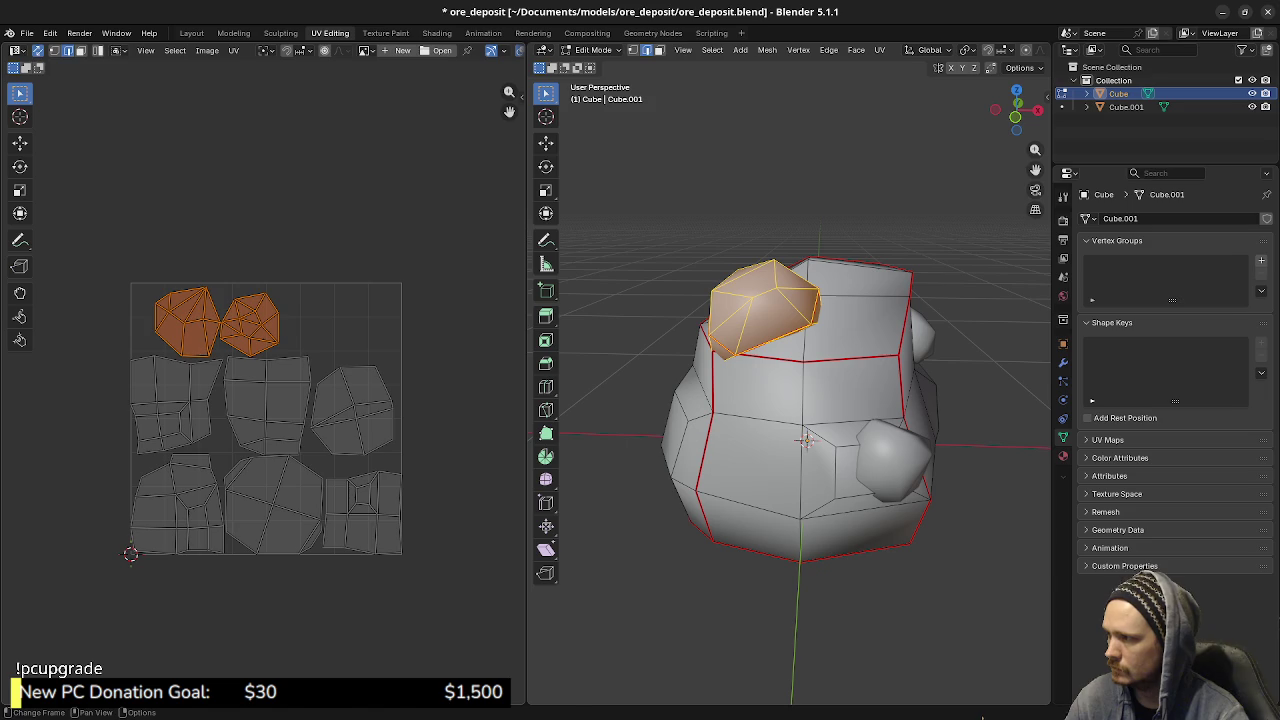
pyautogui.press('s')
pyautogui.click(350, 380)
pyautogui.press('g')
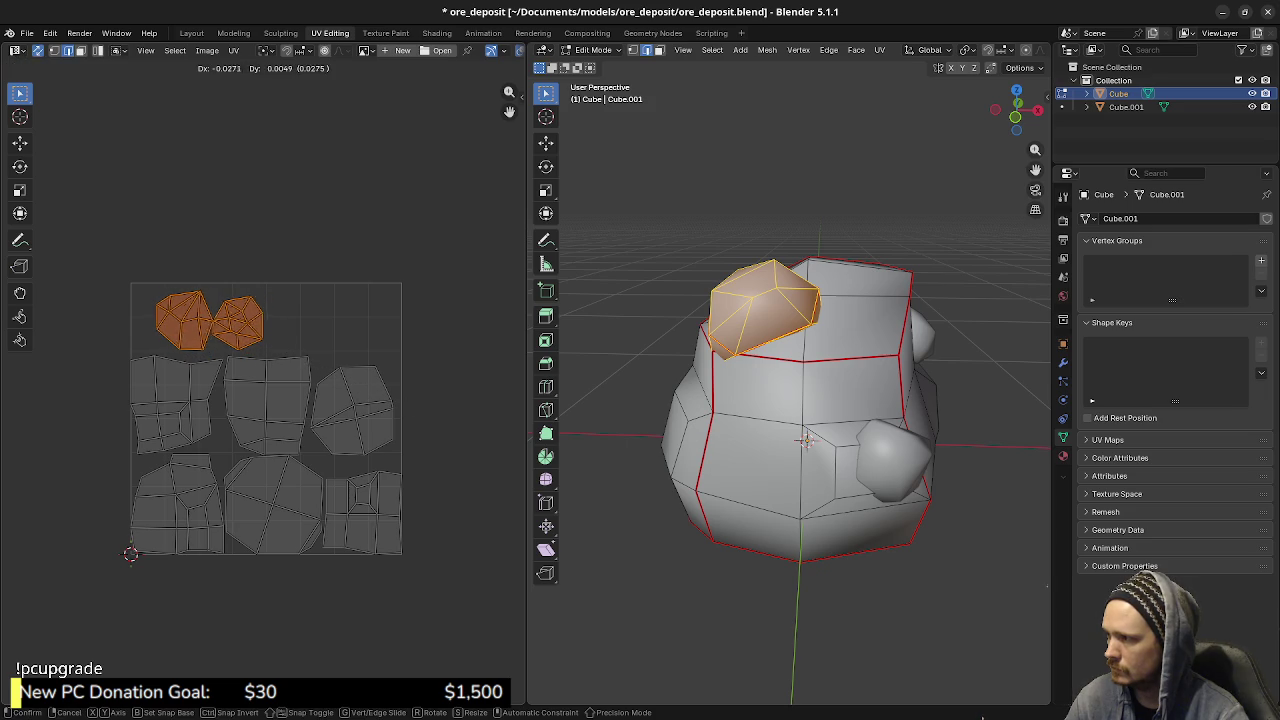
pyautogui.press('Return')
# - Slide the top-left rock piece's island horizontally along X
pyautogui.press('a')
pyautogui.hotkey('alt', 'a')
pyautogui.press('l')
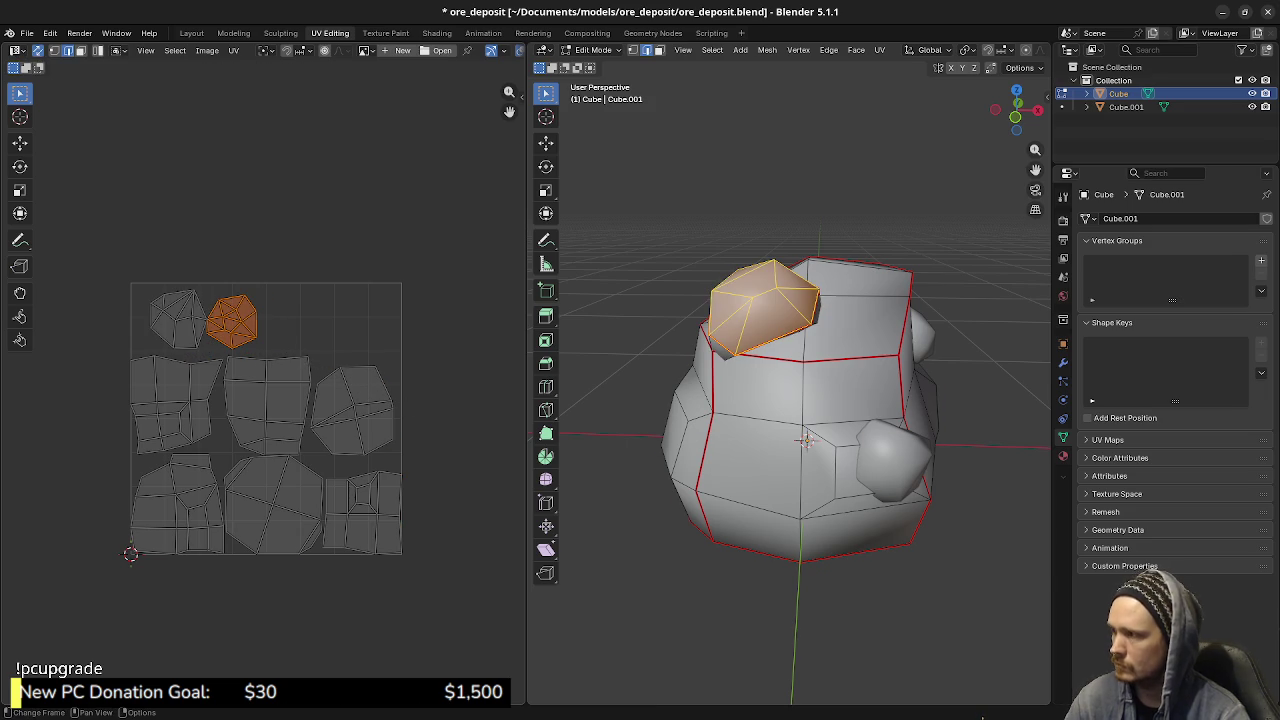
pyautogui.press('g')
pyautogui.press('x')
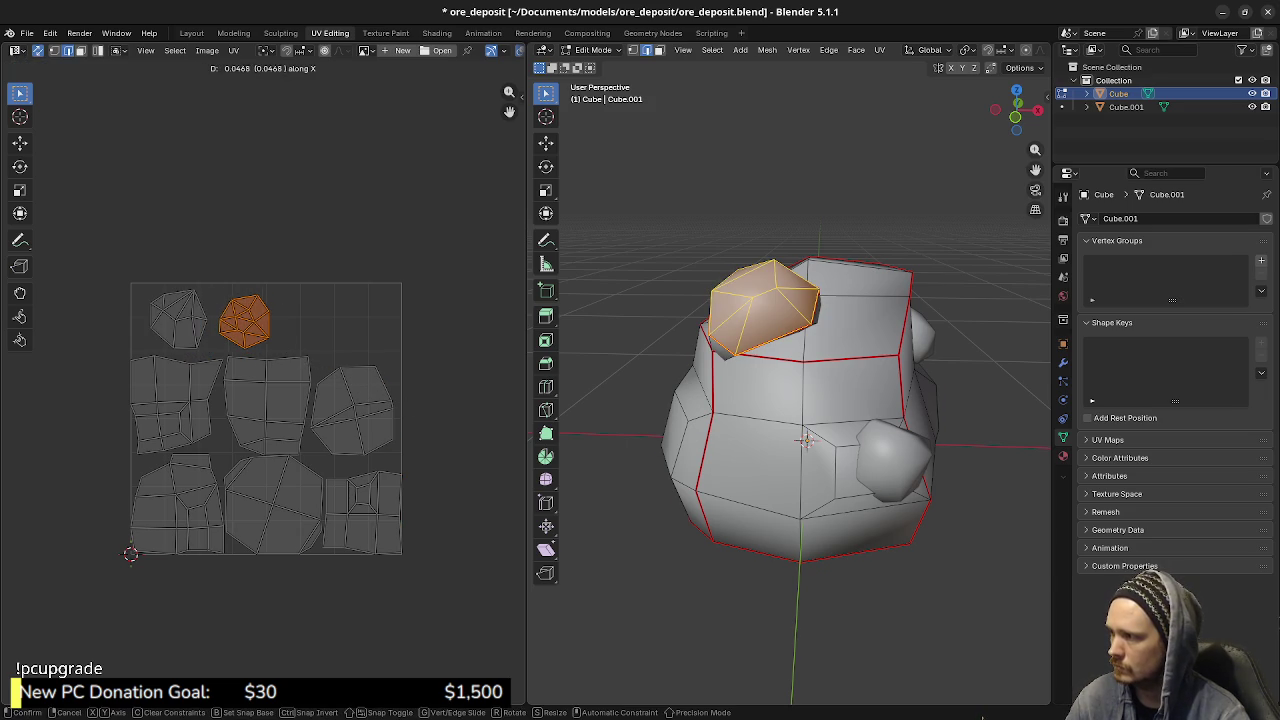
pyautogui.press('Return')
pyautogui.hotkey('alt', 'a')
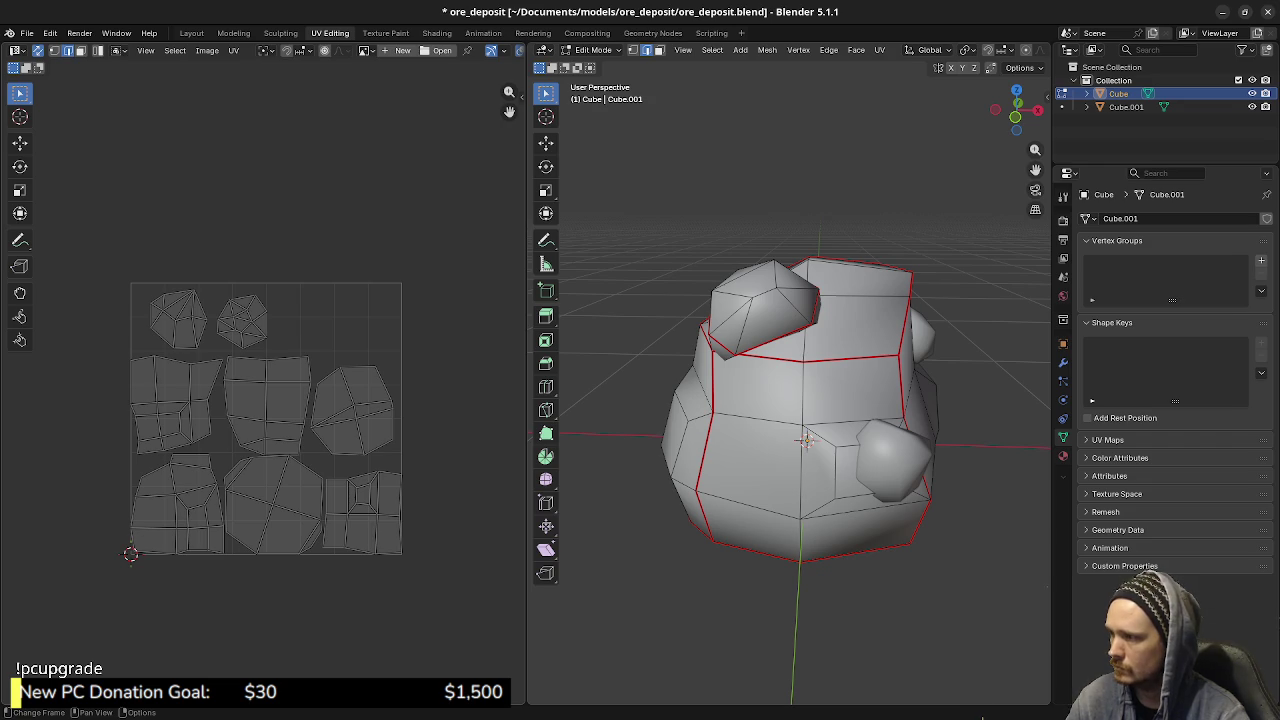
# - Scale down the main body islands so they fit the UV square
pyautogui.press('l')
pyautogui.press('l')
pyautogui.press('l')
pyautogui.press('l')
pyautogui.press('l')
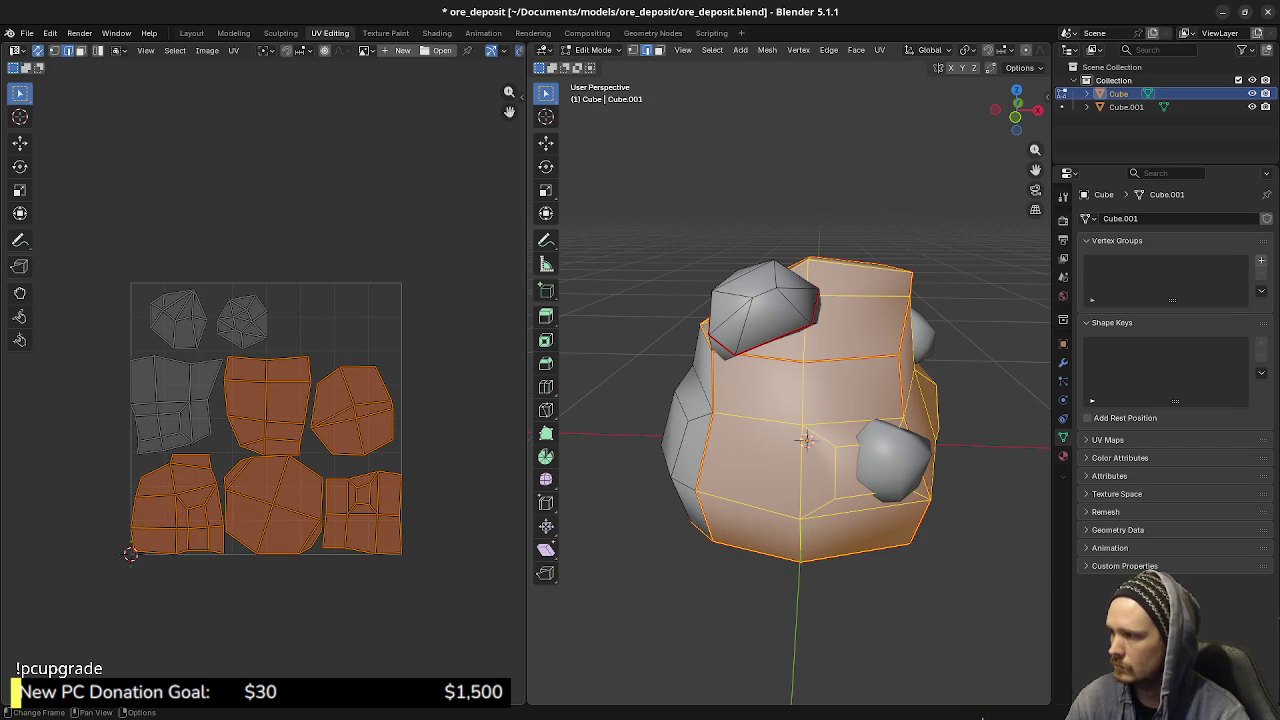
pyautogui.press('l')
pyautogui.press('s')
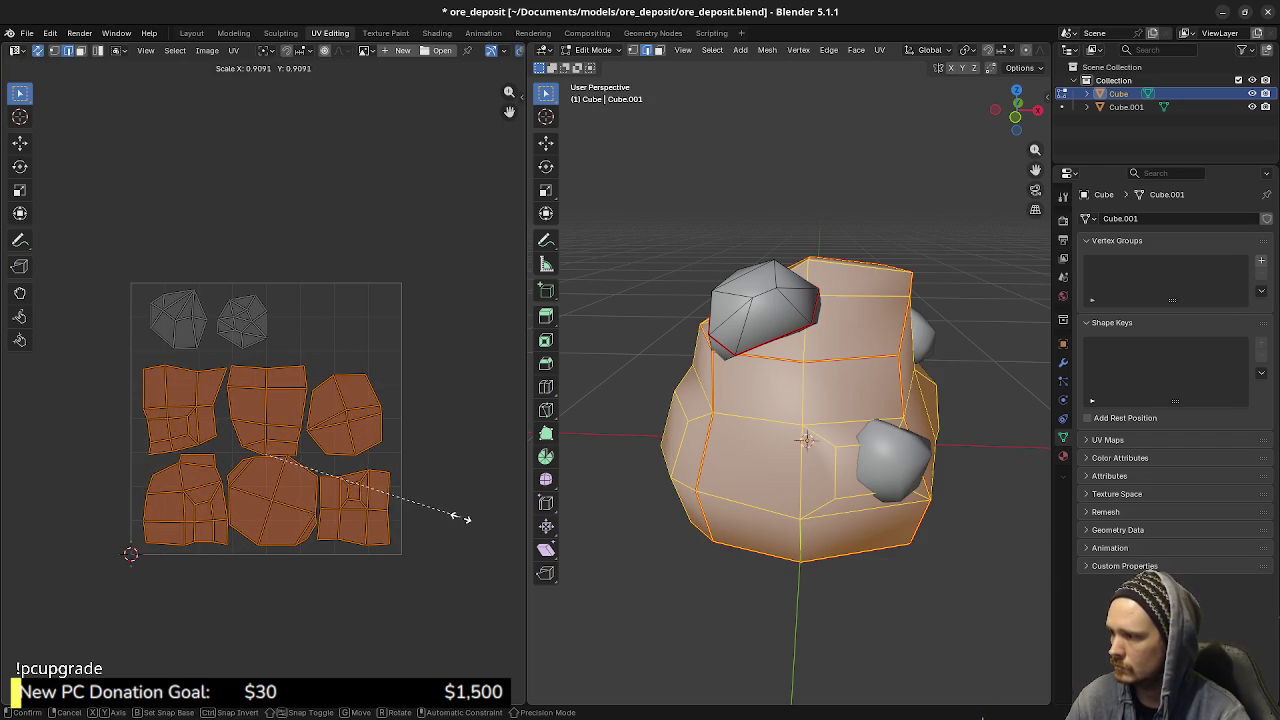
pyautogui.click(461, 517)
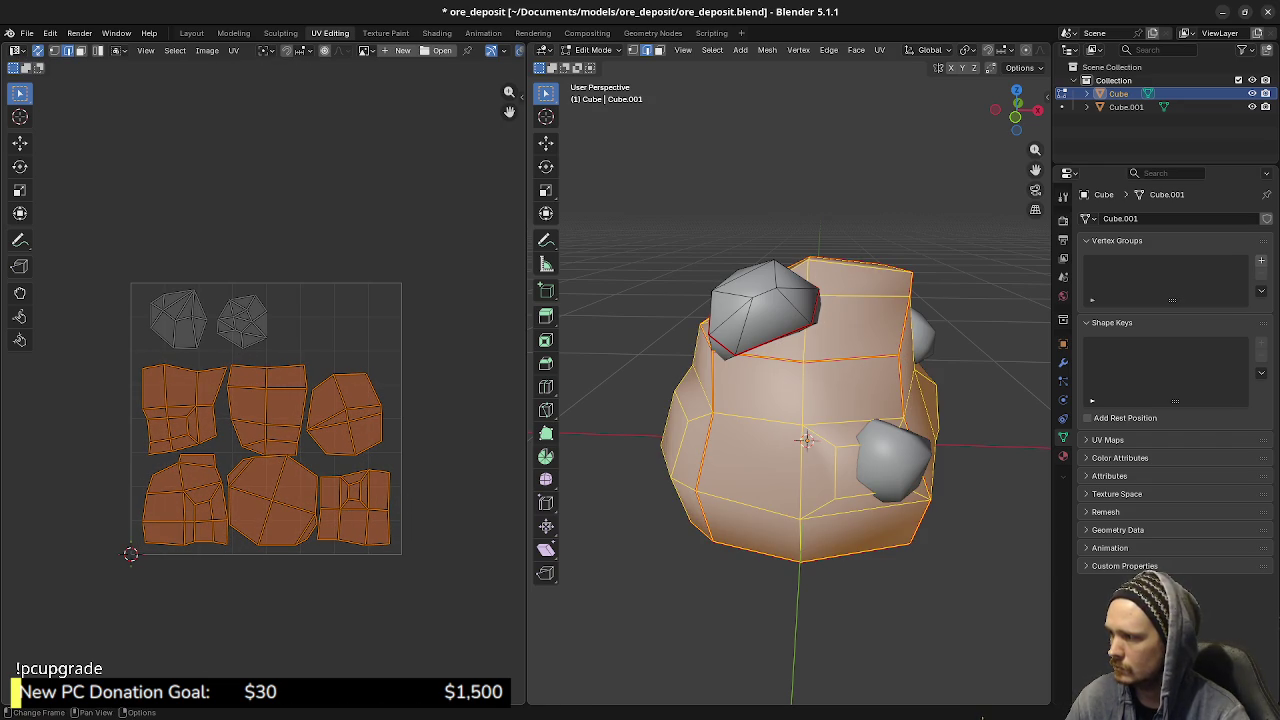
pyautogui.press('g')
pyautogui.press('y')
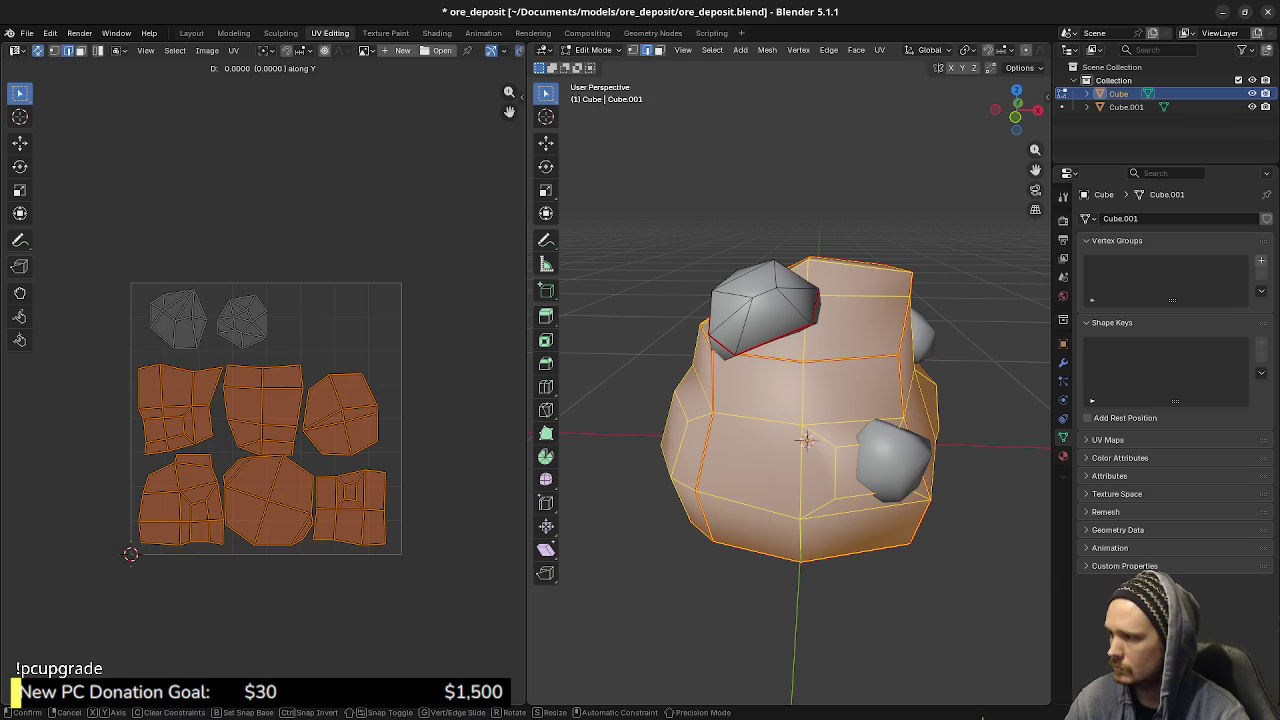
pyautogui.press('Escape')
pyautogui.hotkey('alt', 'a')
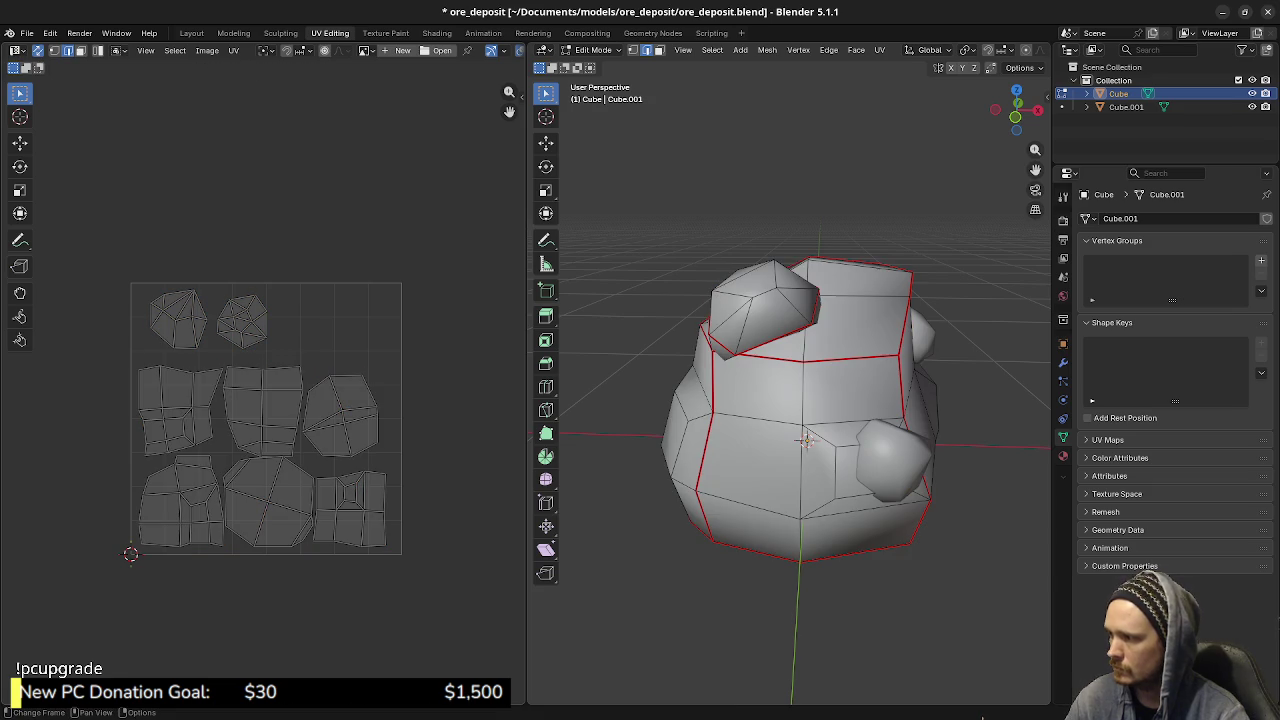
# - Shift four body islands slightly right, then move the two right-hand islands along X
pyautogui.press('l')
pyautogui.press('l')
pyautogui.press('l')
pyautogui.press('l')
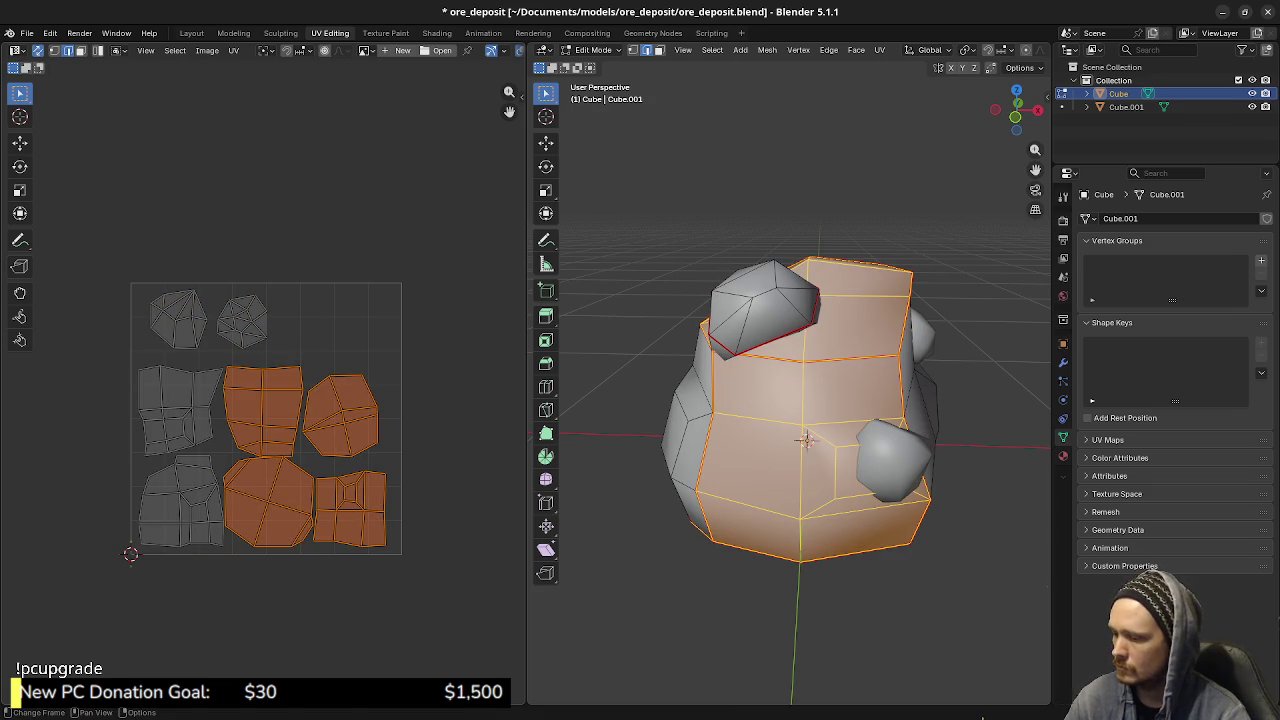
pyautogui.press('g')
pyautogui.press('x')
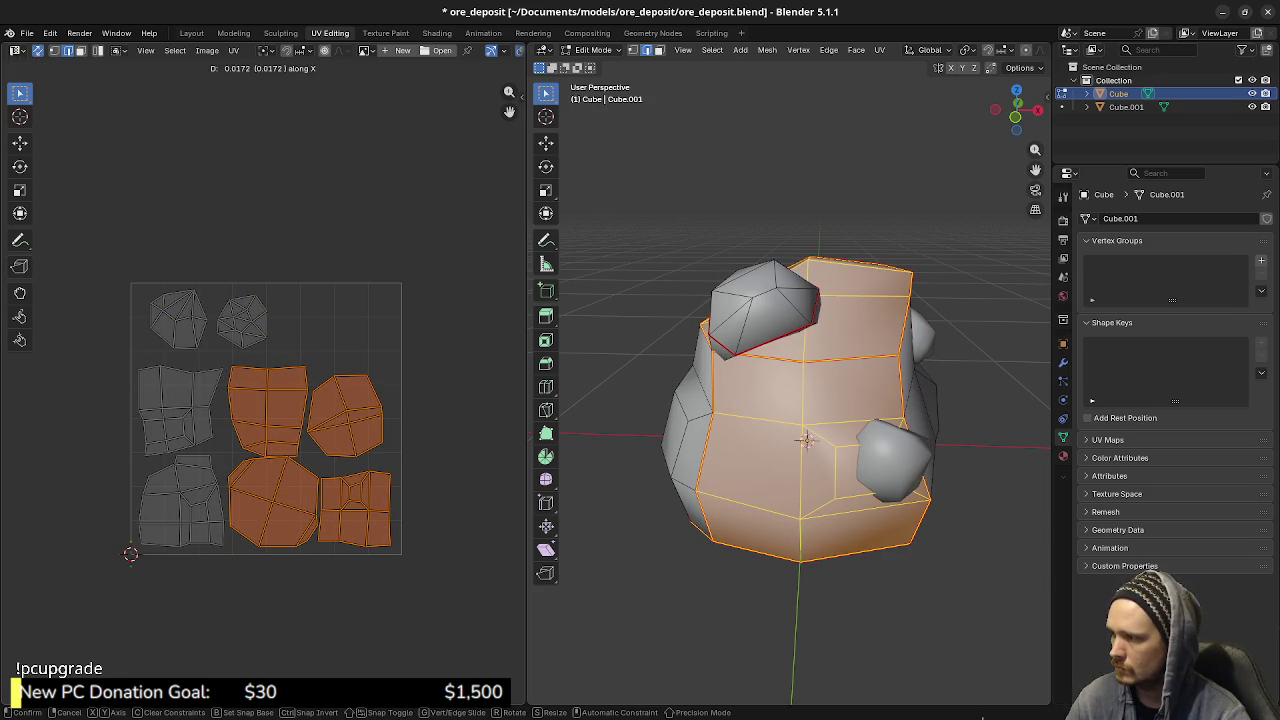
pyautogui.press('Return')
pyautogui.press('a')
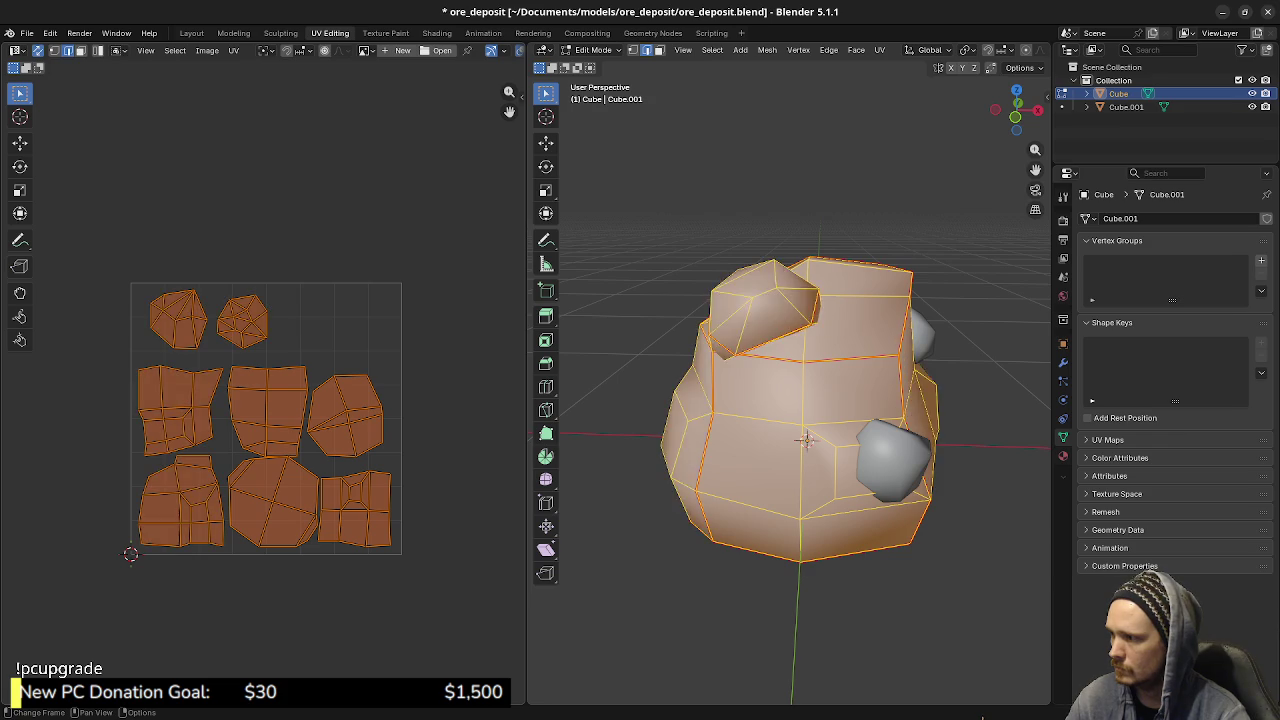
pyautogui.hotkey('alt', 'a')
pyautogui.press('l')
pyautogui.press('l')
pyautogui.press('g')
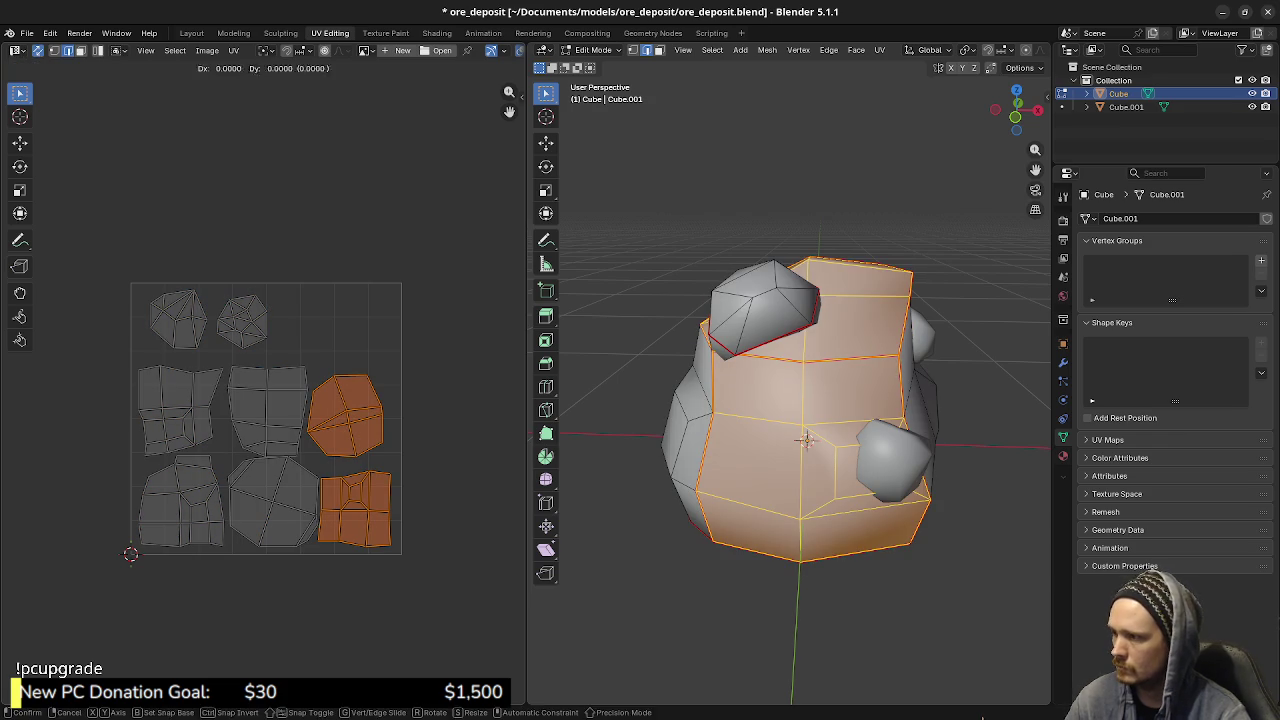
pyautogui.press('x')
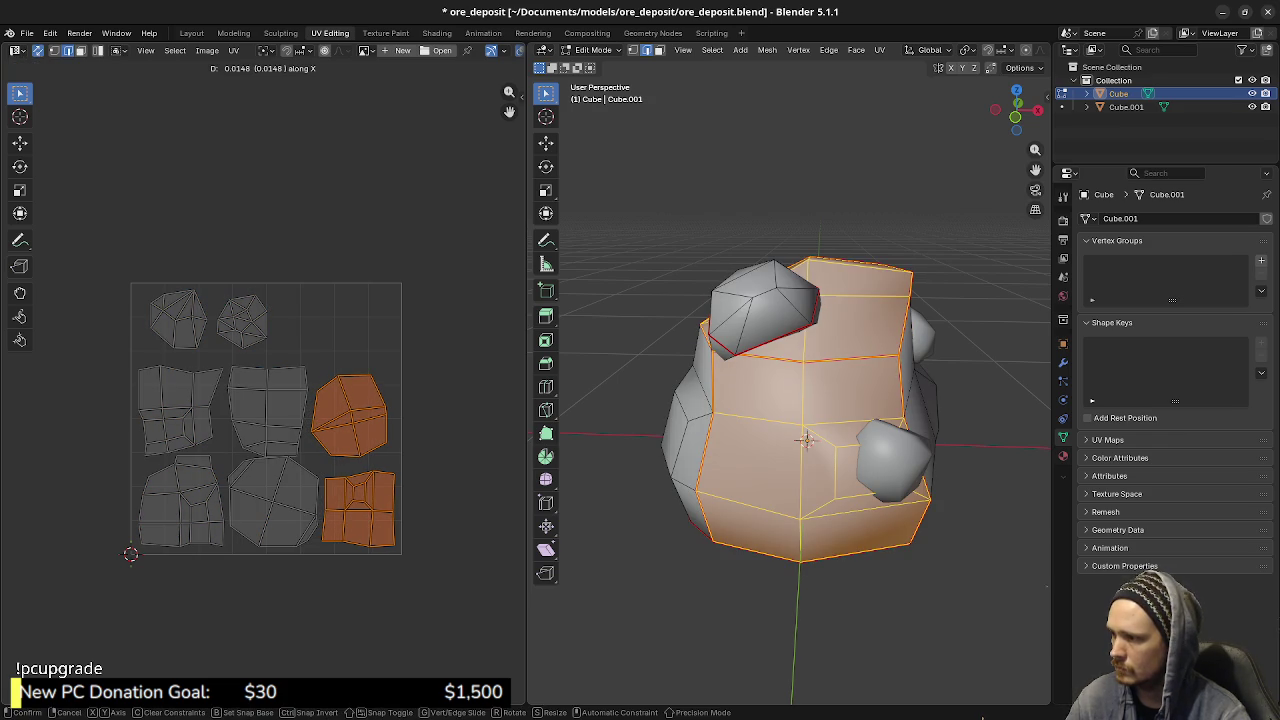
pyautogui.press('Return')
pyautogui.hotkey('alt', 'a')
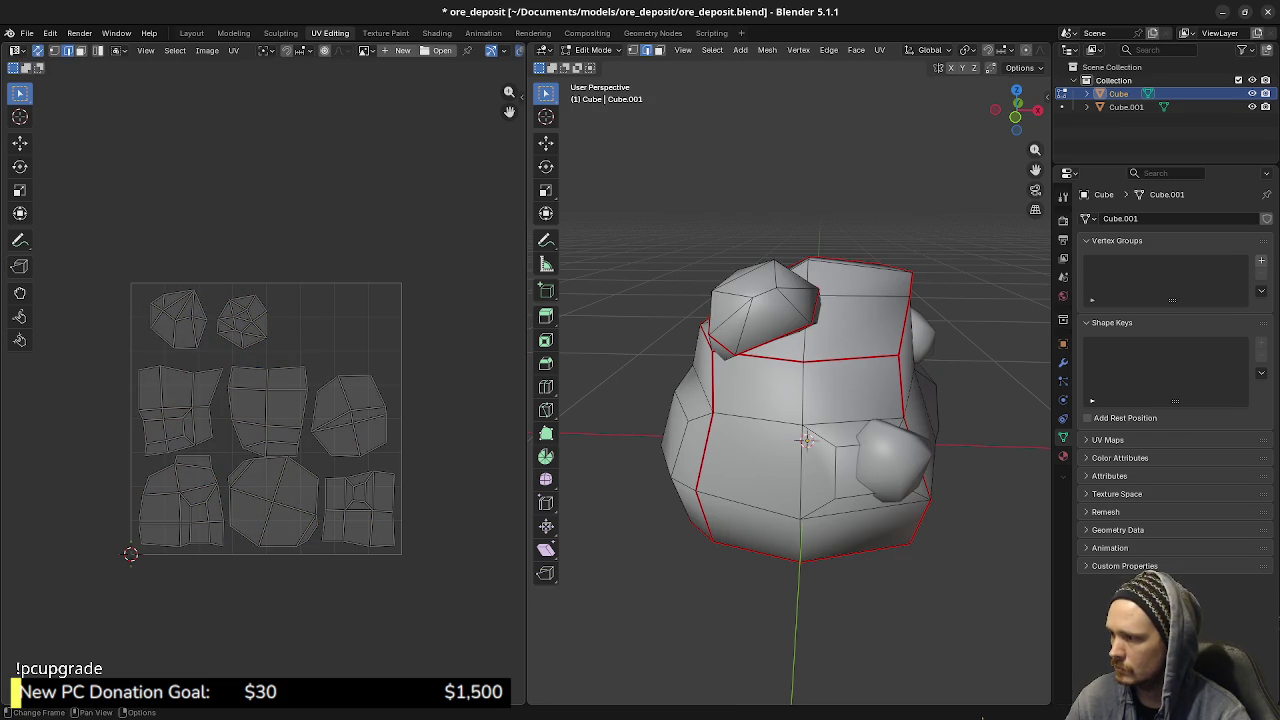
# - Move the three middle-row islands vertically to even the spacing, then deselect all
pyautogui.press('l')
pyautogui.press('l')
pyautogui.press('l')
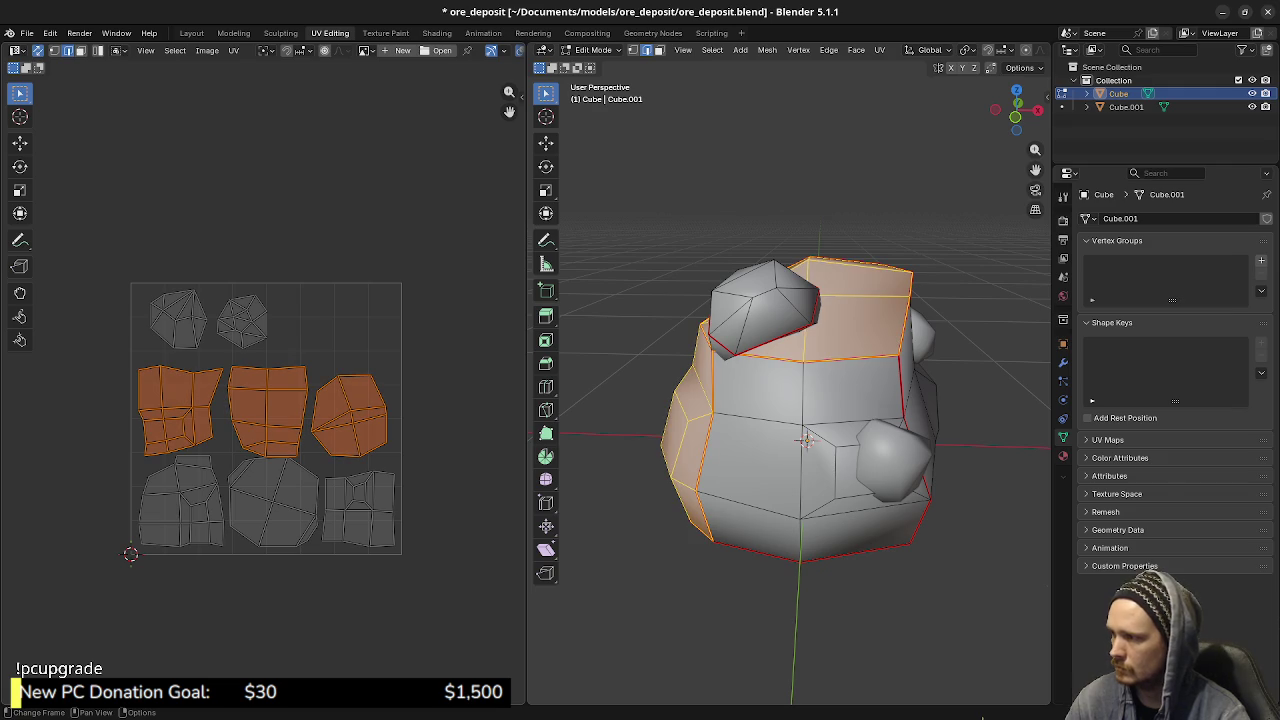
pyautogui.press('g')
pyautogui.press('y')
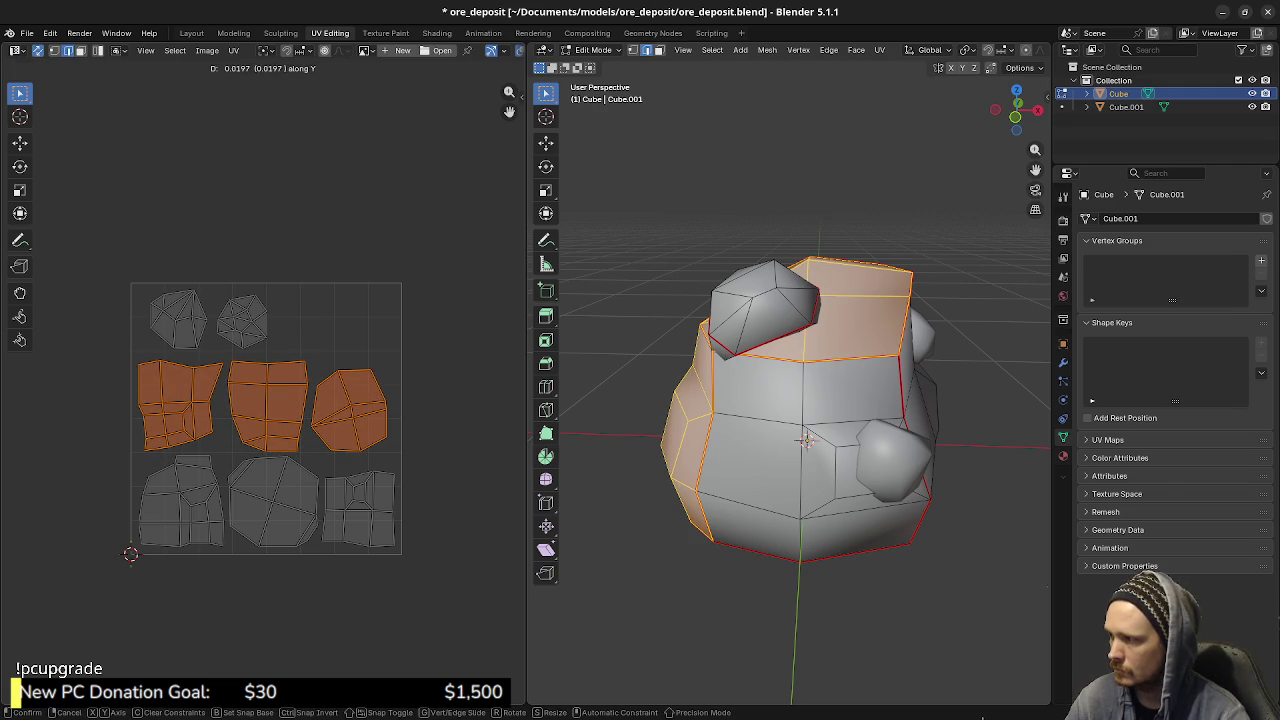
pyautogui.press('Return')
pyautogui.press('a')
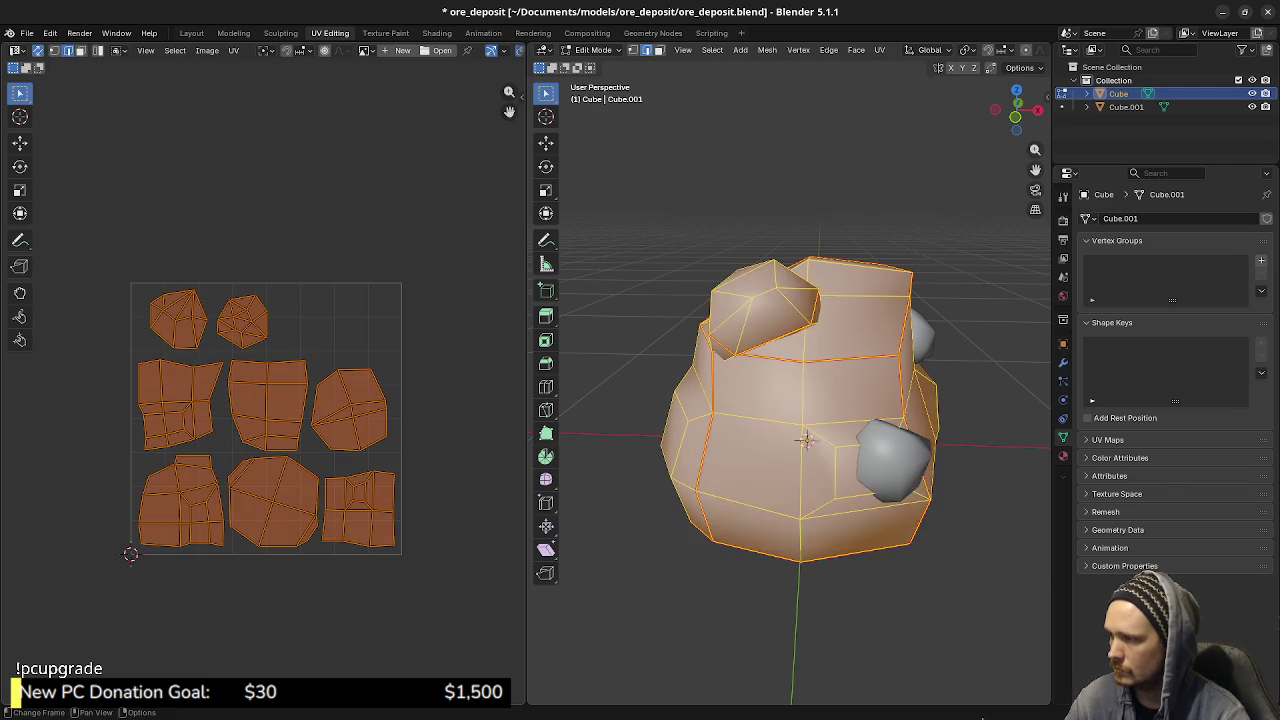
pyautogui.hotkey('alt', 'a')
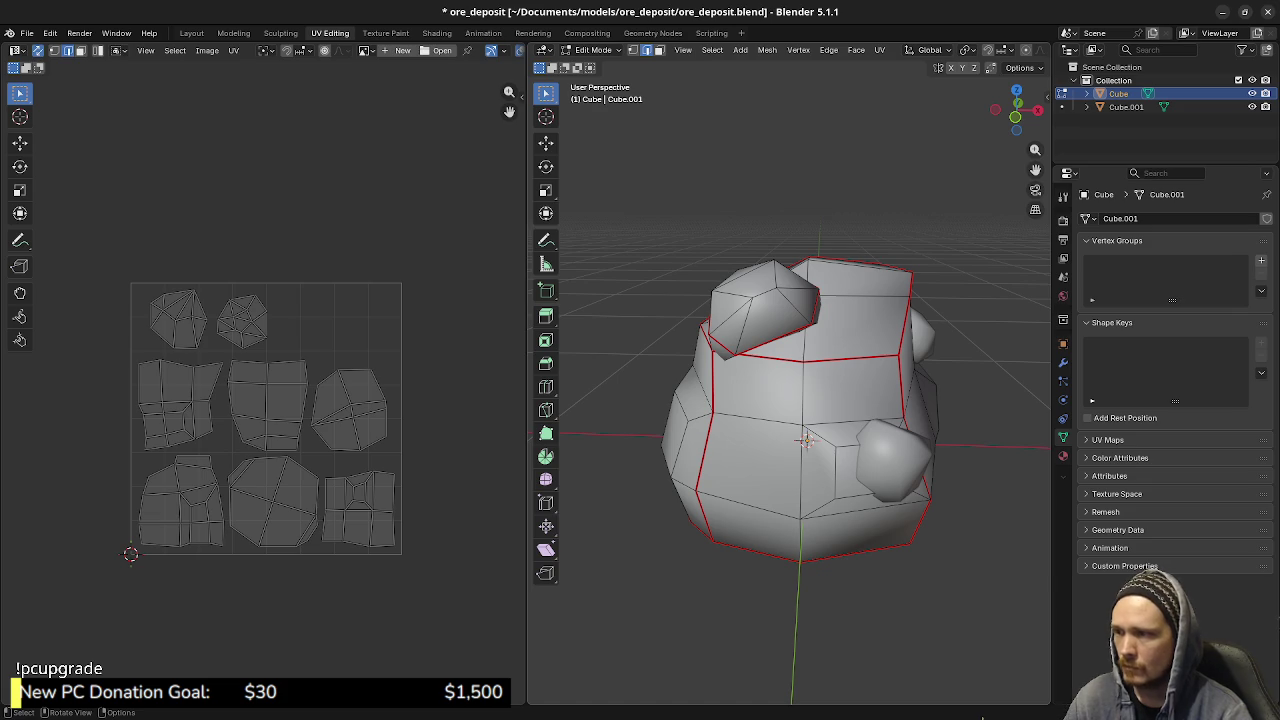
# - Select the small top rock chunk and move it toward the lower right in top view
pyautogui.press('Tab')
pyautogui.hotkey('alt', 'a')
pyautogui.press('a')
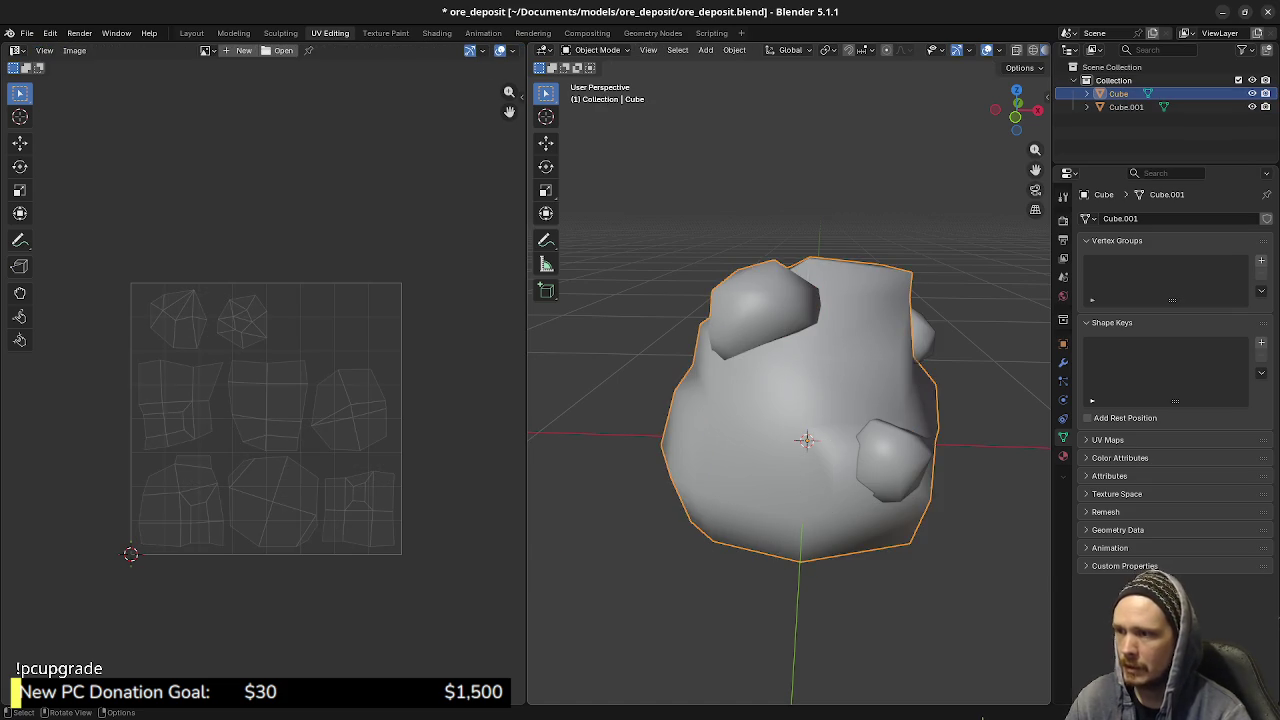
pyautogui.press('Tab')
pyautogui.press('l')
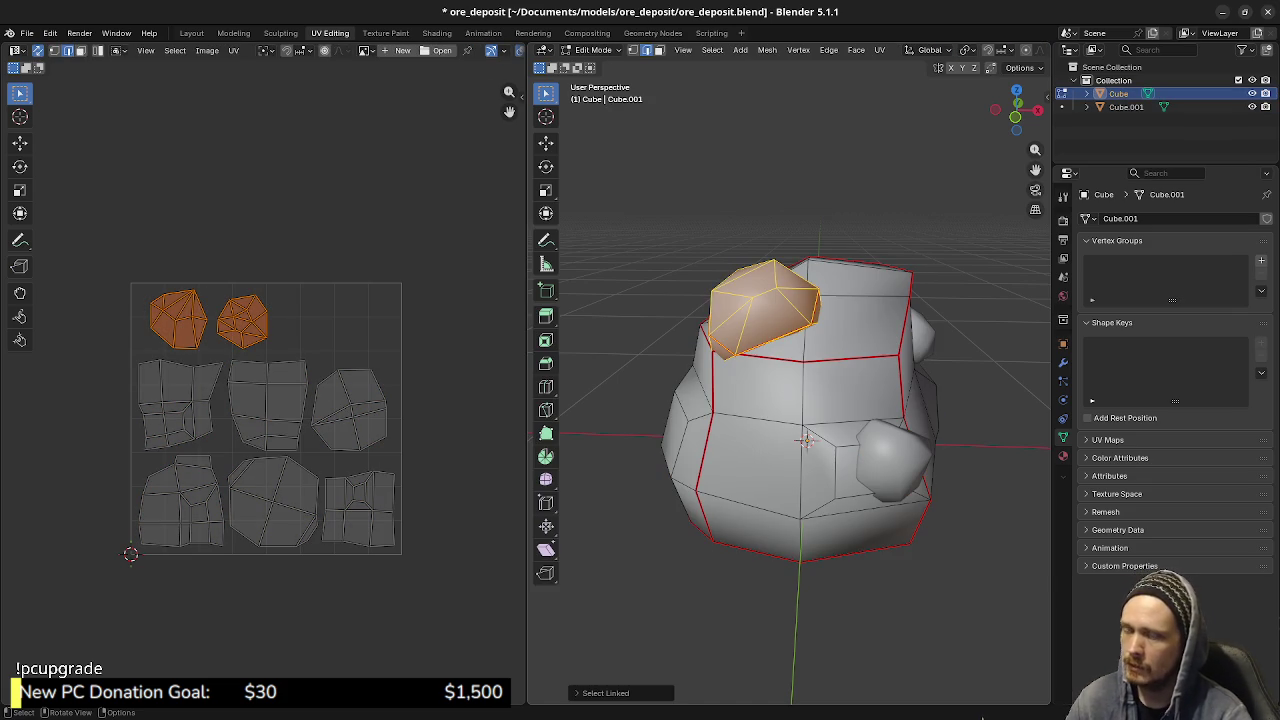
pyautogui.press('KP_7')
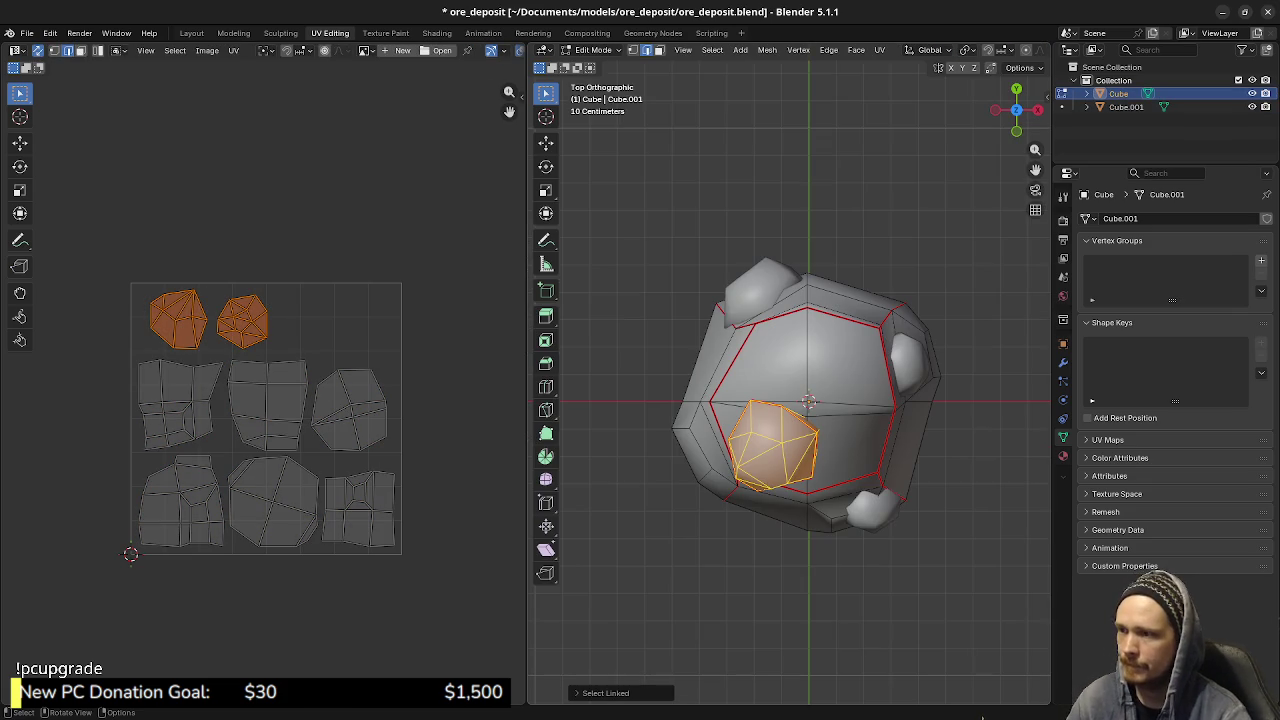
pyautogui.press('g')
pyautogui.press('Escape')
pyautogui.press('g')
pyautogui.press('Return')
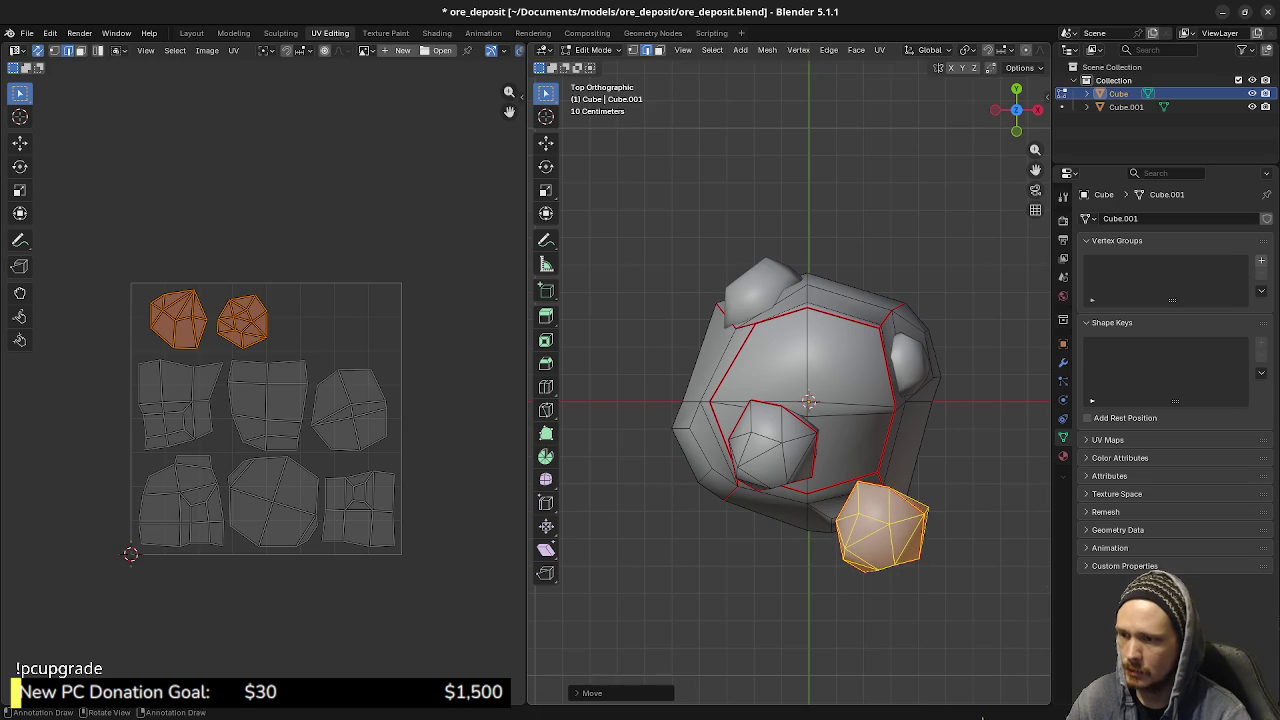
pyautogui.moveTo(972, 478)
pyautogui.keyDown('shift'); pyautogui.mouseDown(button='middle')
pyautogui.moveTo(851, 358)
pyautogui.moveTo(760, 380)
pyautogui.mouseUp(button='middle'); pyautogui.keyUp('shift')
# - Rotate the chunk, push it down against the rock body, and shrink it
pyautogui.press('r')
pyautogui.click(851, 358)
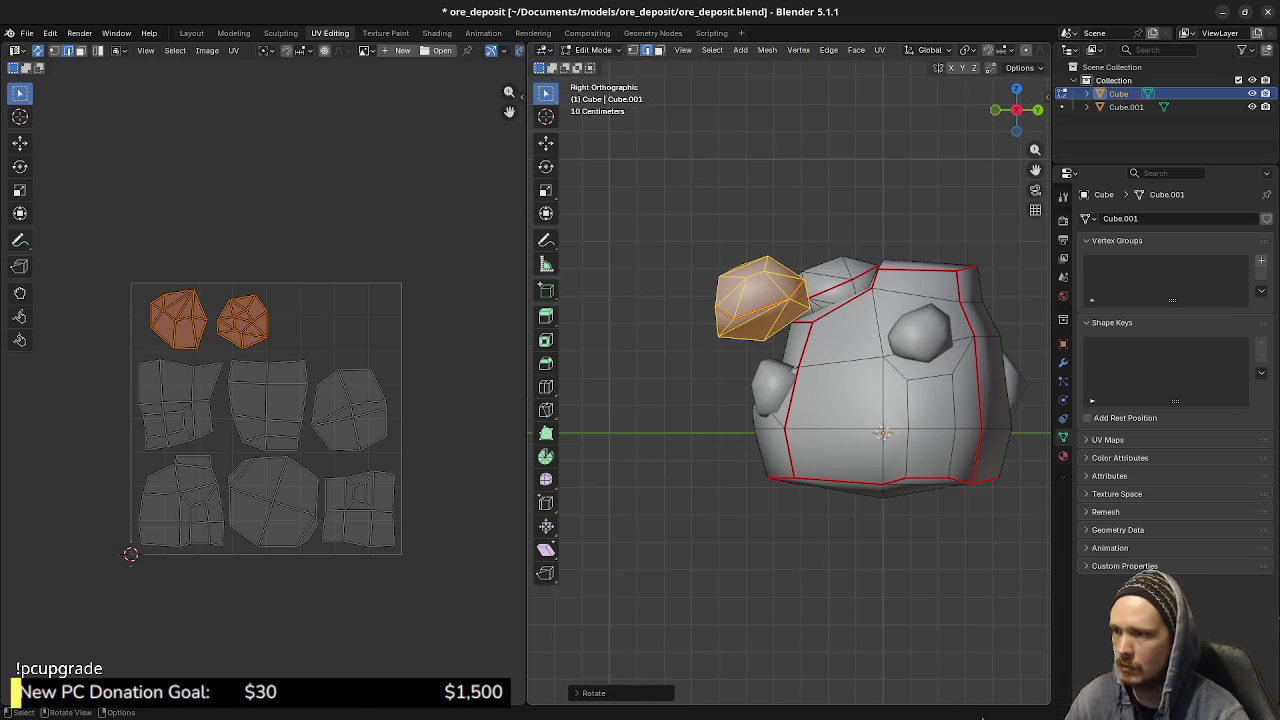
pyautogui.press('g')
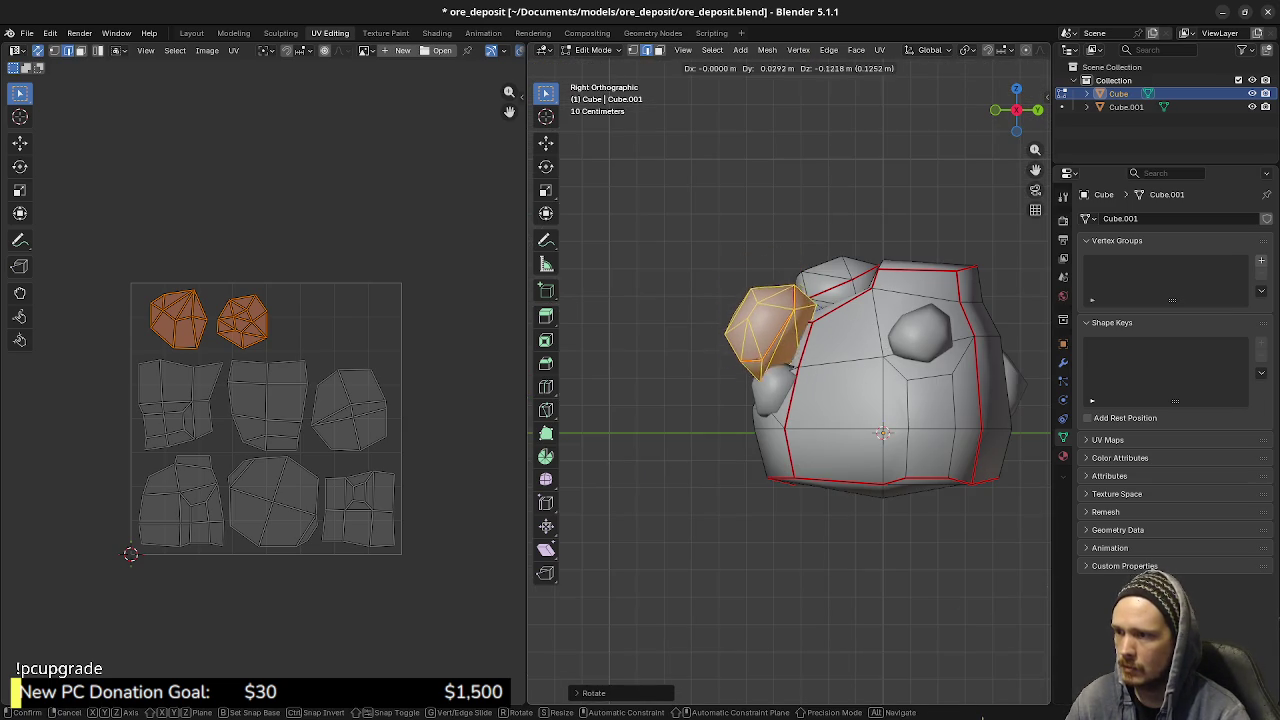
pyautogui.press('Return')
pyautogui.moveTo(850, 420); pyautogui.dragTo(894, 423, button='middle')
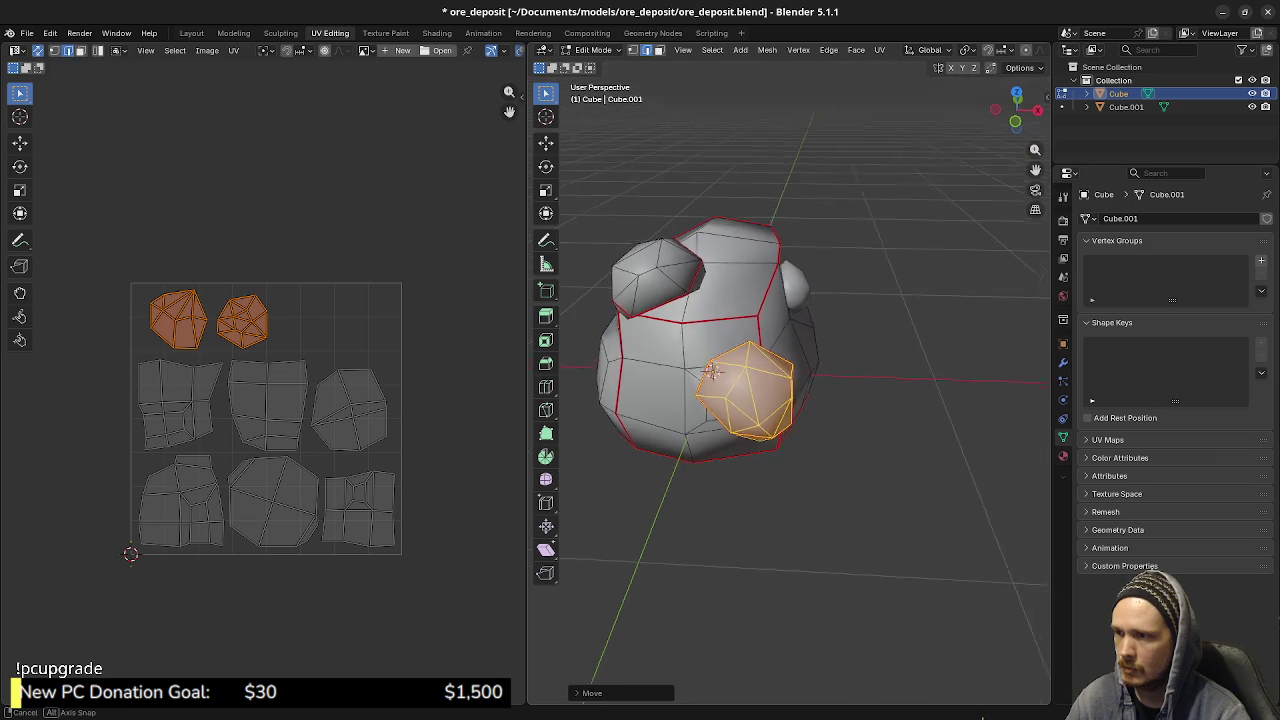
pyautogui.press('s')
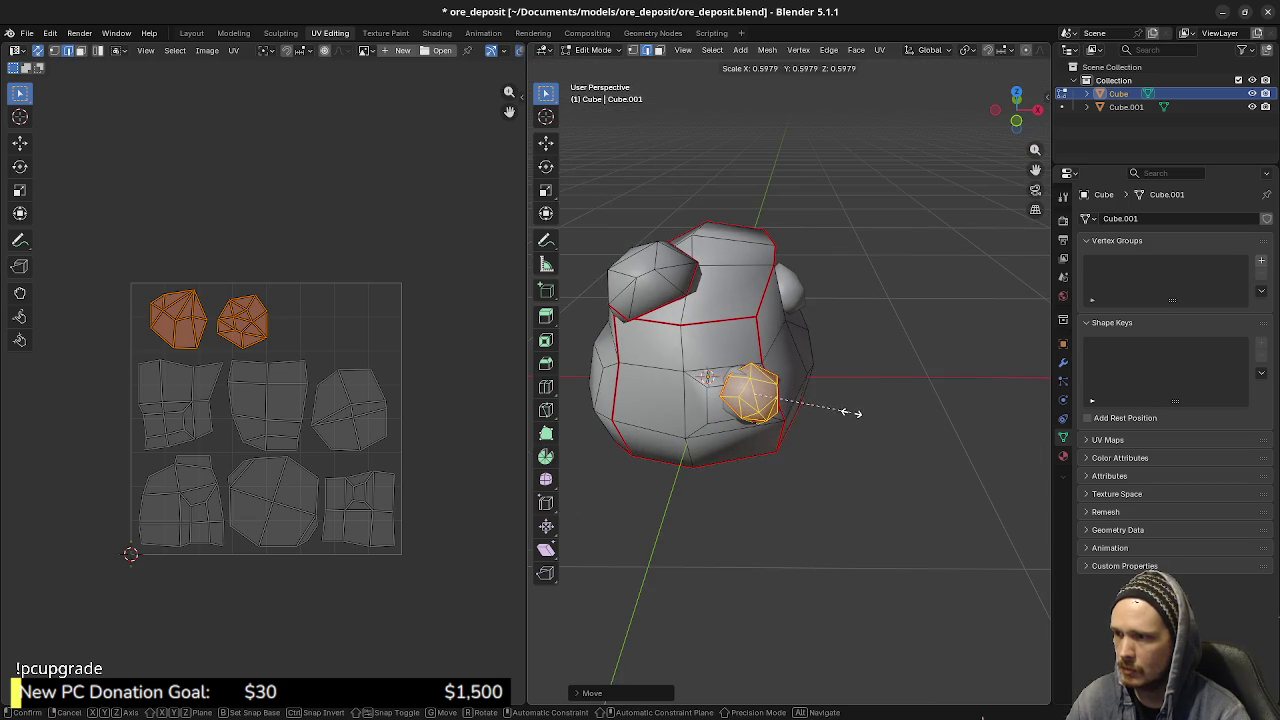
pyautogui.click(851, 412)
# - Shift the chunk left in front view, then reposition and rotate it from above
pyautogui.moveTo(851, 412); pyautogui.dragTo(800, 400, button='middle')
pyautogui.press('KP_1')
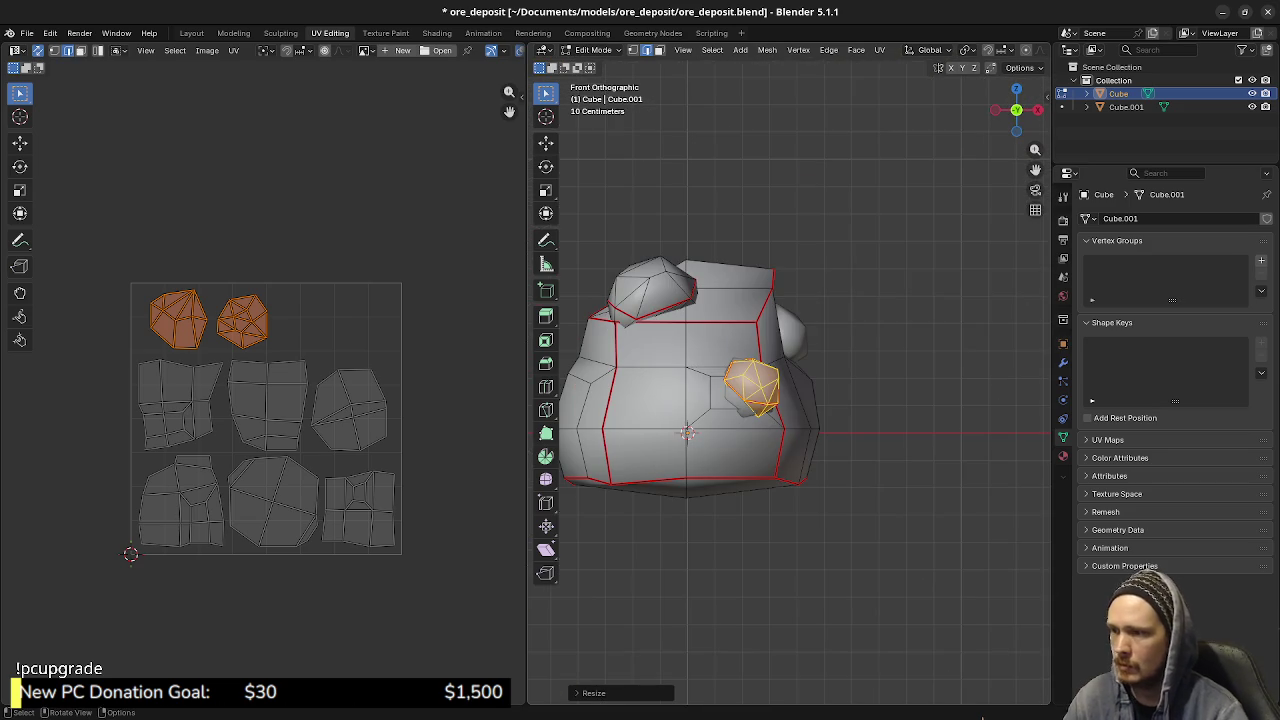
pyautogui.press('g')
pyautogui.press('Return')
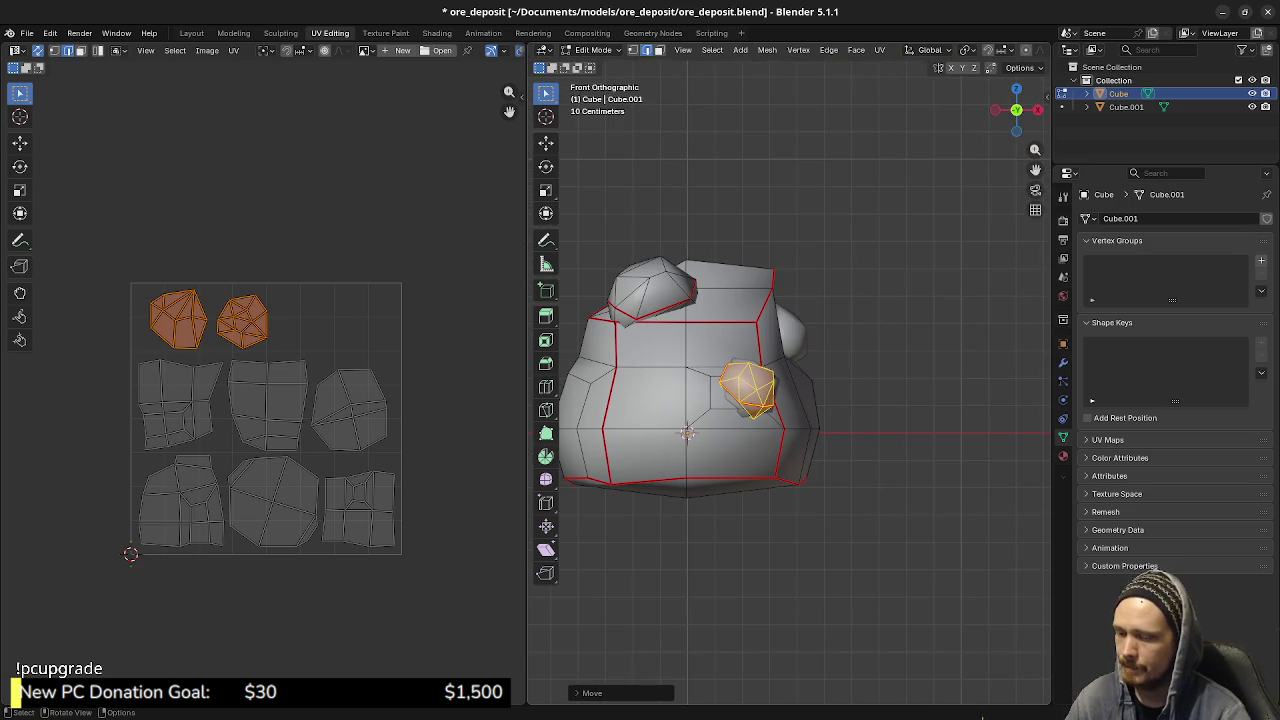
pyautogui.press('KP_3')
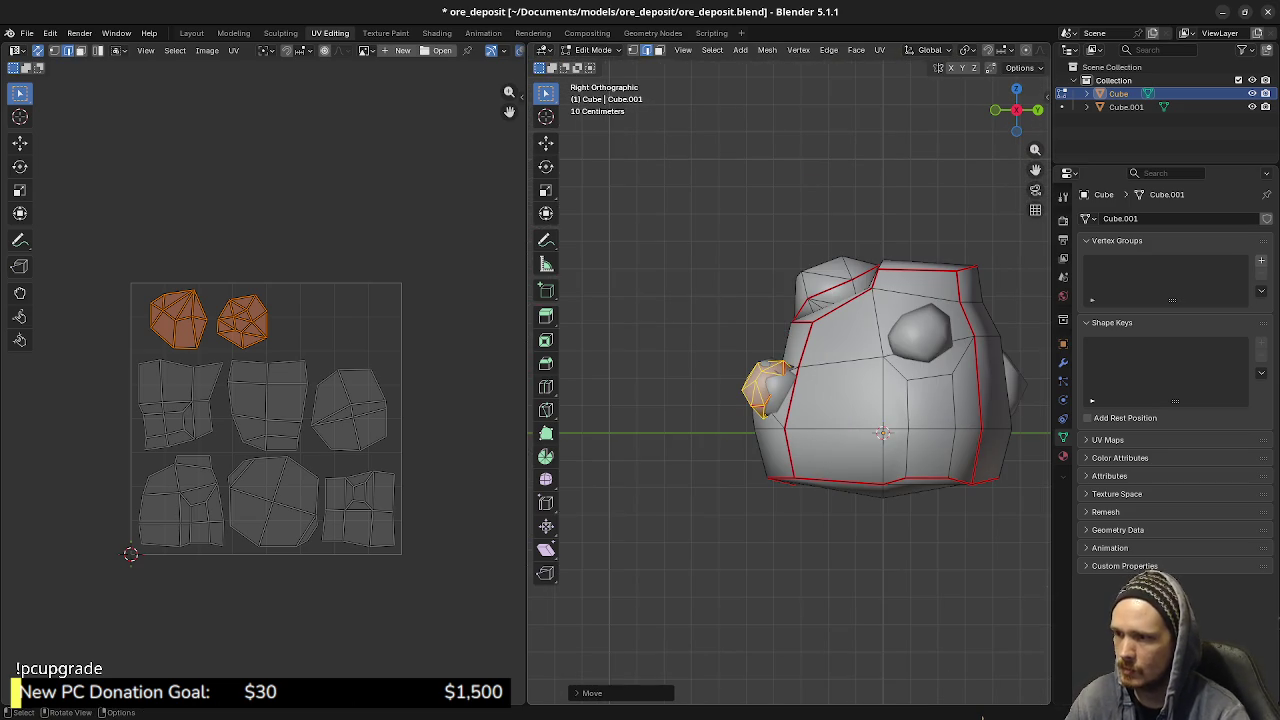
pyautogui.press('KP_7')
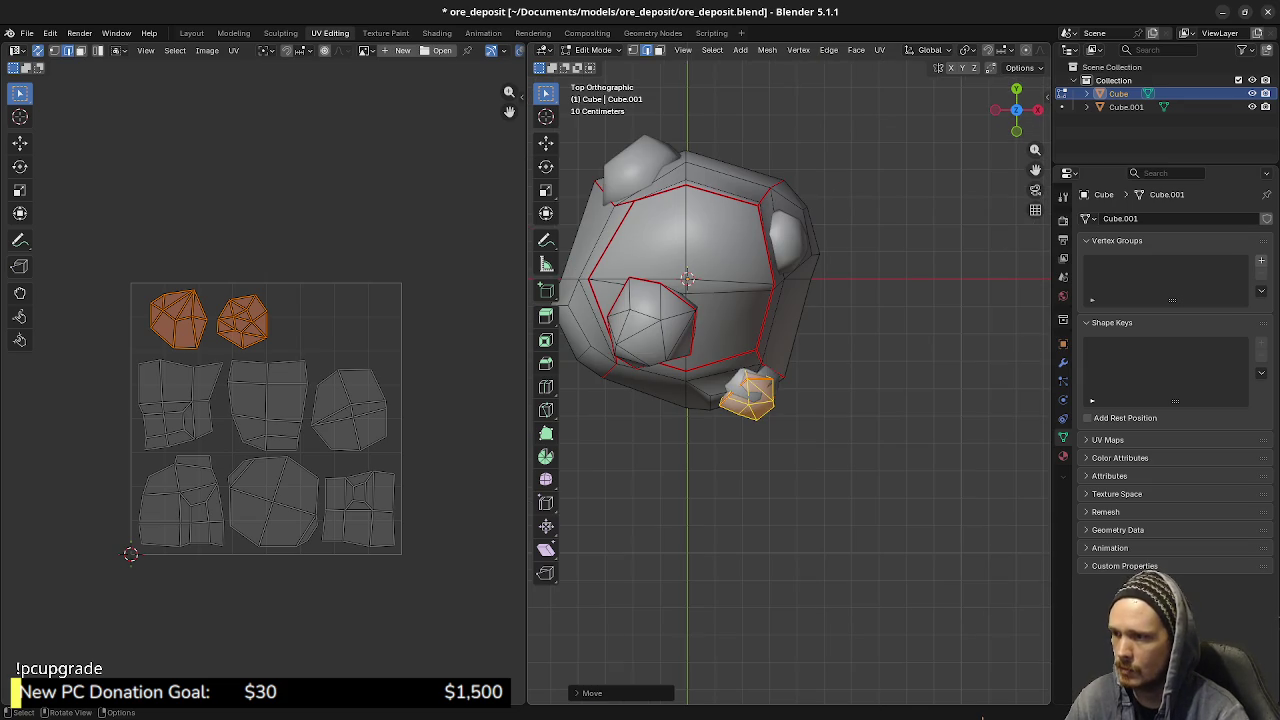
pyautogui.press('g')
pyautogui.press('r')
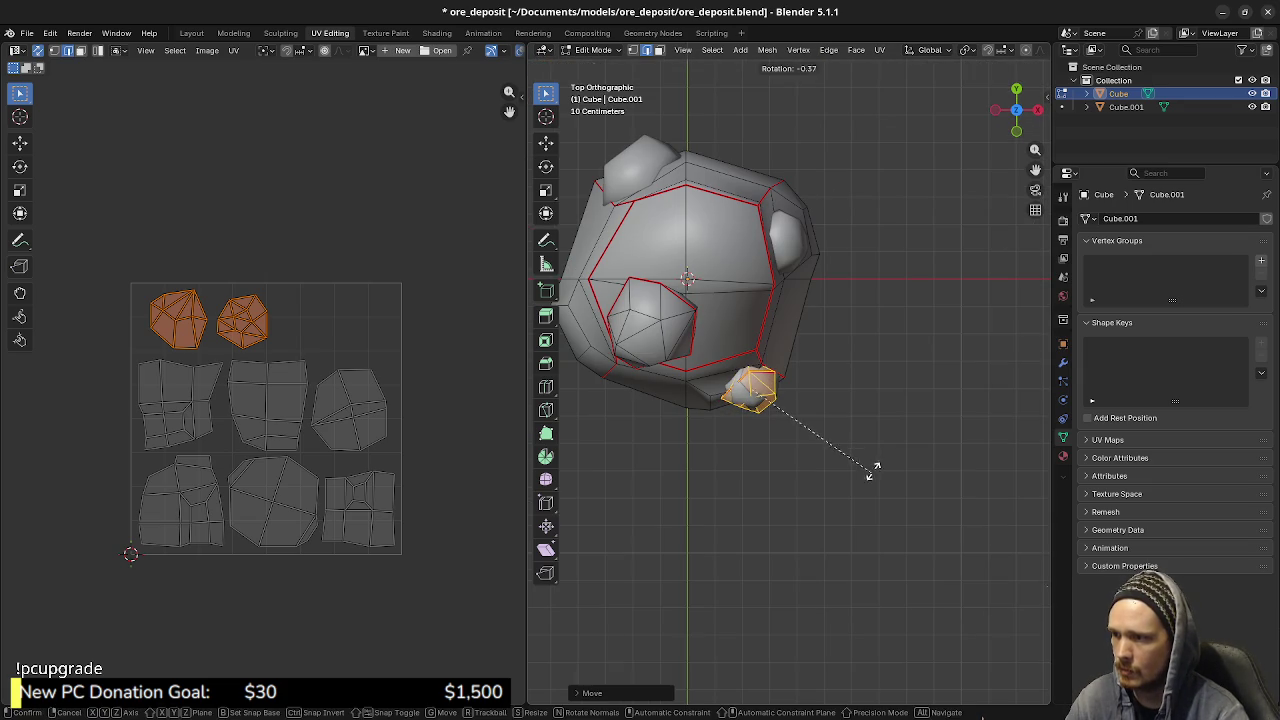
pyautogui.click(876, 449)
# - Duplicate the small chunk in place and check it from the right side
pyautogui.moveTo(876, 449); pyautogui.dragTo(820, 330, button='middle')
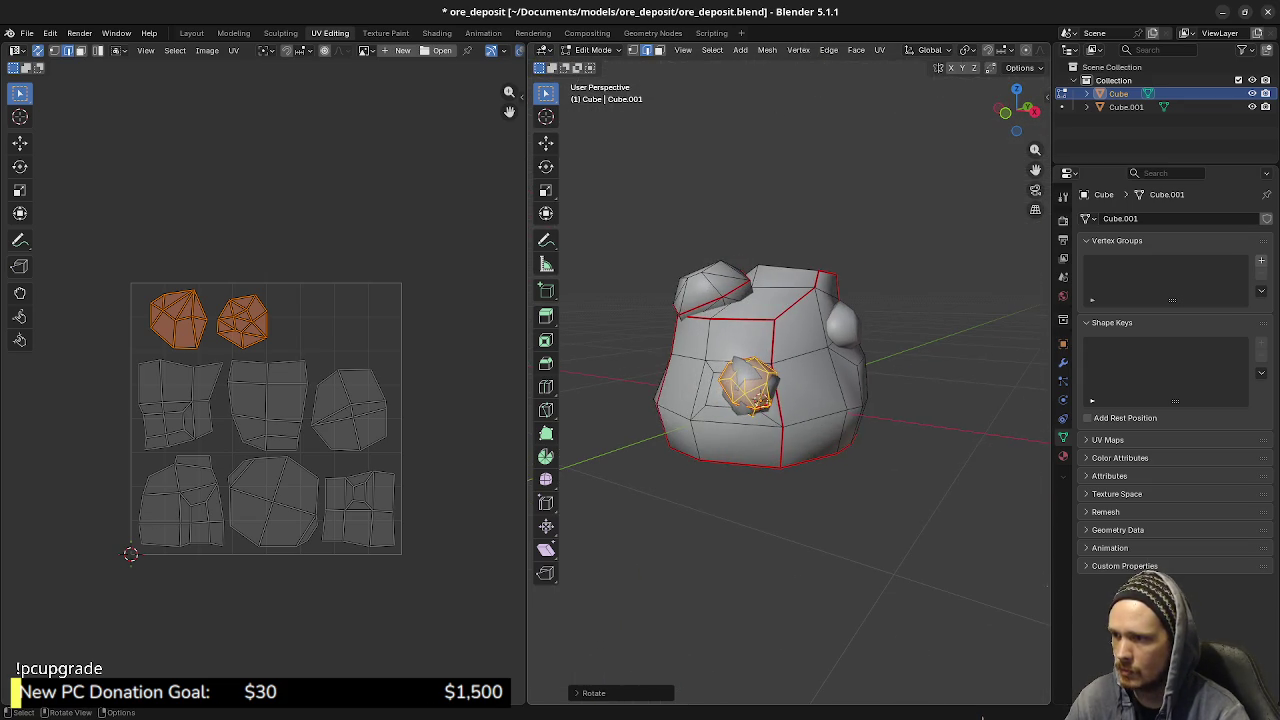
pyautogui.moveTo(857, 383)
pyautogui.mouseDown(button='middle')
pyautogui.moveTo(731, 419)
pyautogui.moveTo(811, 377)
pyautogui.moveTo(790, 395)
pyautogui.mouseUp(button='middle')
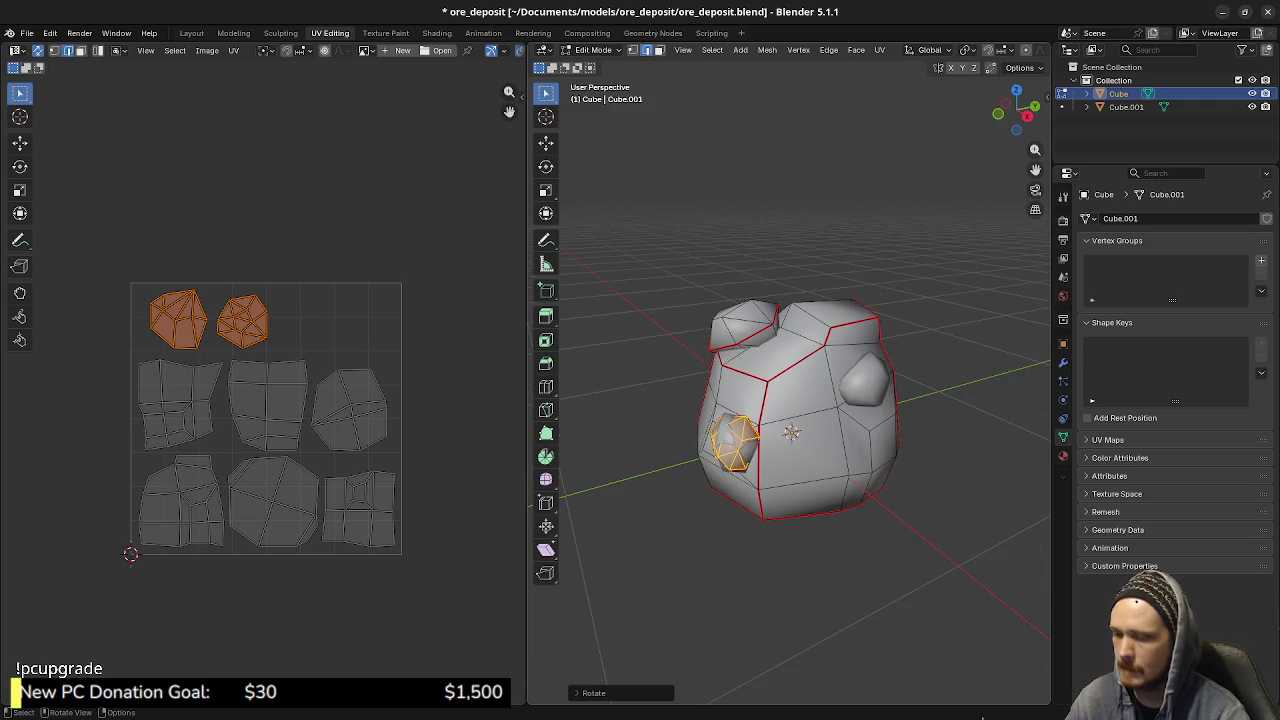
pyautogui.press('KP_7')
pyautogui.press('g')
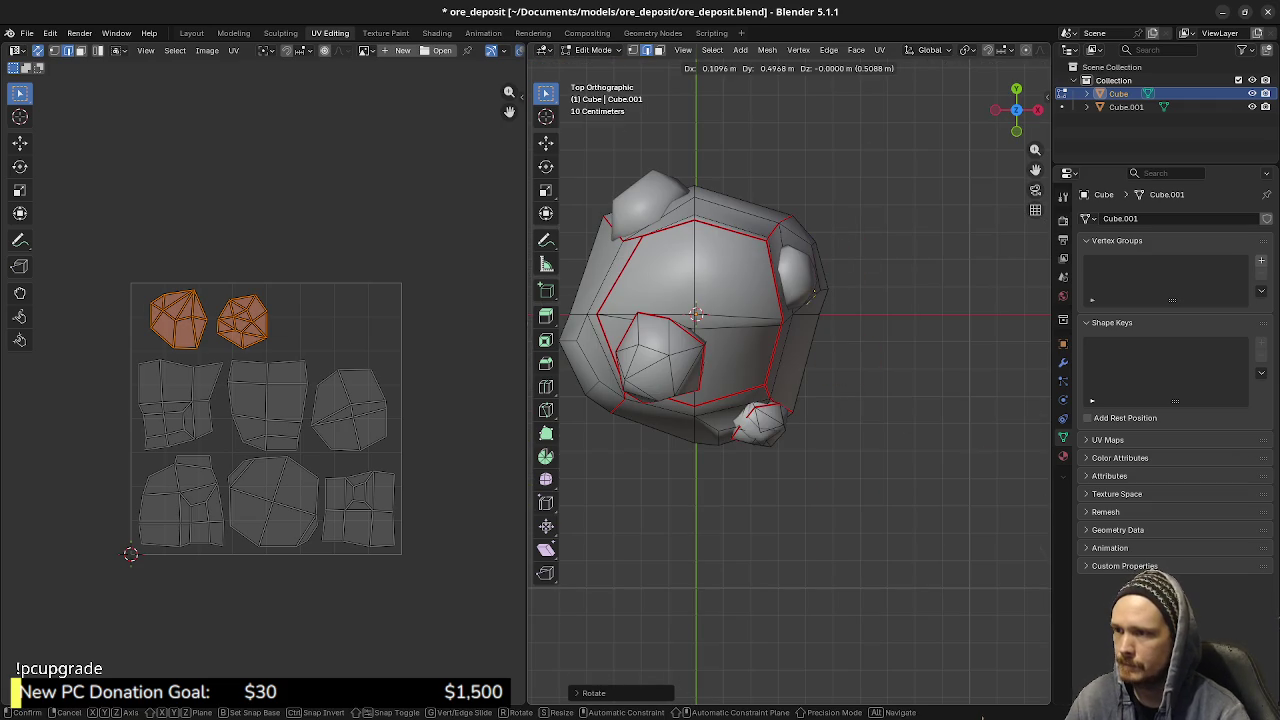
pyautogui.press('Return')
pyautogui.press('KP_3')
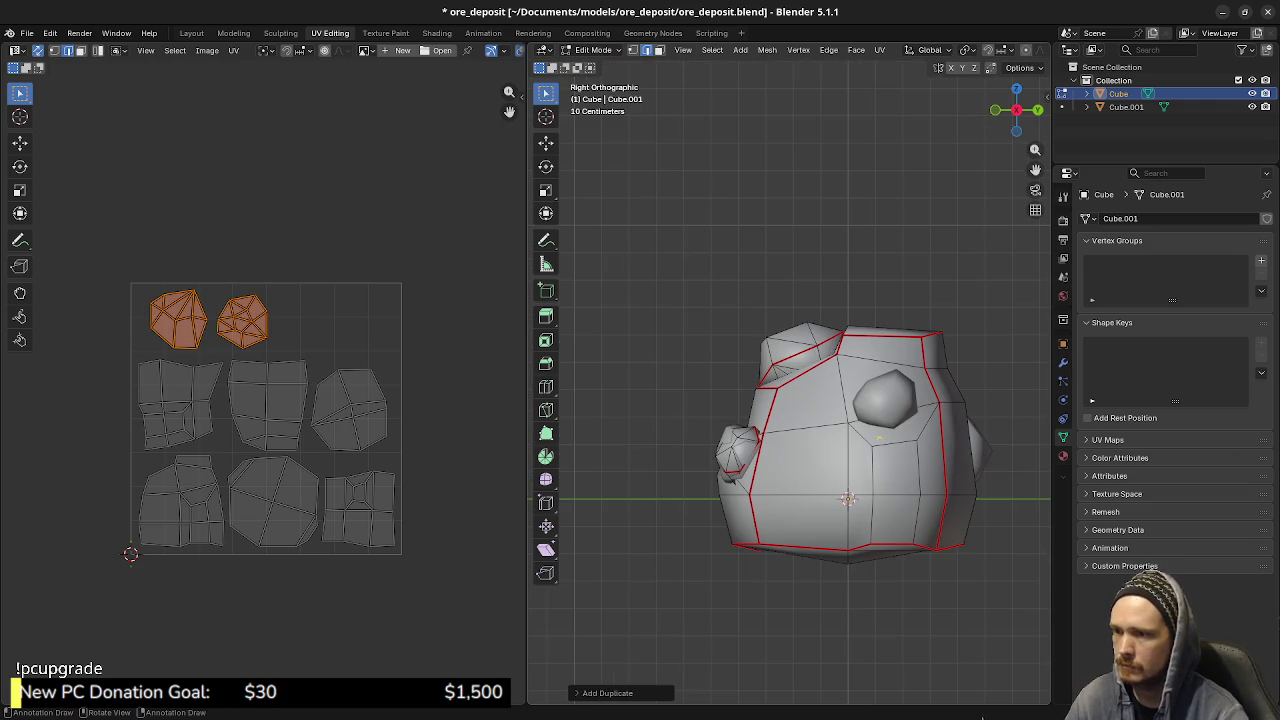
# - Raise the duplicate chunk along Z using X-ray display
pyautogui.hotkey('alt', 'z')
pyautogui.press('g')
pyautogui.press('z')
pyautogui.press('Return')
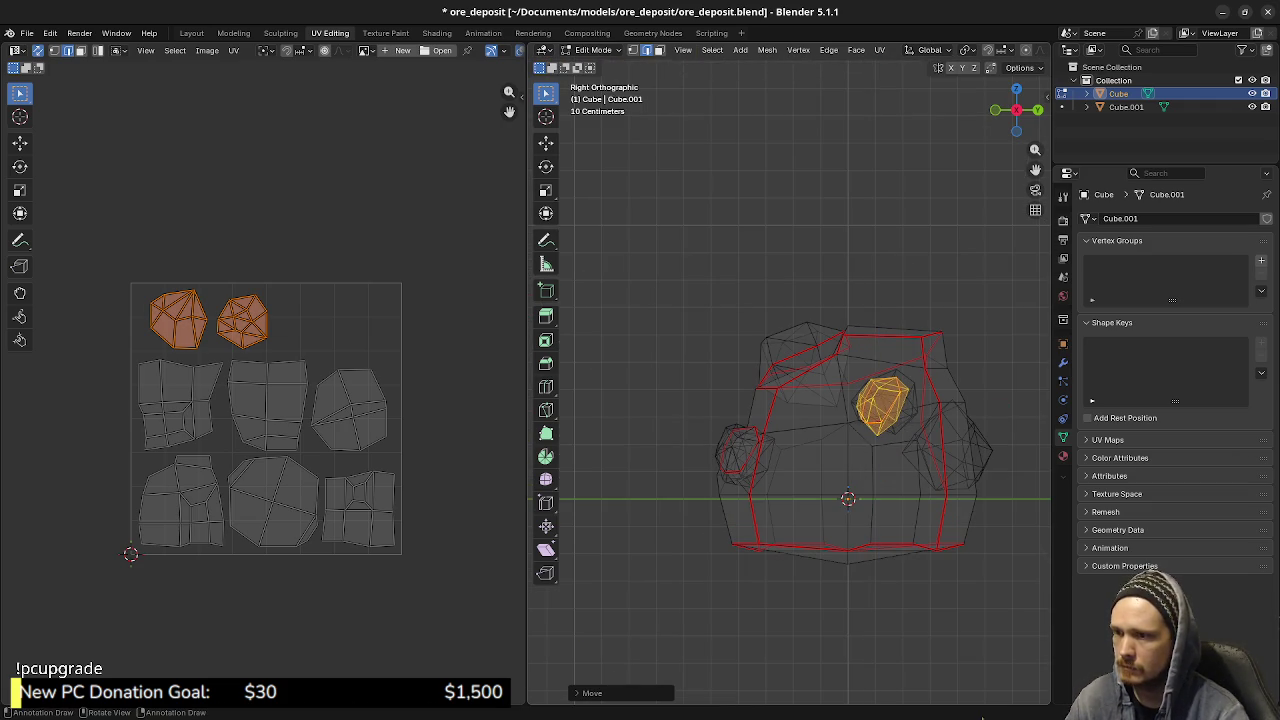
pyautogui.hotkey('alt', 'z')
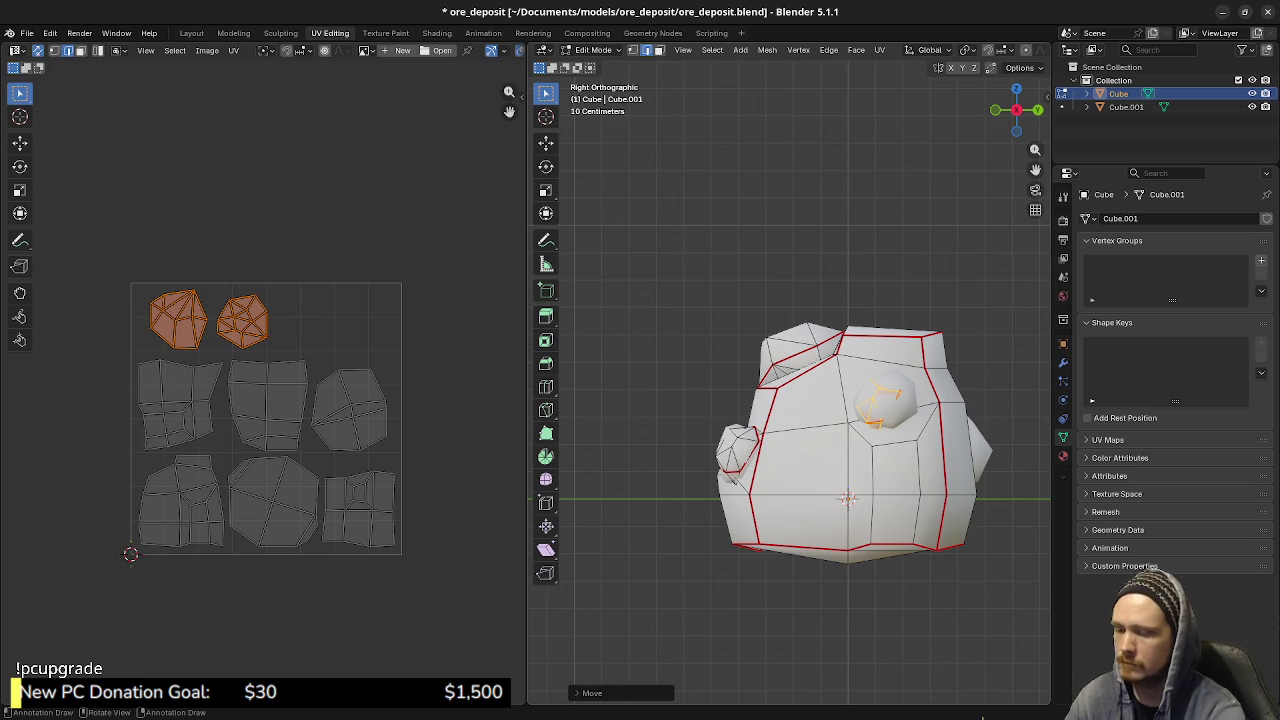
# - Rotate and reposition the duplicate chunk from top view
pyautogui.press('KP_7')
pyautogui.press('g')
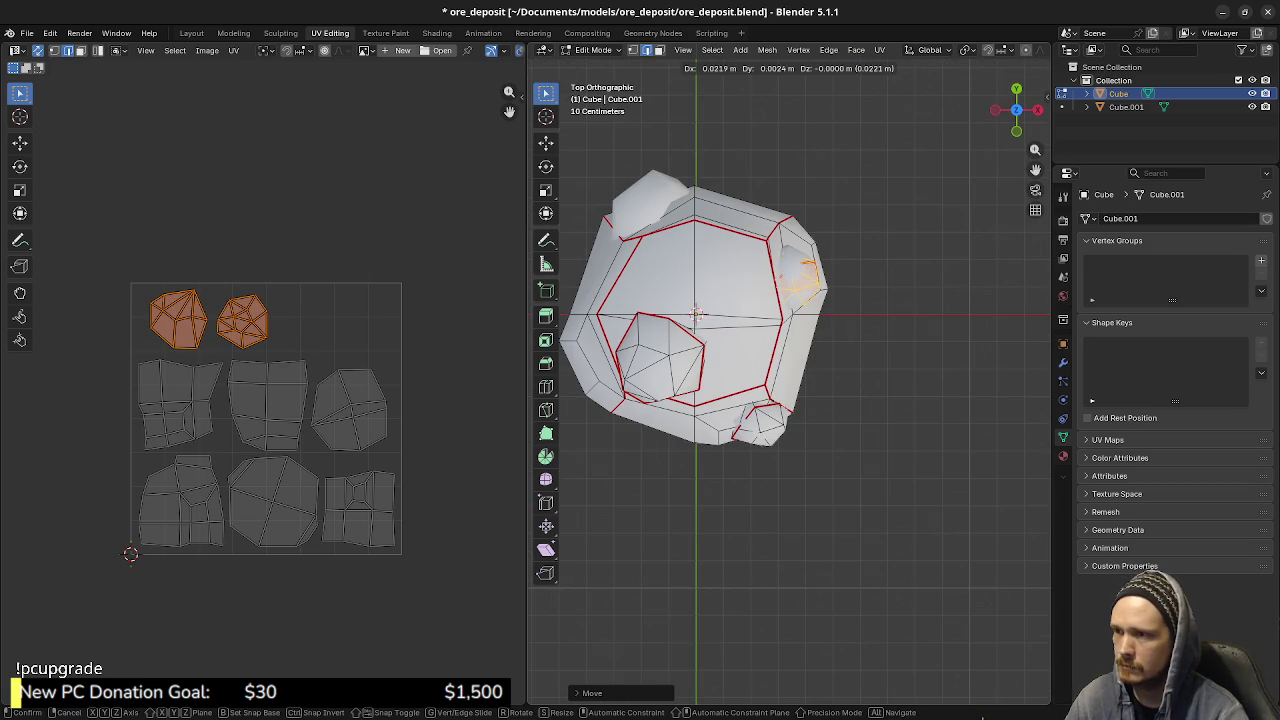
pyautogui.press('r')
pyautogui.click(935, 270)
pyautogui.press('g')
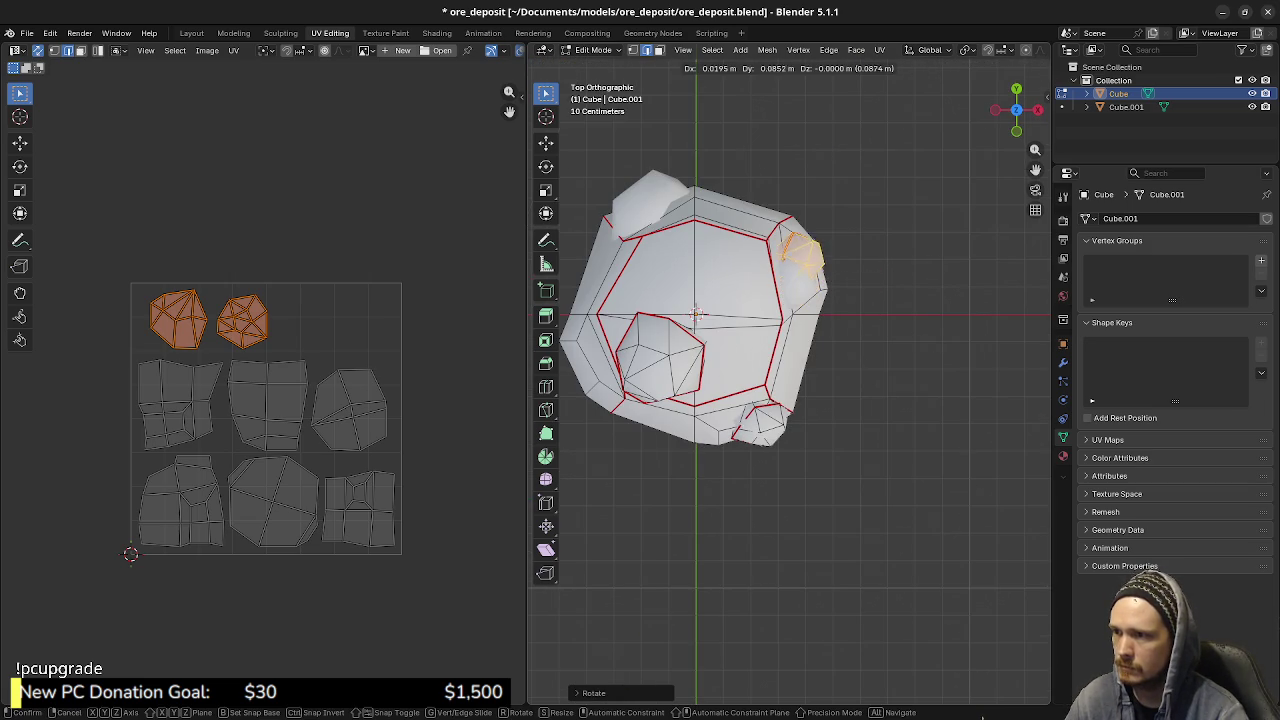
pyautogui.press('Return')
pyautogui.moveTo(800, 400)
pyautogui.mouseDown(button='middle')
pyautogui.moveTo(920, 360)
pyautogui.moveTo(770, 420)
pyautogui.moveTo(695, 420)
pyautogui.mouseUp(button='middle')
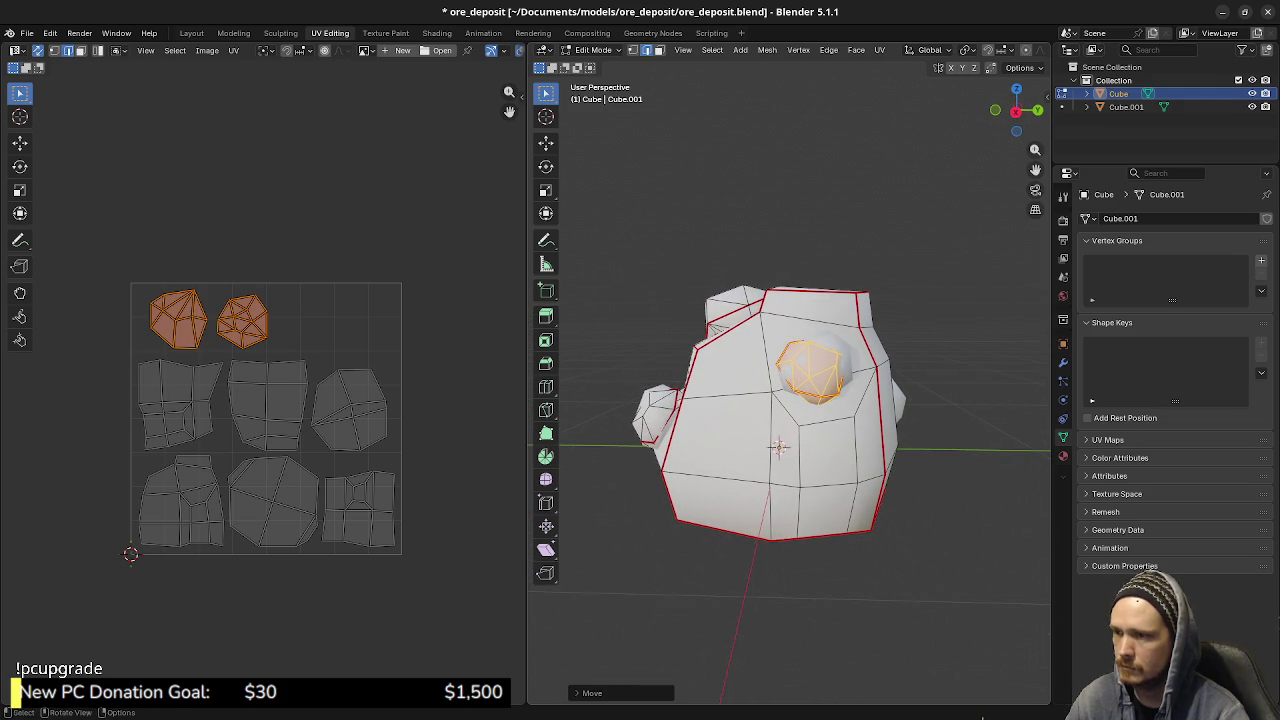
# - Adjust the chunk along Y and Z so it sits embedded in the rock's upper side
pyautogui.press('g')
pyautogui.press('y')
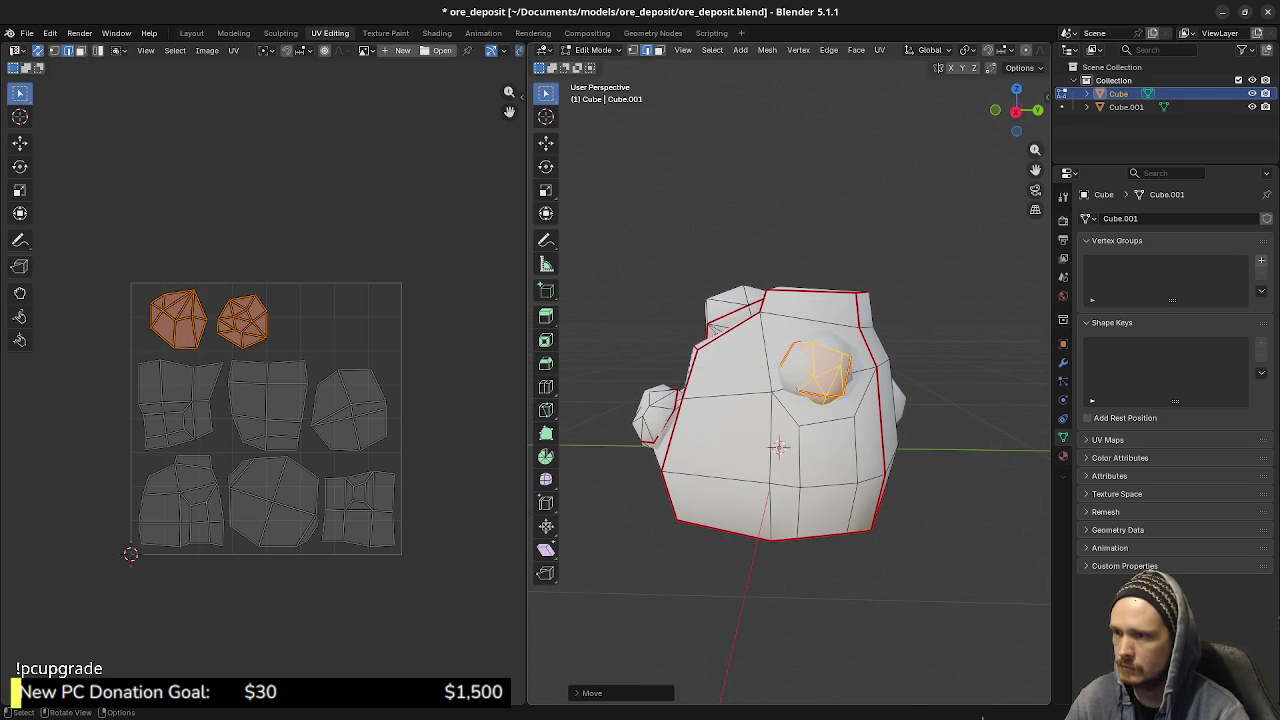
pyautogui.press('z')
pyautogui.press('Return')
pyautogui.moveTo(695, 420)
pyautogui.mouseDown(button='middle')
pyautogui.moveTo(740, 420)
pyautogui.moveTo(757, 385)
pyautogui.mouseUp(button='middle')
# - Select the whole linked chunk, duplicate it onto the rock's back, and view from behind
pyautogui.hotkey('alt', 'a')
pyautogui.press('a')
pyautogui.hotkey('alt', 'a')
pyautogui.press('l')
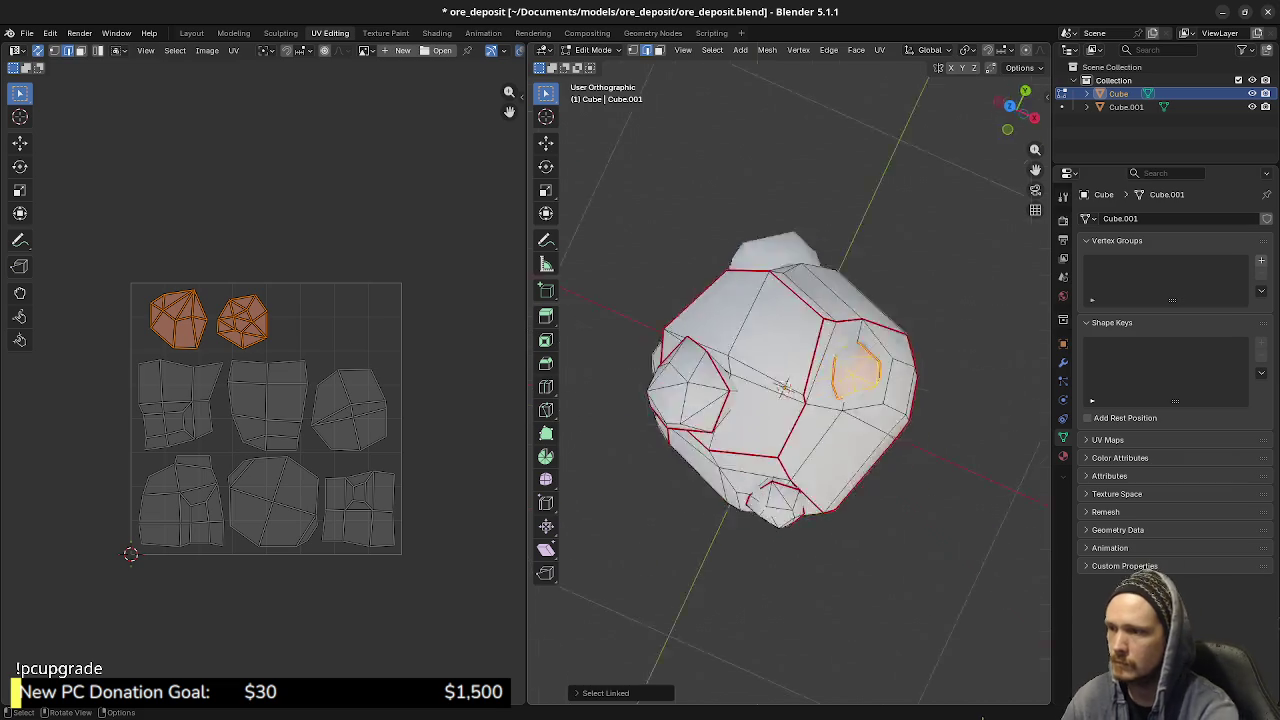
pyautogui.press('KP_7')
pyautogui.press('g')
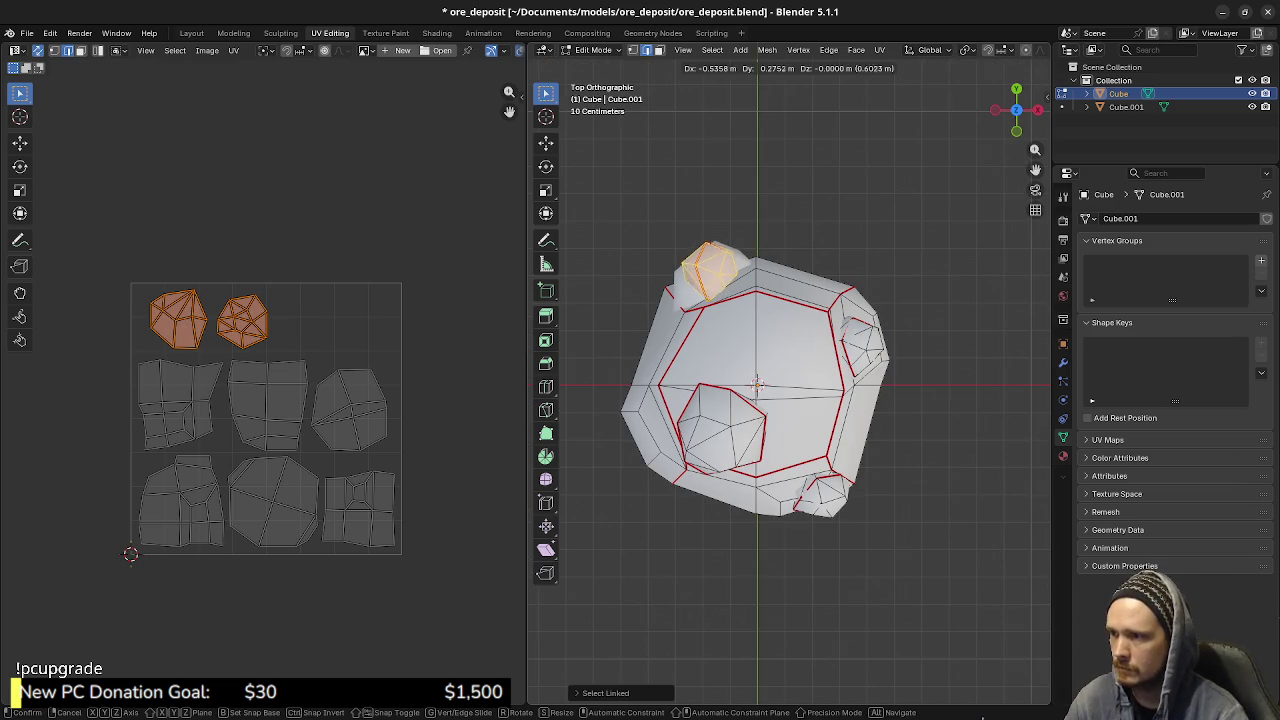
pyautogui.click(757, 385)
pyautogui.moveTo(757, 385)
pyautogui.mouseDown(button='middle')
pyautogui.moveTo(757, 457)
pyautogui.moveTo(819, 458)
pyautogui.mouseUp(button='middle')
pyautogui.press('ctrl+KP_1')
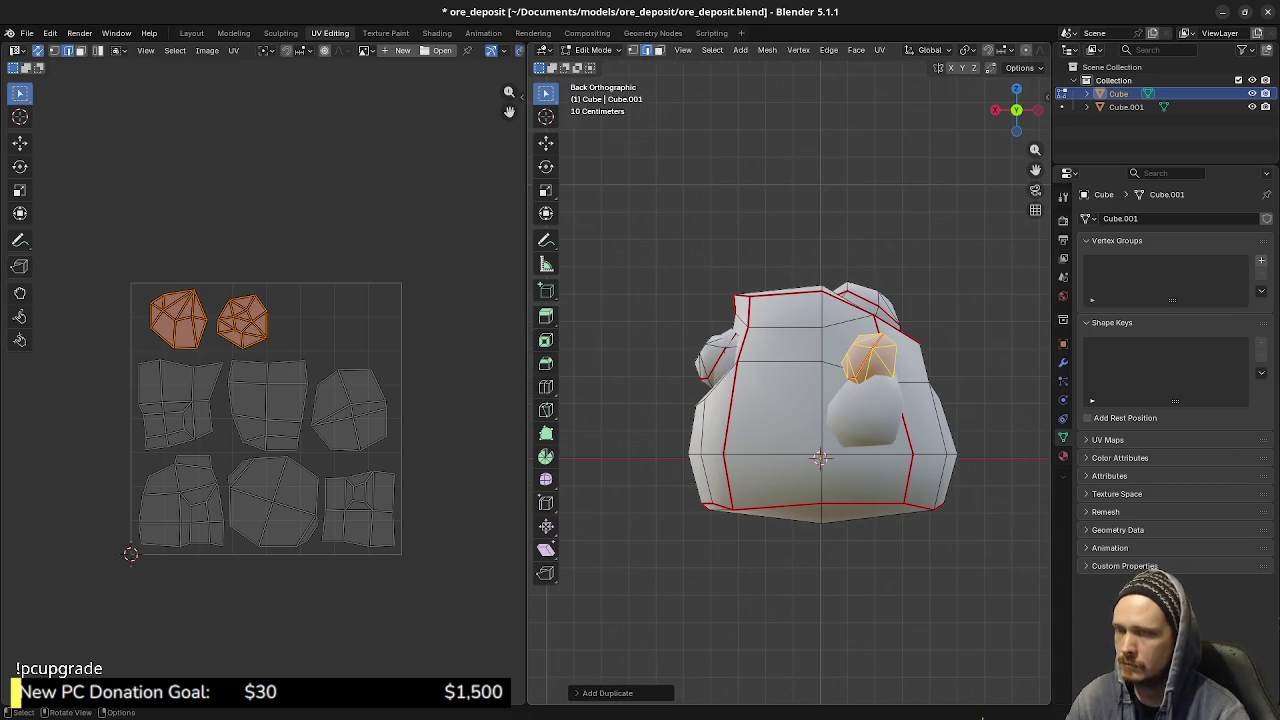
pyautogui.press('g')
pyautogui.press('z')
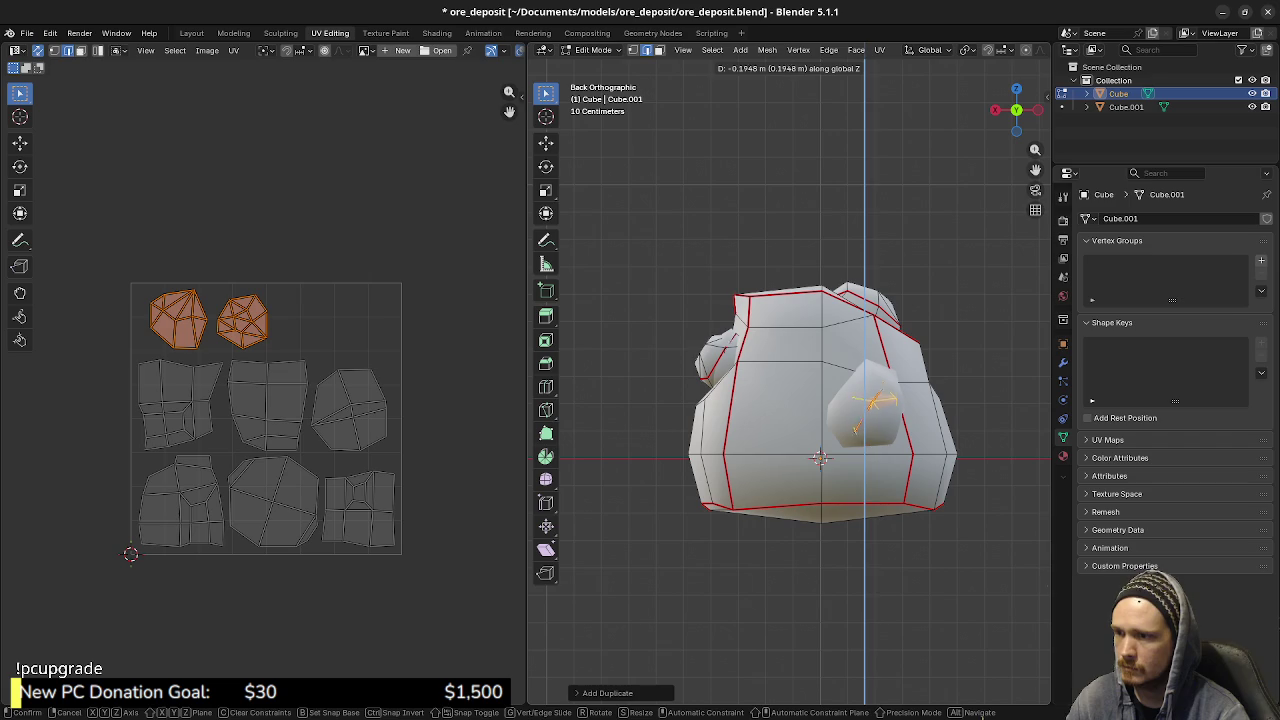
pyautogui.click(880, 402)
pyautogui.press('s')
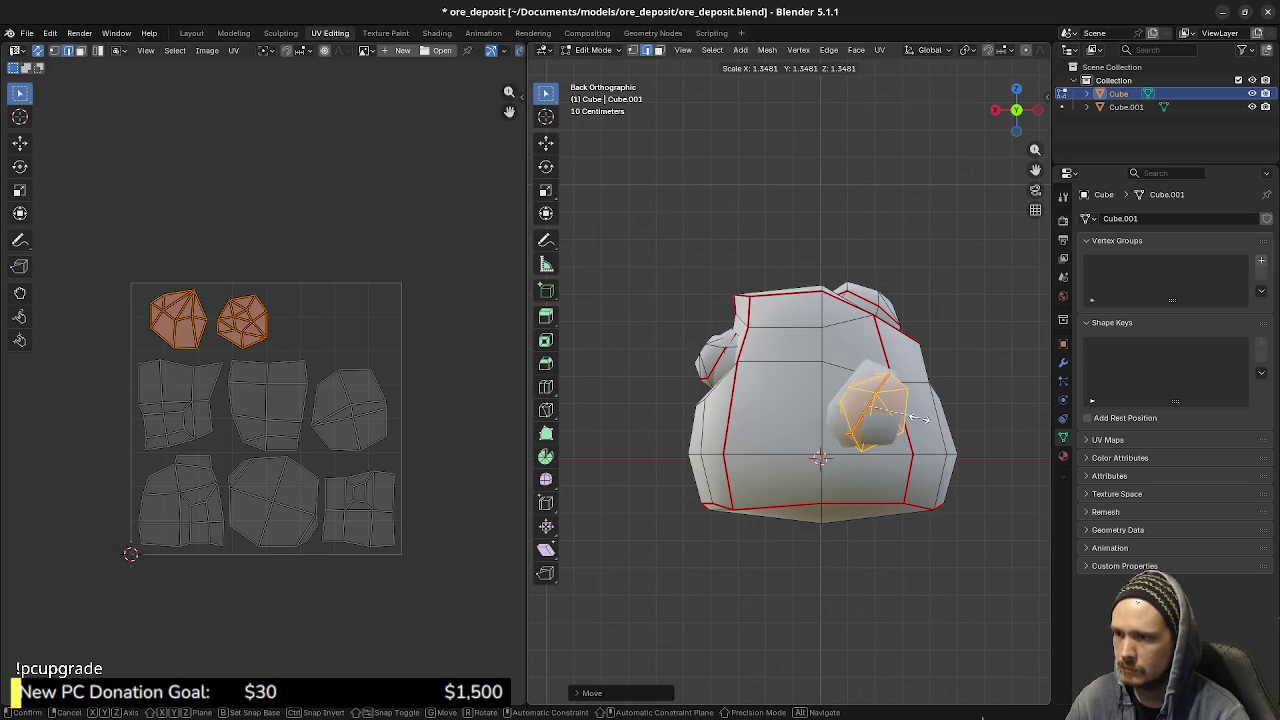
pyautogui.click(921, 418)
pyautogui.press('KP_7')
pyautogui.press('r')
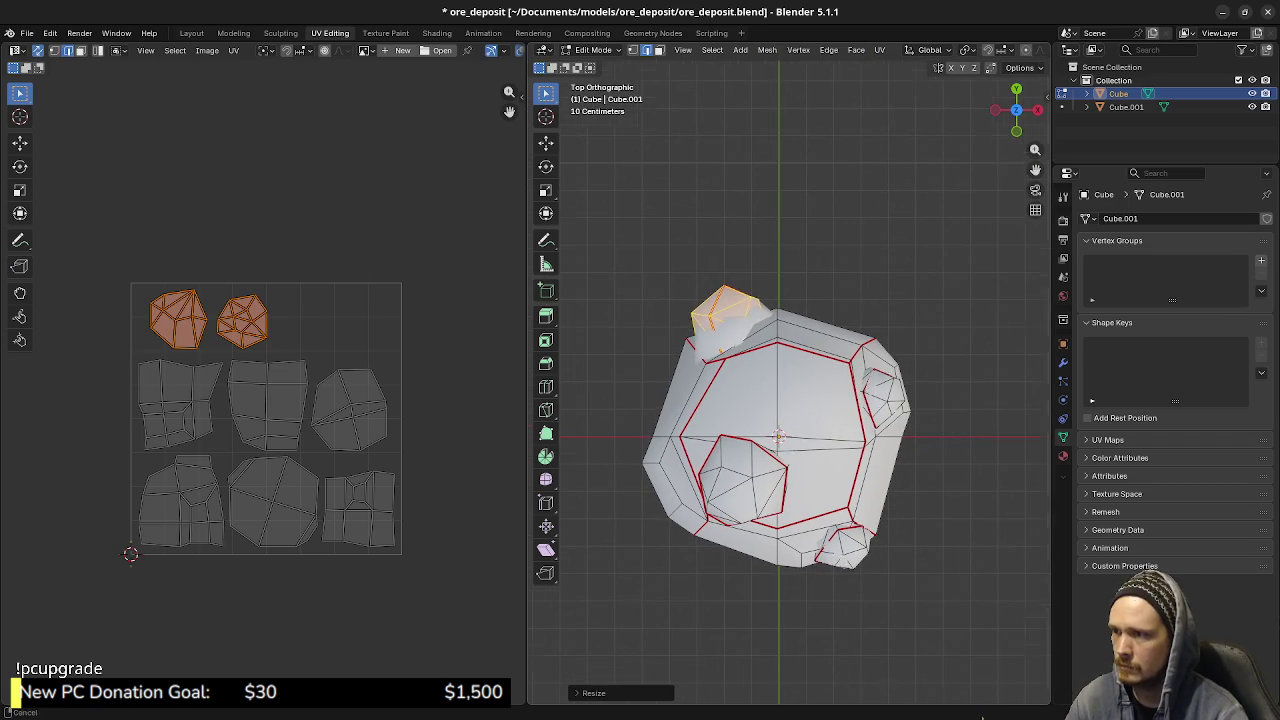
pyautogui.click(880, 322)
pyautogui.moveTo(880, 322)
pyautogui.mouseDown(button='middle')
pyautogui.moveTo(860, 400)
pyautogui.moveTo(836, 428)
pyautogui.mouseUp(button='middle')
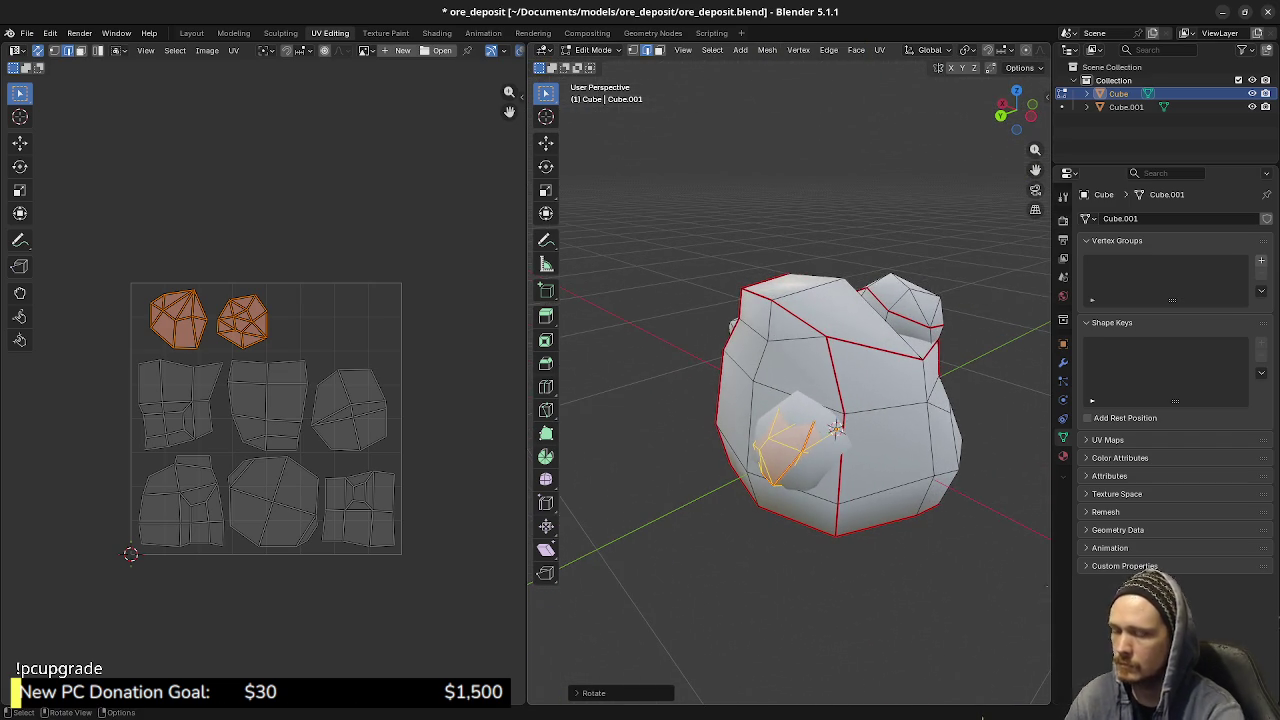
pyautogui.press('KP_7')
pyautogui.press('r')
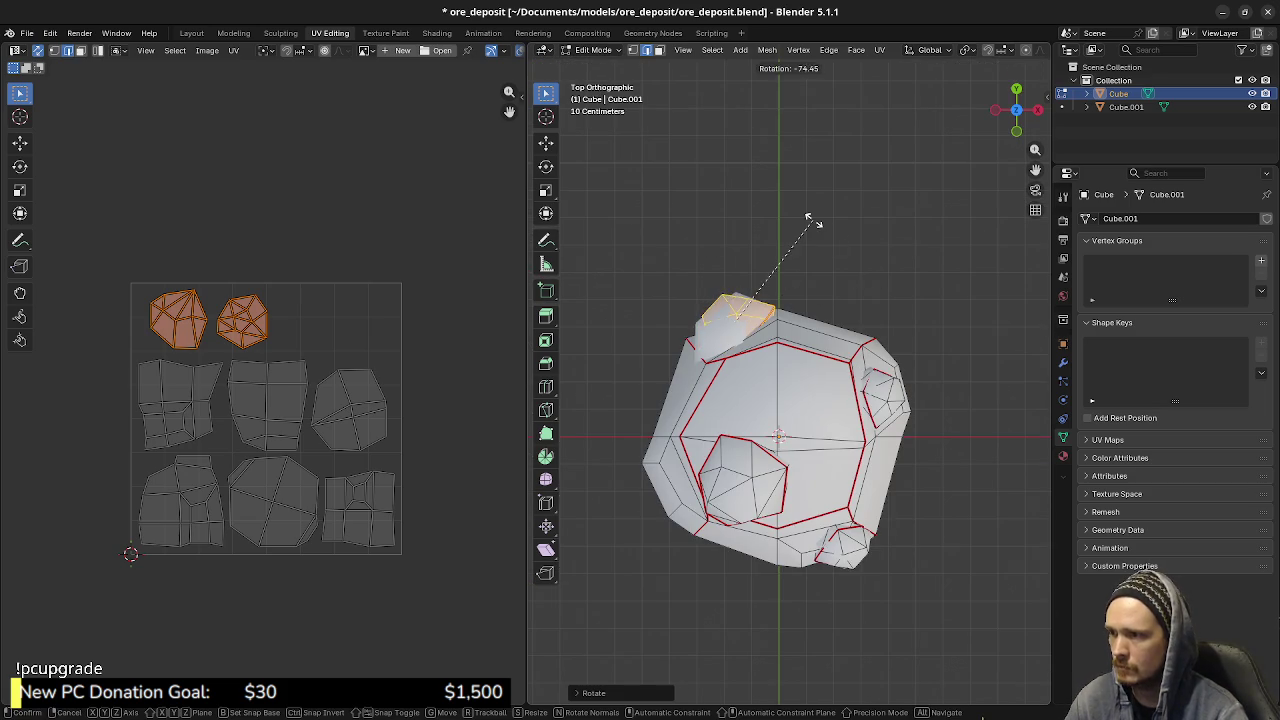
pyautogui.click(803, 225)
pyautogui.press('g')
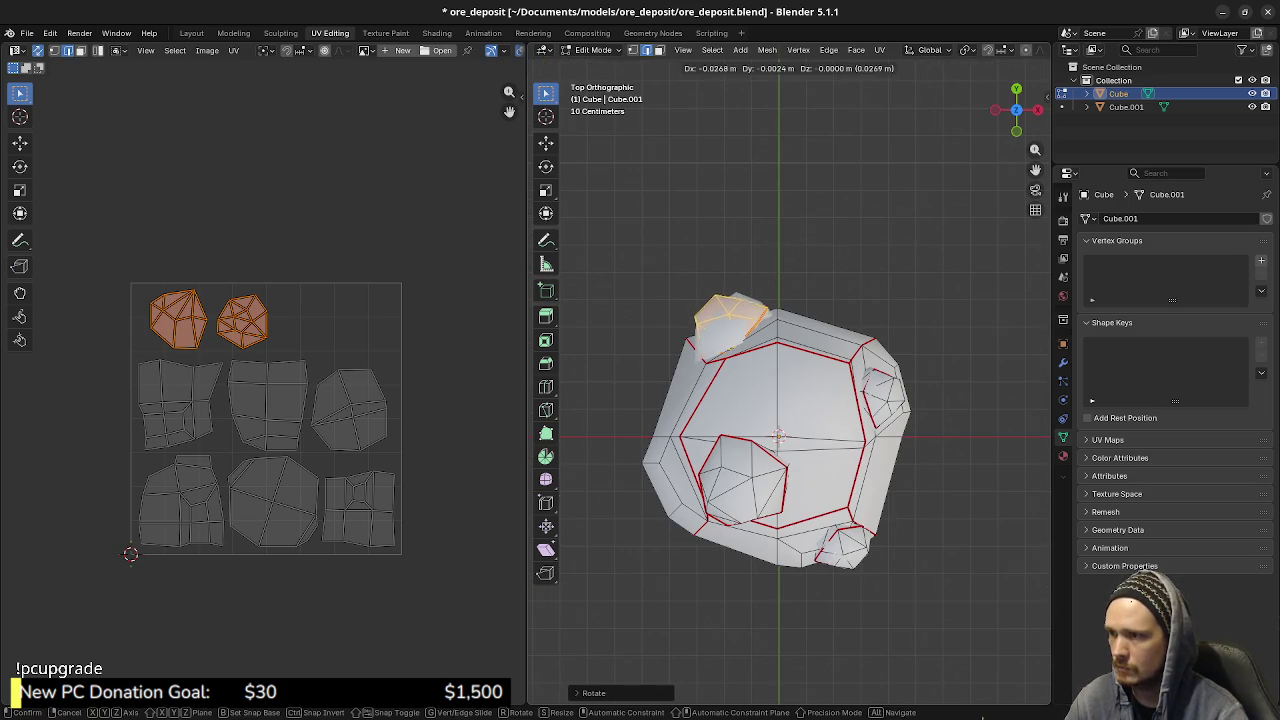
pyautogui.click(803, 225)
pyautogui.moveTo(803, 225); pyautogui.dragTo(803, 360, button='middle')
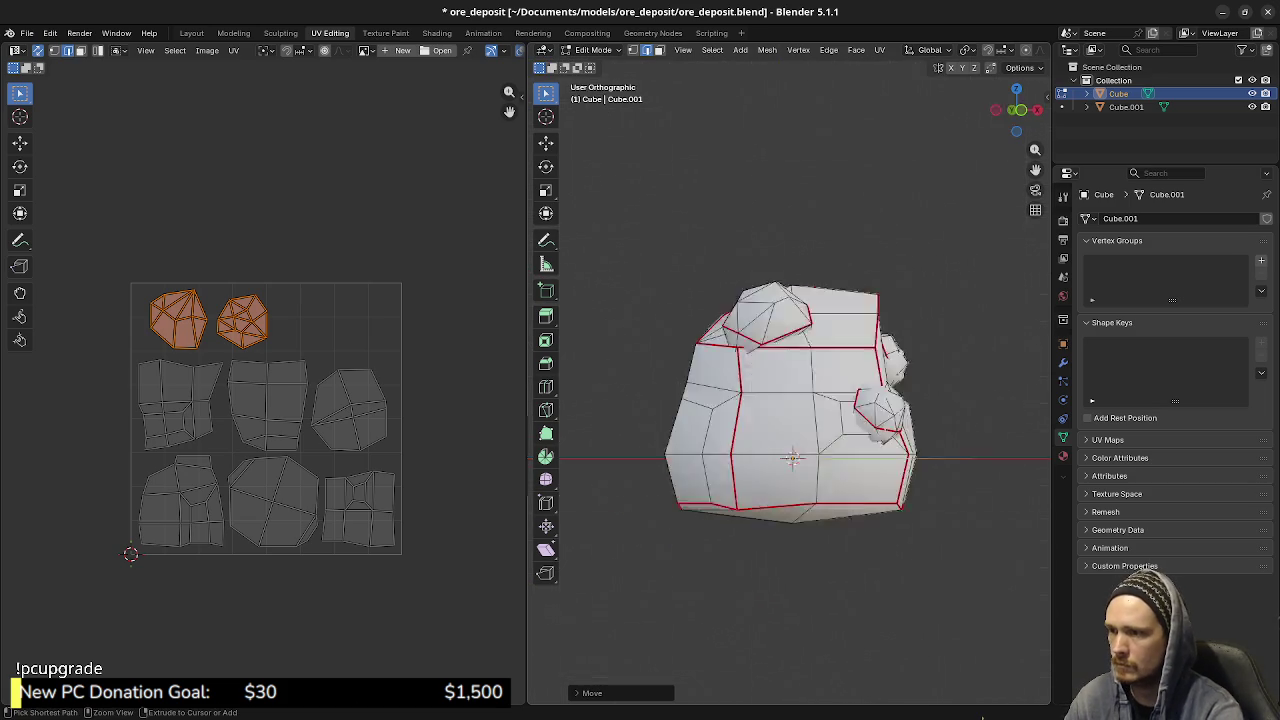
pyautogui.press('ctrl+KP_3')
pyautogui.press('r')
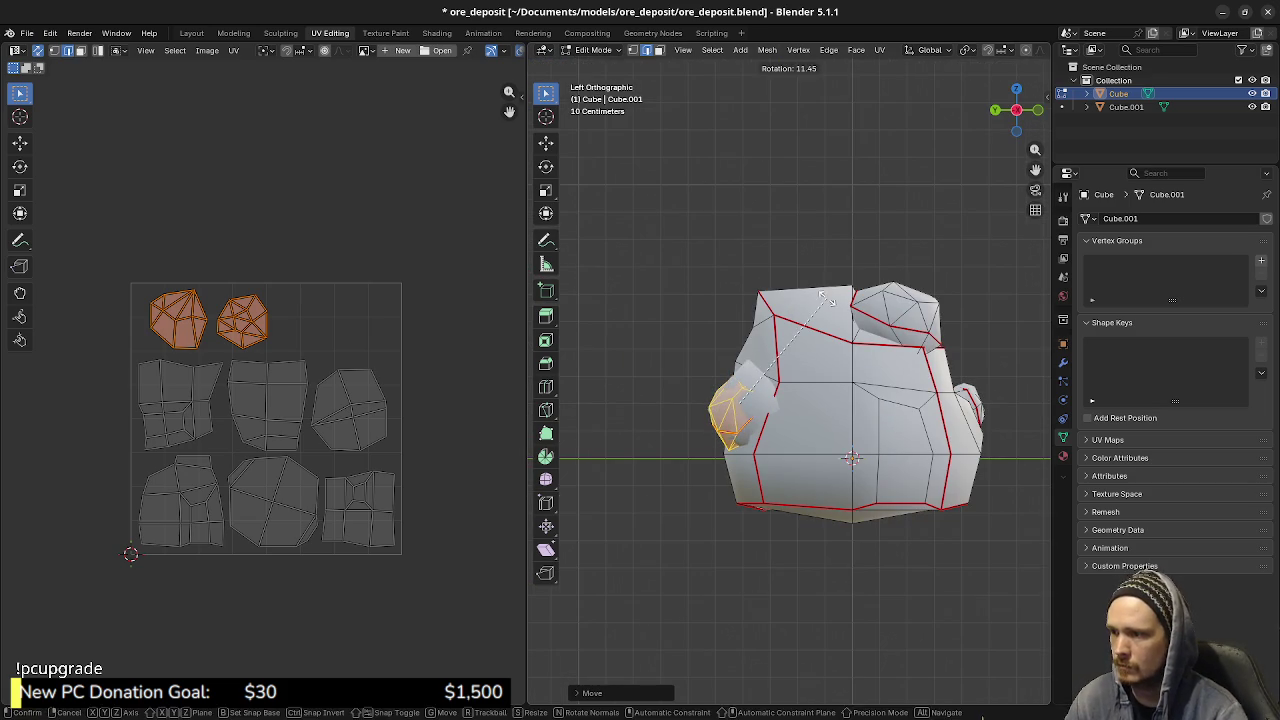
pyautogui.press('g')
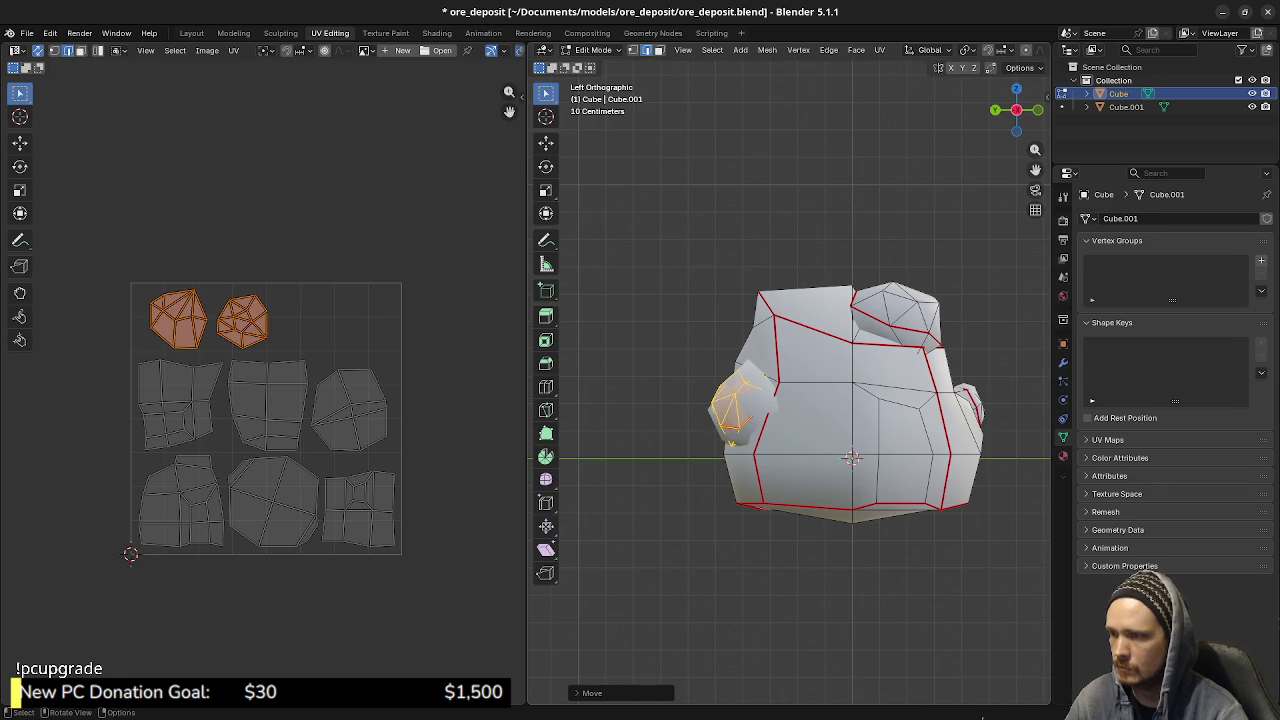
pyautogui.press('Return')
pyautogui.press('ctrl+KP_1')
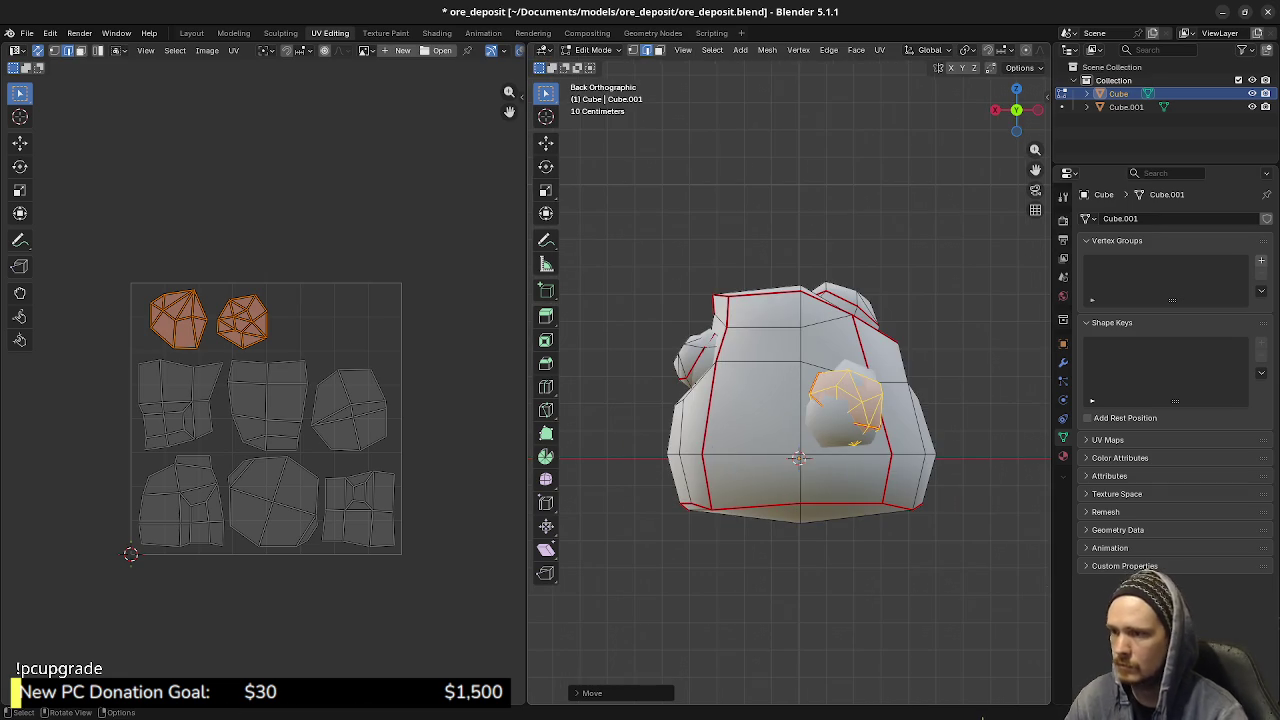
pyautogui.press('r')
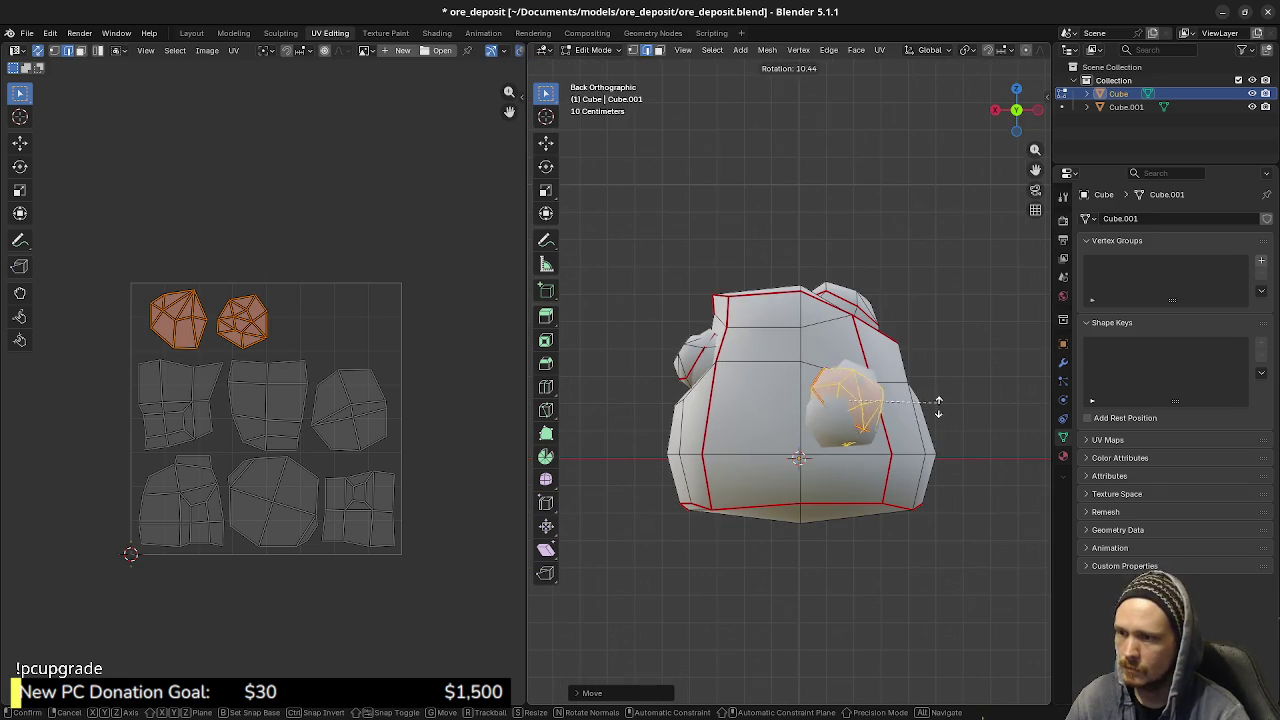
pyautogui.press('Escape')
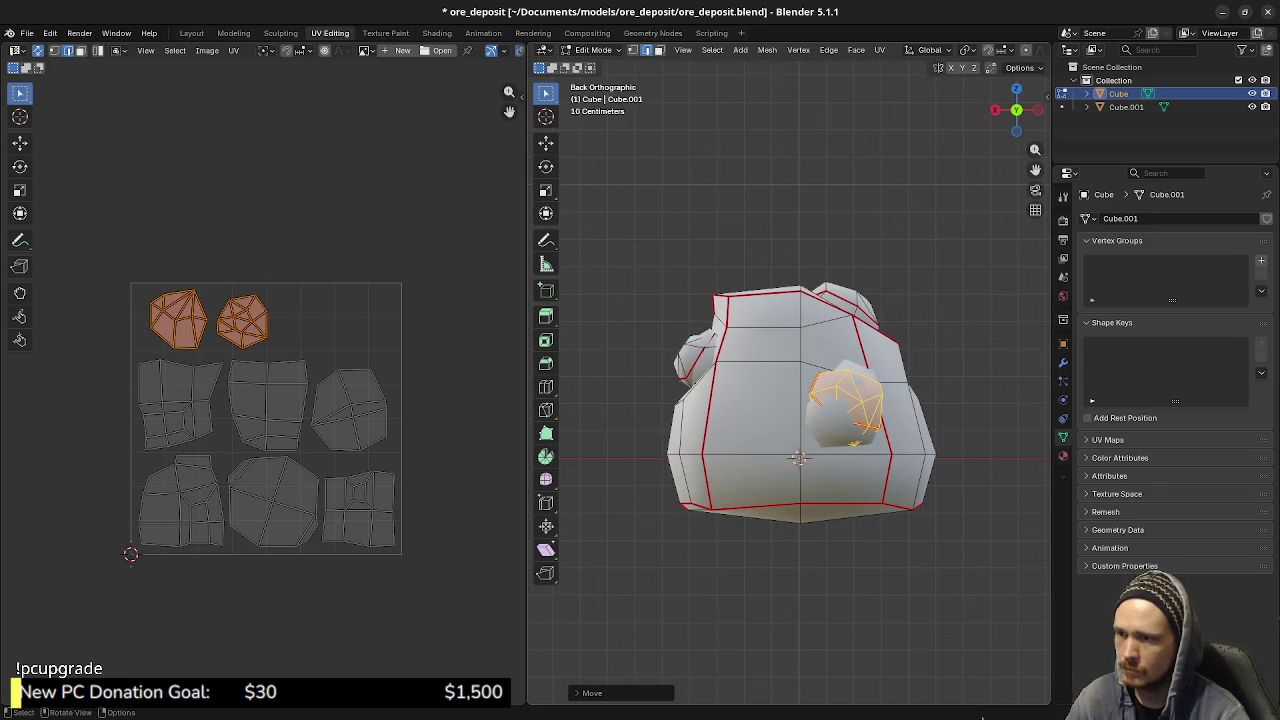
pyautogui.press('a')
pyautogui.hotkey('alt', 'a')
pyautogui.moveTo(800, 400); pyautogui.dragTo(900, 380, button='middle')
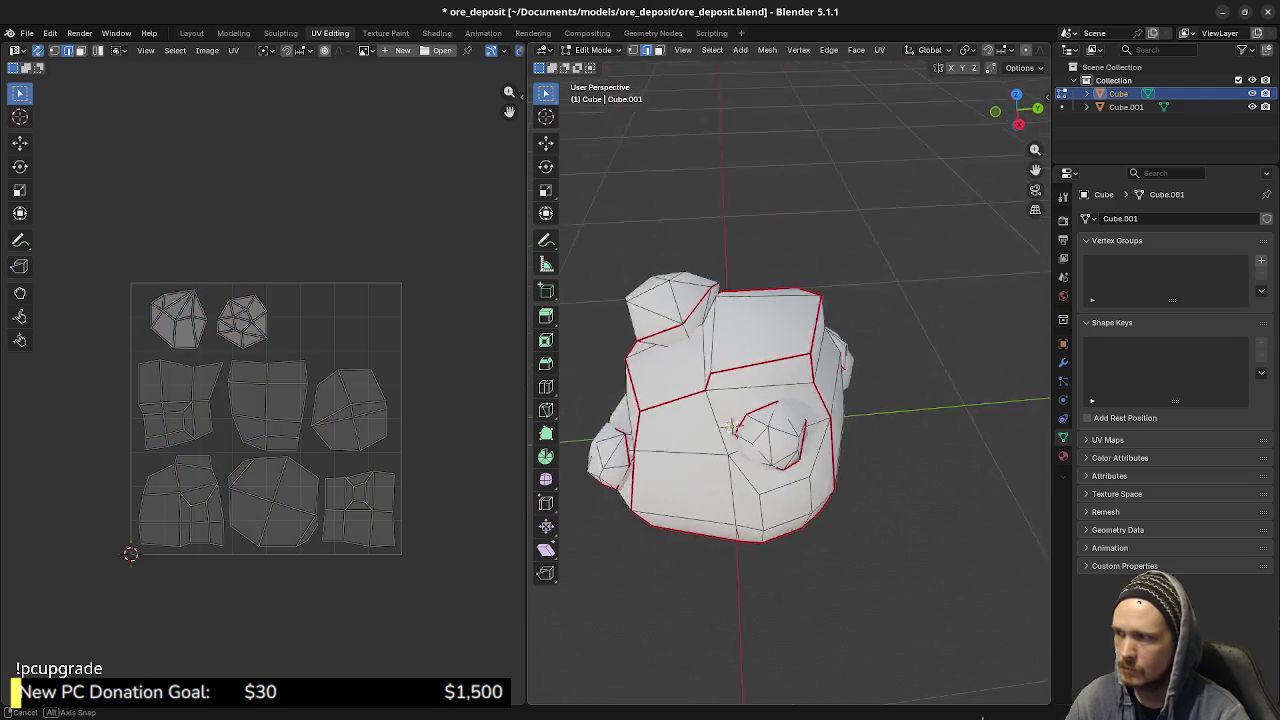
pyautogui.moveTo(760, 420); pyautogui.dragTo(860, 410, button='middle')
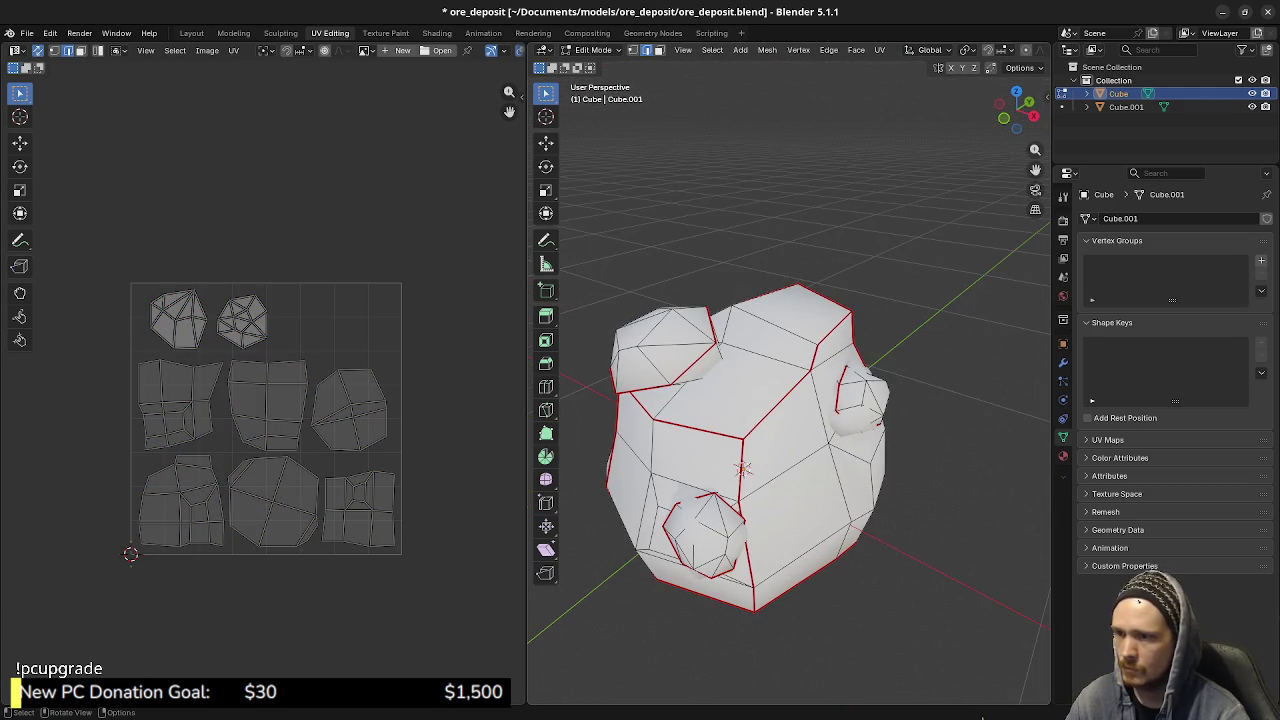
pyautogui.press('Tab')
# - Delete all of Cube.001's vertices in Edit Mode, then undo the deletion
pyautogui.click(705, 535)
pyautogui.press('Tab')
pyautogui.press('a')
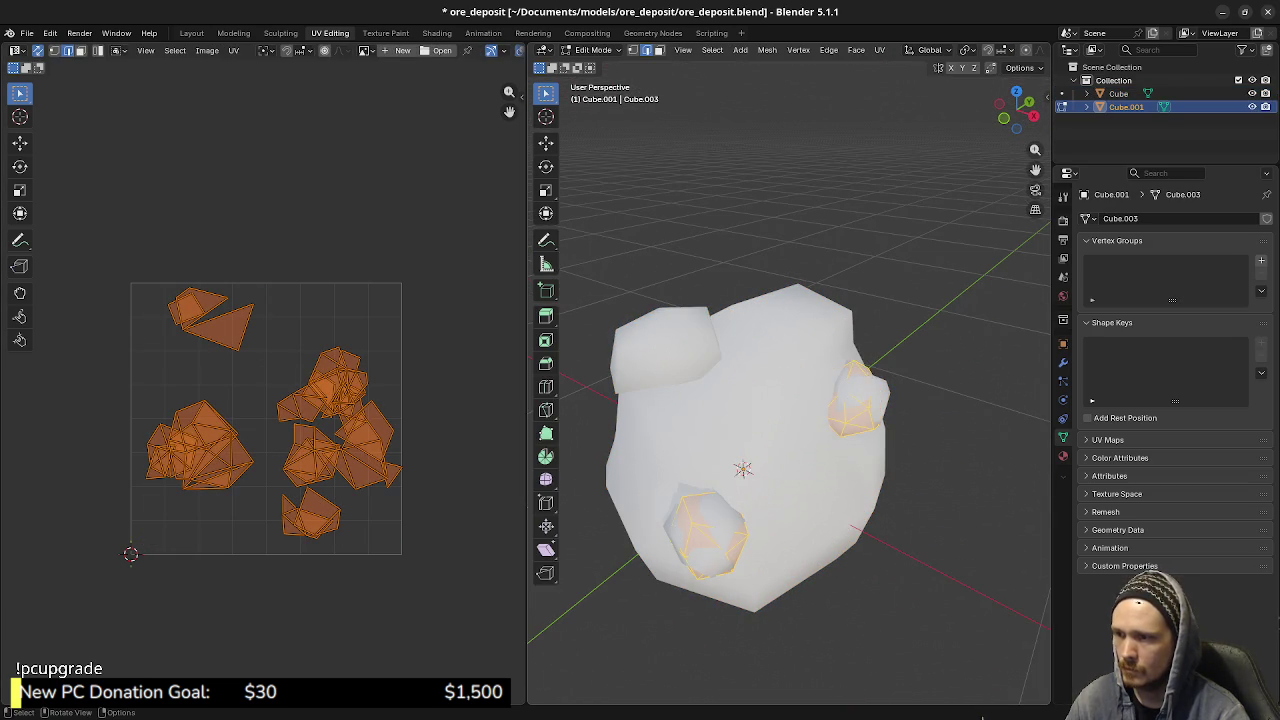
pyautogui.moveTo(750, 450); pyautogui.dragTo(790, 391, button='middle')
pyautogui.press('x')
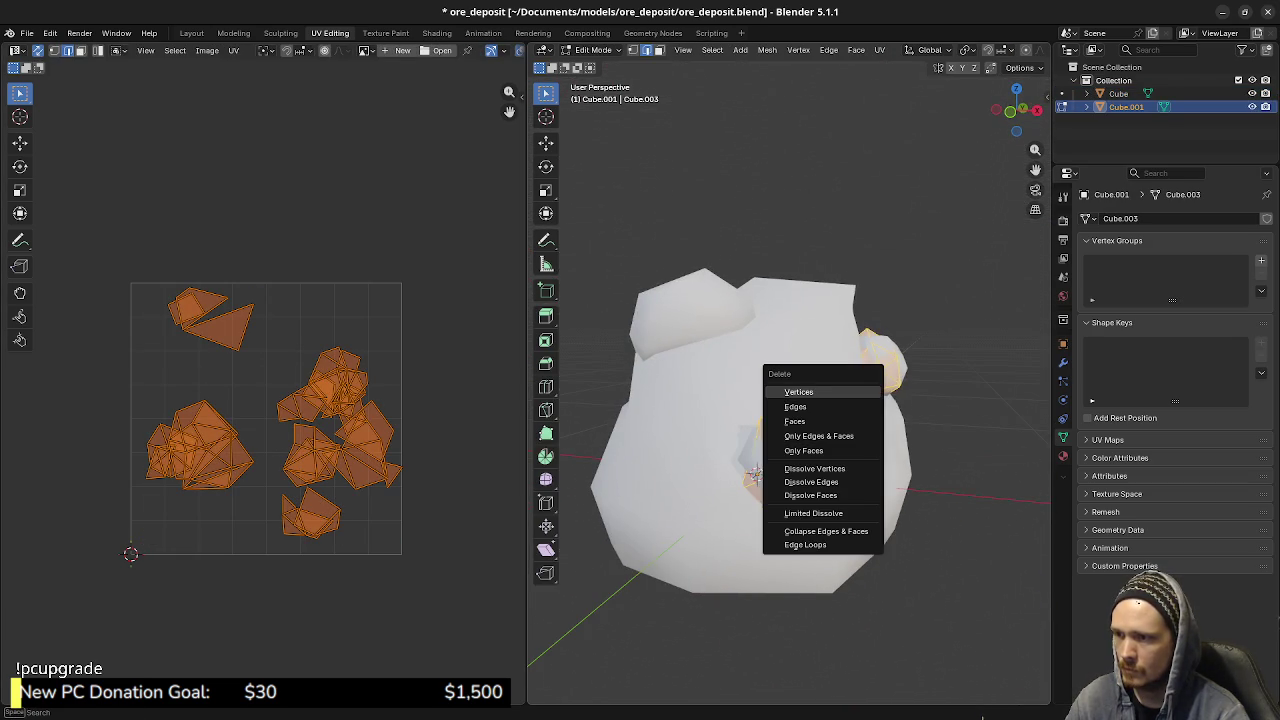
pyautogui.click(798, 392)
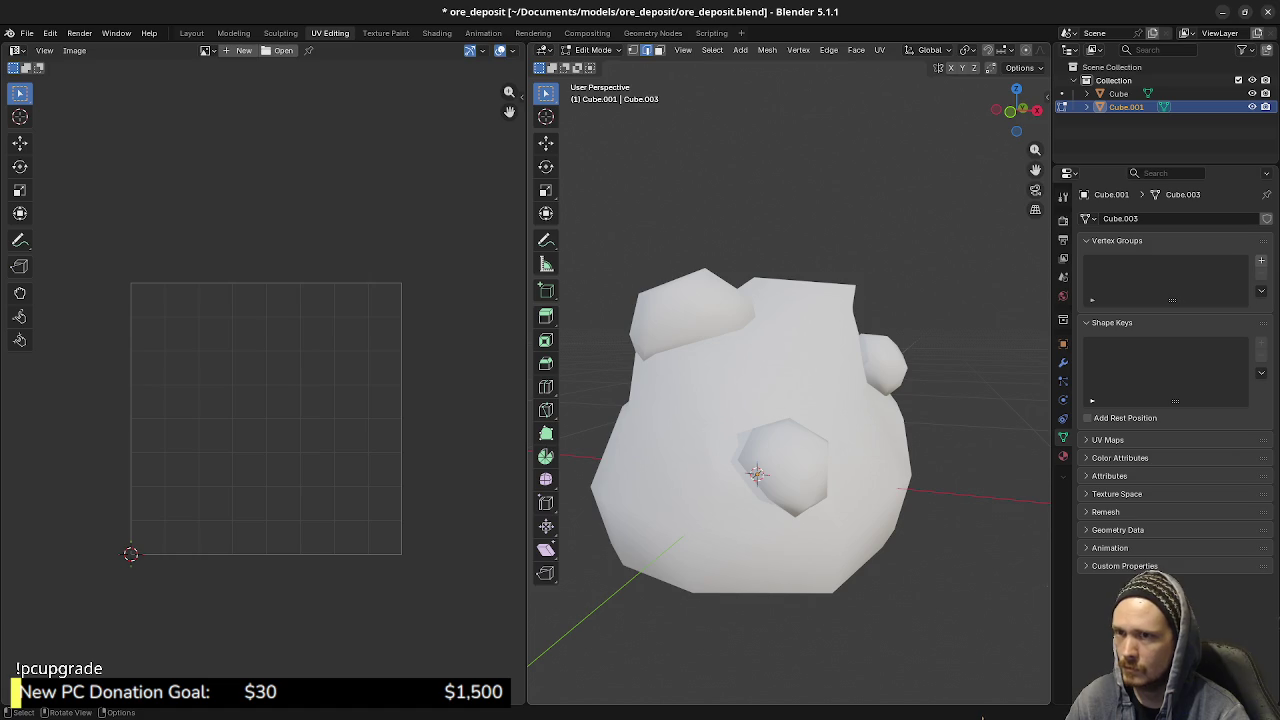
pyautogui.hotkey('ctrl', 'z')
# - Delete the Cube.001 object in Object Mode
pyautogui.press('Tab')
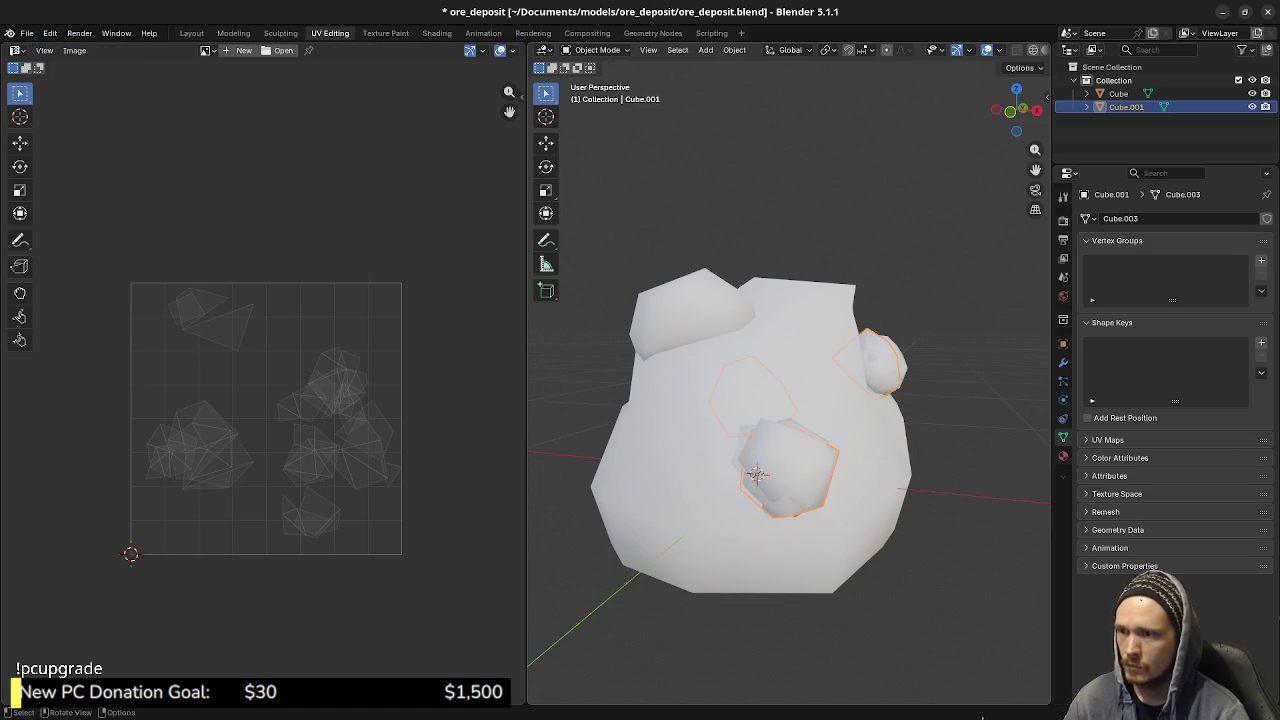
pyautogui.press('x')
pyautogui.click(848, 380)
# - Select the rock object Cube and enter its Edit Mode
pyautogui.click(790, 420)
pyautogui.press('Tab')
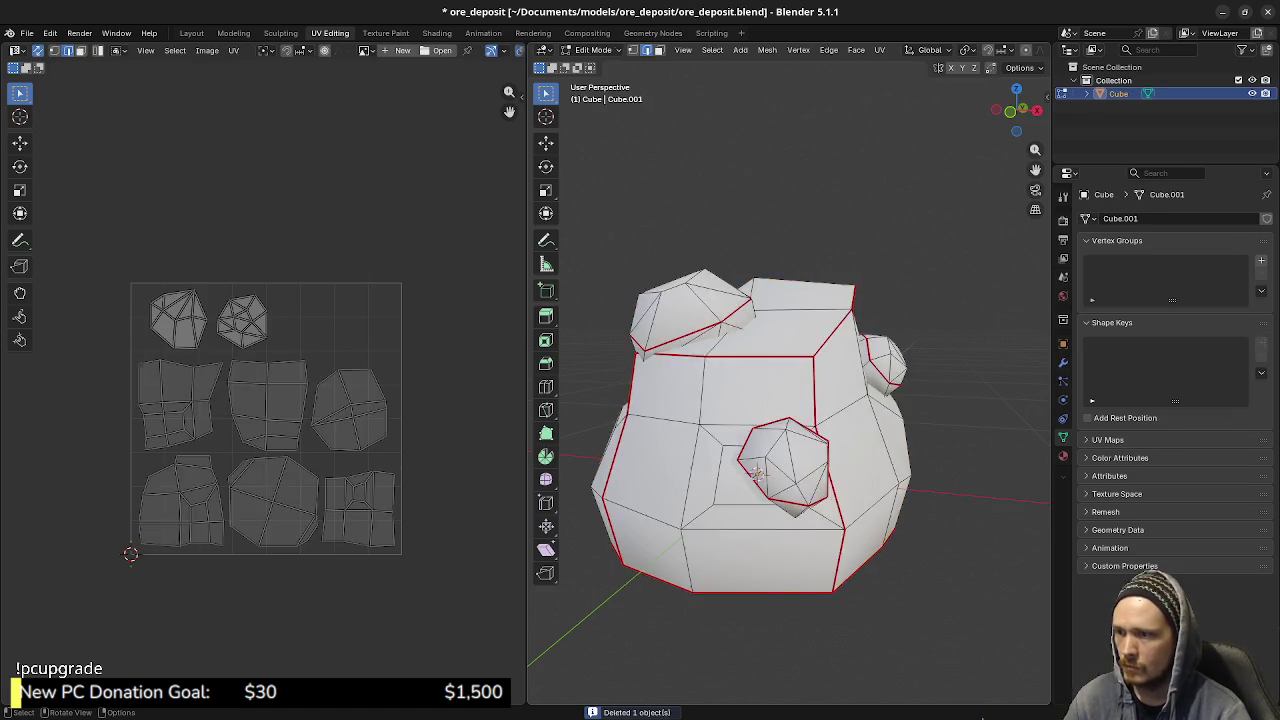
pyautogui.moveTo(760, 450)
pyautogui.mouseDown(button='middle')
pyautogui.moveTo(816, 427)
pyautogui.moveTo(960, 427)
pyautogui.mouseUp(button='middle')
pyautogui.press('Tab')
pyautogui.scroll(-4, 790, 440)
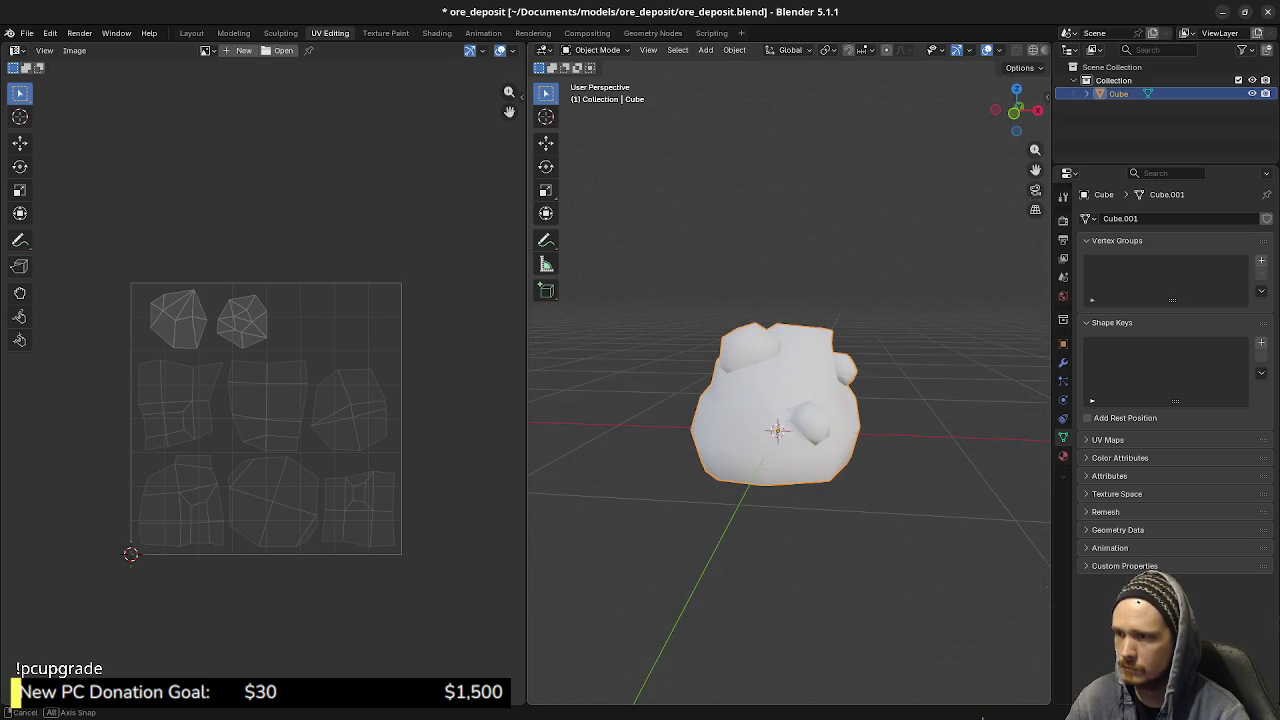
pyautogui.press('Tab')
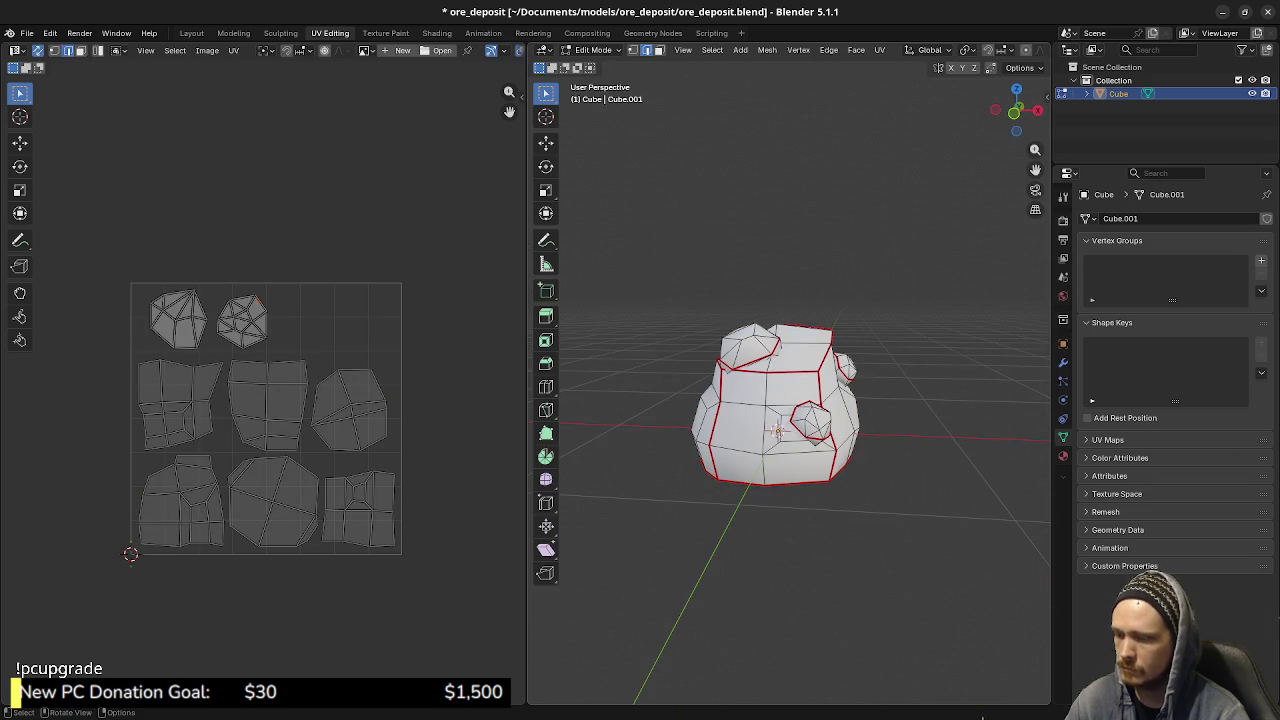
# - Select the first small crystal chunk with L and rotate it to a new angle
pyautogui.press('l')
pyautogui.scroll(3, 790, 400)
pyautogui.moveTo(812, 425)
pyautogui.mouseDown(button='middle')
pyautogui.moveTo(760, 425)
pyautogui.moveTo(860, 425)
pyautogui.mouseUp(button='middle')
pyautogui.press('r')
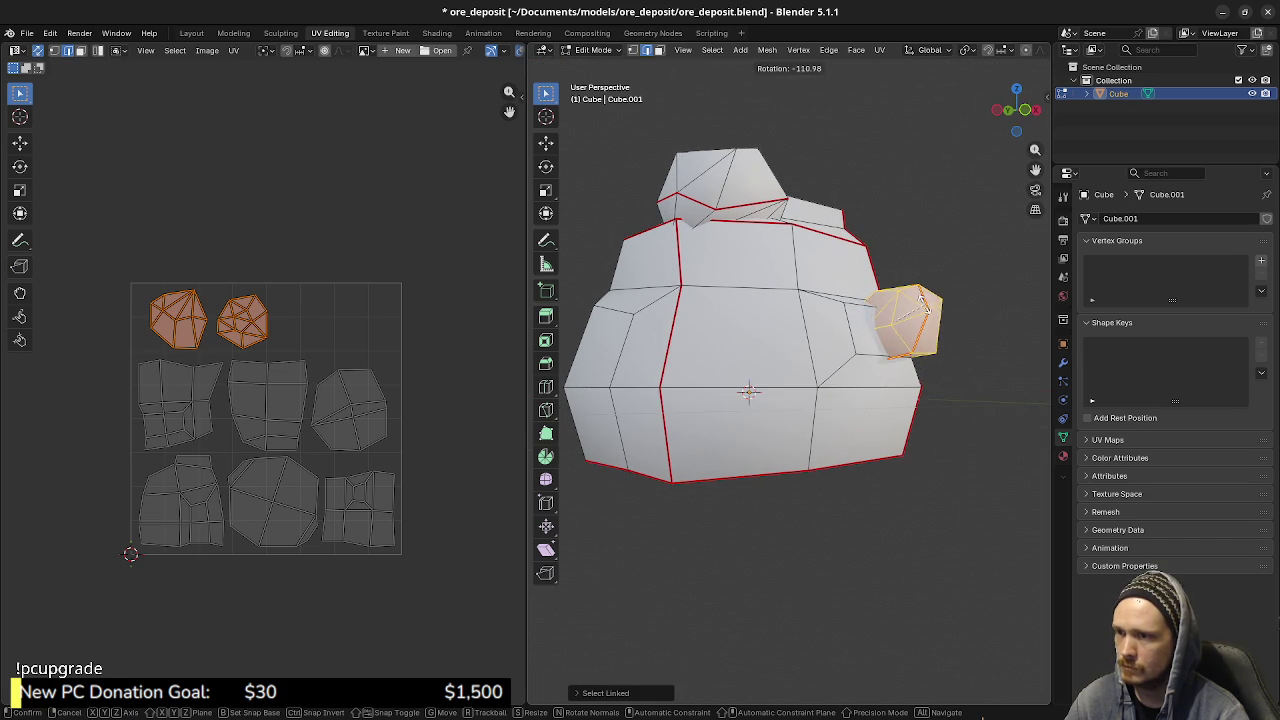
pyautogui.click(921, 297)
pyautogui.moveTo(921, 297); pyautogui.dragTo(780, 300, button='middle')
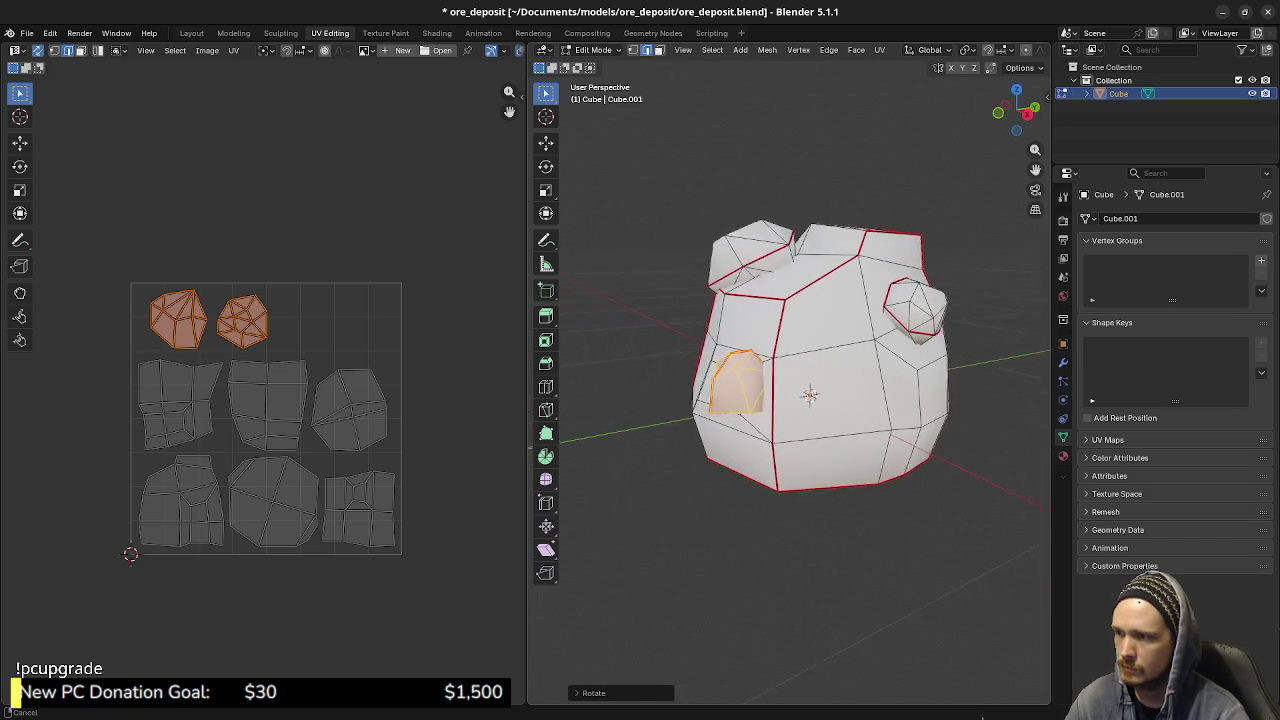
pyautogui.moveTo(820, 380)
pyautogui.mouseDown(button='middle')
pyautogui.moveTo(760, 380)
pyautogui.moveTo(828, 403)
pyautogui.moveTo(800, 413)
pyautogui.moveTo(850, 480)
pyautogui.mouseUp(button='middle')
# - Rotate the selected chunk again, then rotate the lower crystal chunk to a different angle
pyautogui.press('r')
pyautogui.click(845, 440)
pyautogui.press('r')
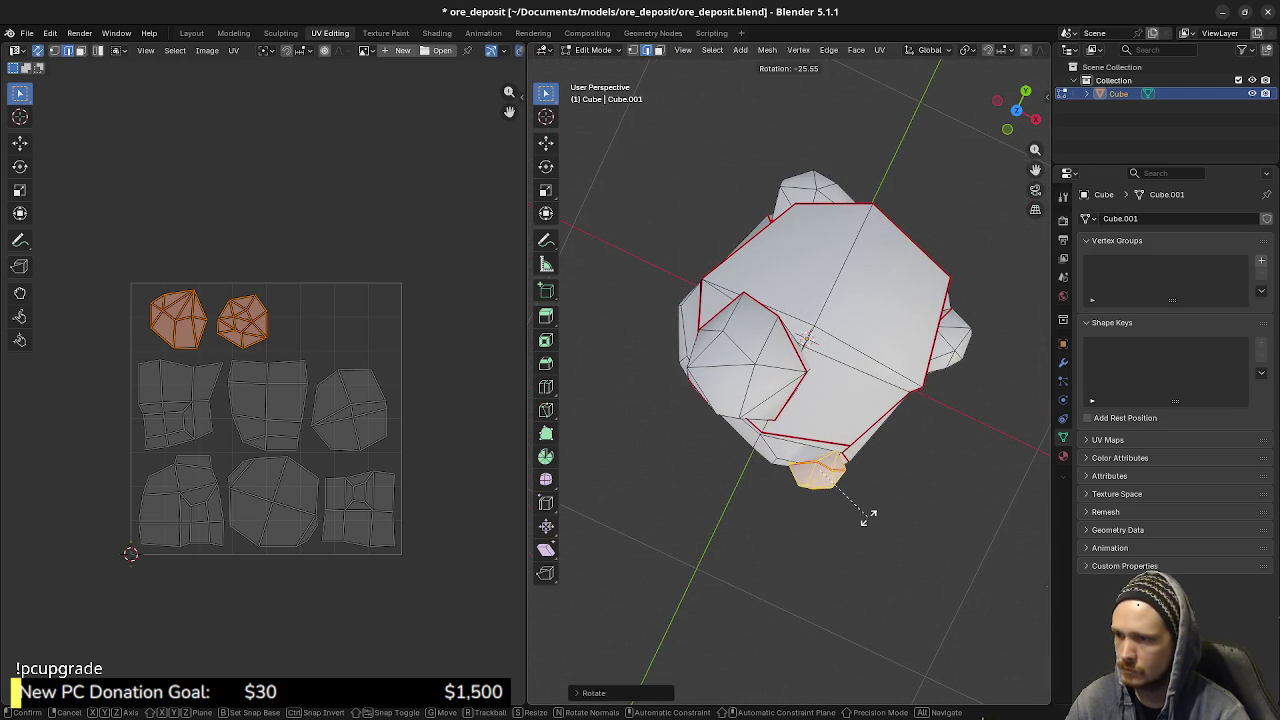
pyautogui.click(869, 522)
pyautogui.moveTo(869, 522)
pyautogui.mouseDown(button='middle')
pyautogui.moveTo(820, 420)
pyautogui.moveTo(850, 400)
pyautogui.moveTo(748, 402)
pyautogui.mouseUp(button='middle')
# - Select one more crystal chunk, rotate it, and return to Object Mode
pyautogui.hotkey('alt', 'a')
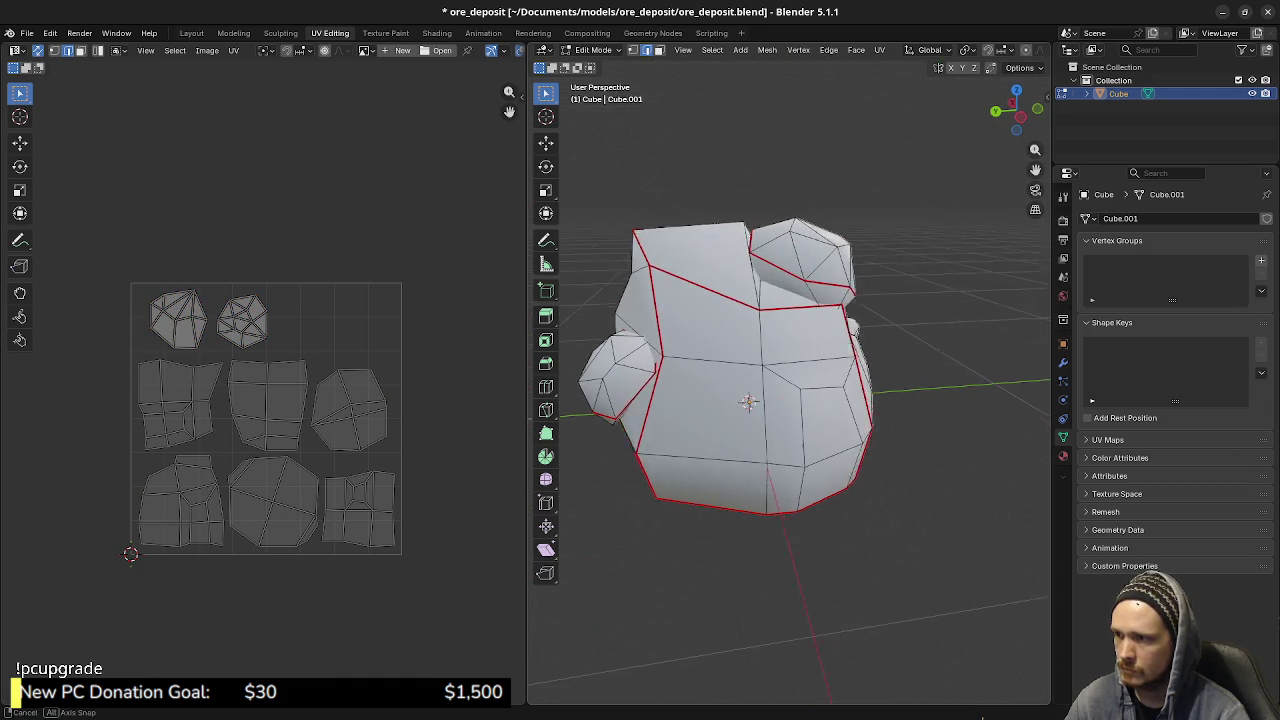
pyautogui.press('l')
pyautogui.moveTo(618, 378)
pyautogui.mouseDown(button='middle')
pyautogui.moveTo(700, 430)
pyautogui.moveTo(812, 412)
pyautogui.moveTo(760, 392)
pyautogui.moveTo(778, 466)
pyautogui.mouseUp(button='middle')
pyautogui.press('r')
pyautogui.click(716, 438)
pyautogui.press('Tab')
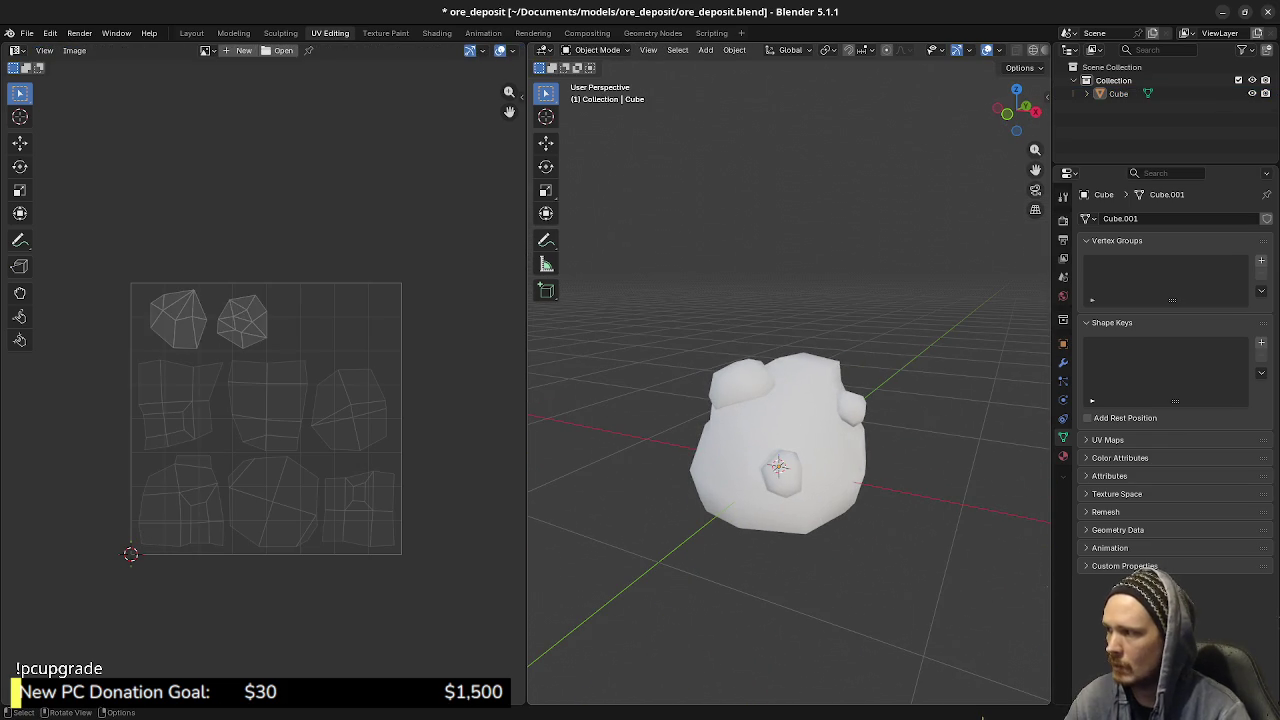
# - Rename the Cube rock object to 'Mesh', save ore_deposit.blend, and show its Material Properties
pyautogui.scroll(2, 778, 470)
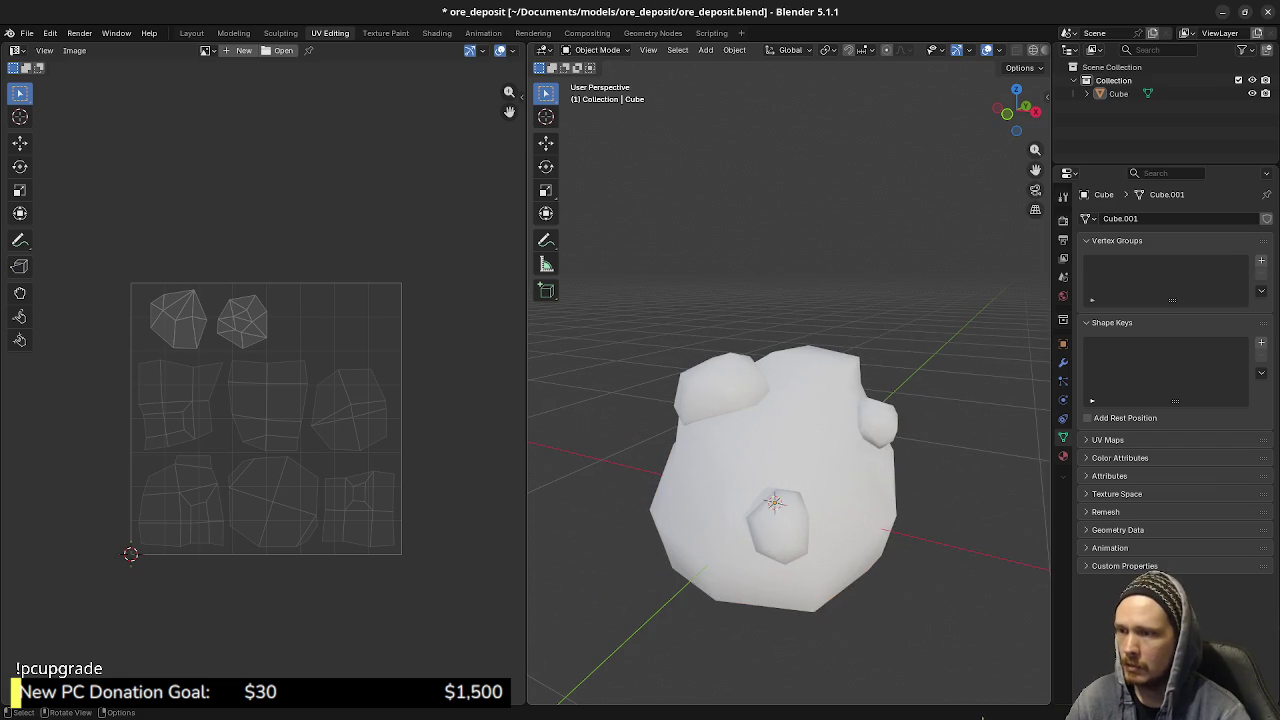
pyautogui.press('a')
pyautogui.doubleClick(1118, 93)
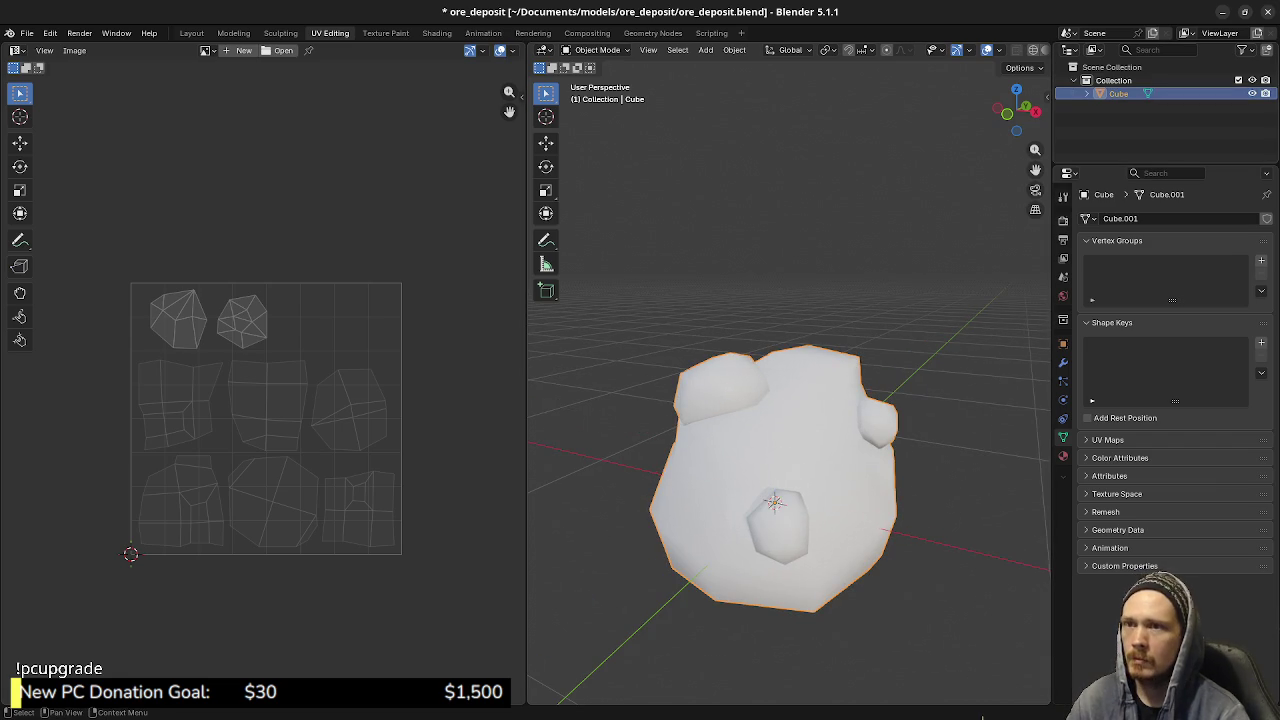
pyautogui.write('Mesh')
pyautogui.press('Return')
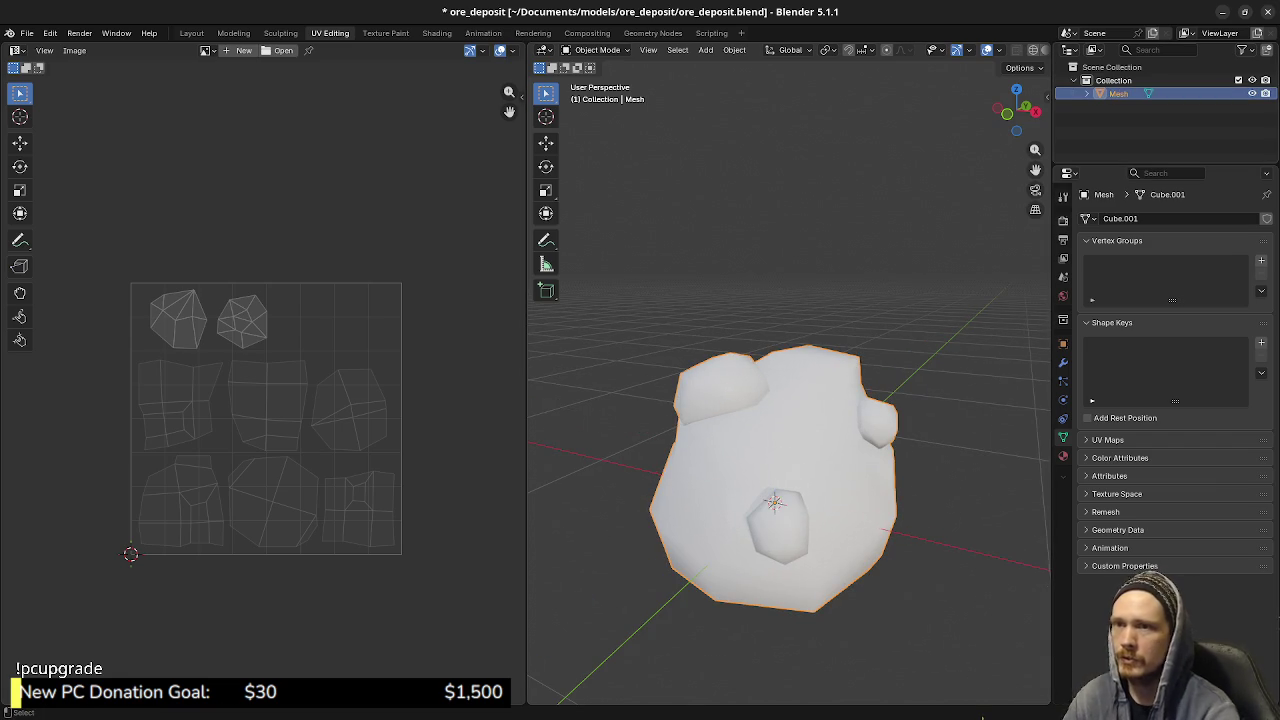
pyautogui.hotkey('ctrl', 's')
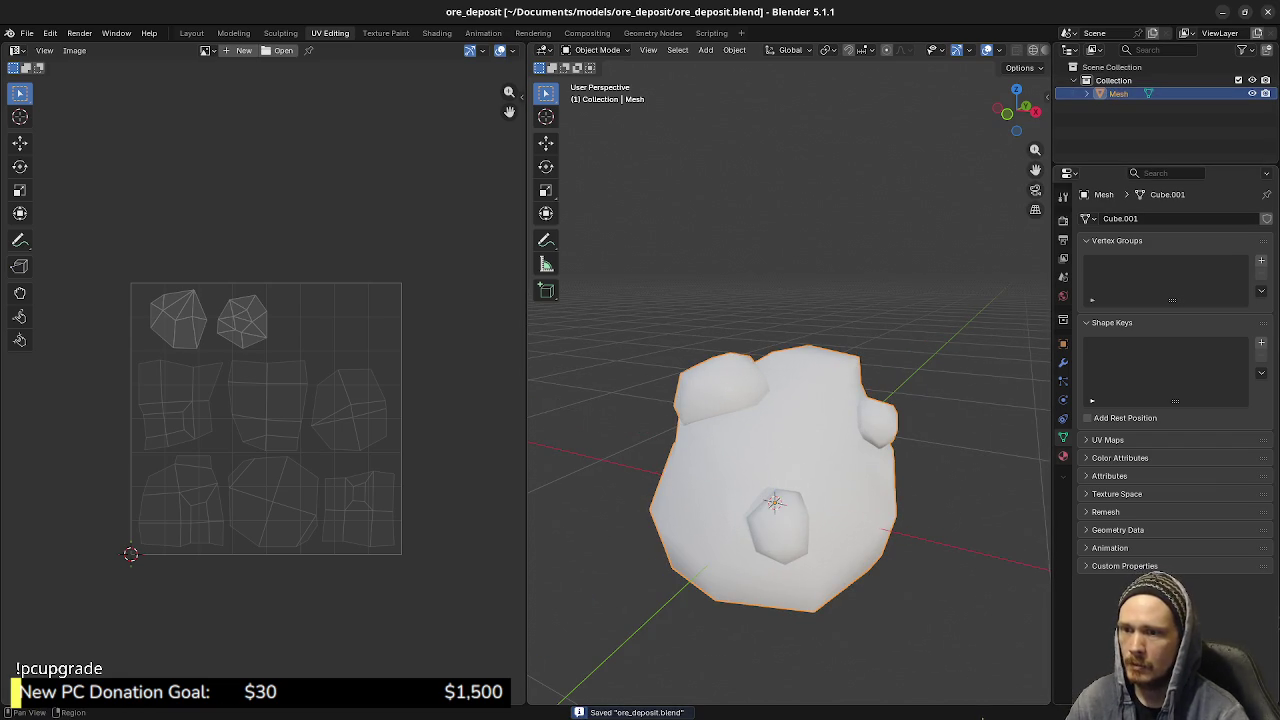
pyautogui.click(1063, 456)
# - Create a new material on the rock and name it ore_deposit_material
pyautogui.click(1191, 275)
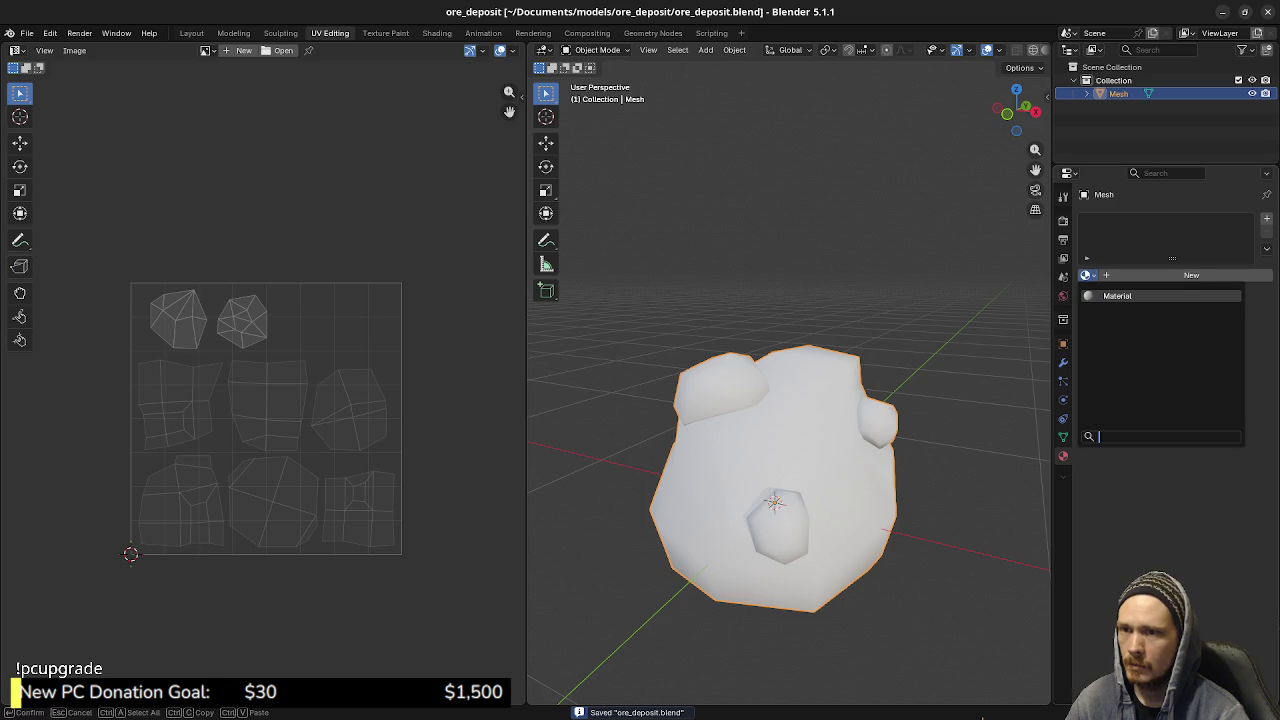
pyautogui.doubleClick(1117, 275)
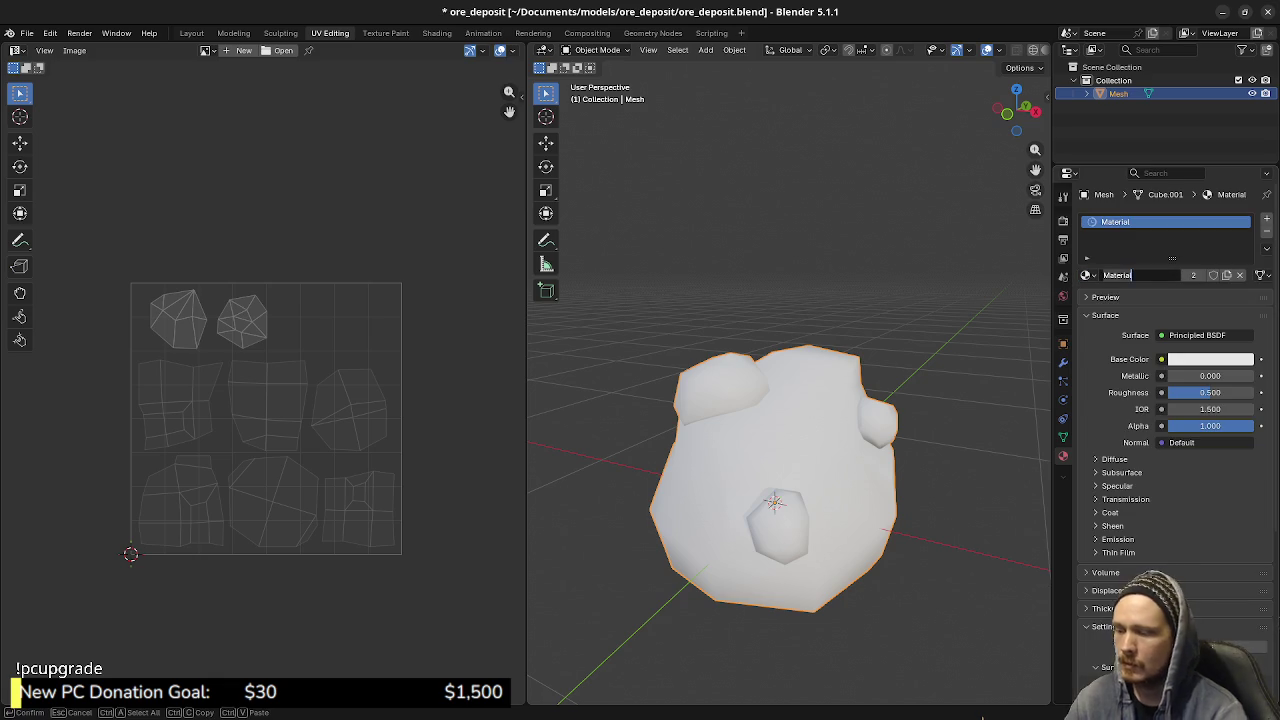
pyautogui.write('ore_depis')
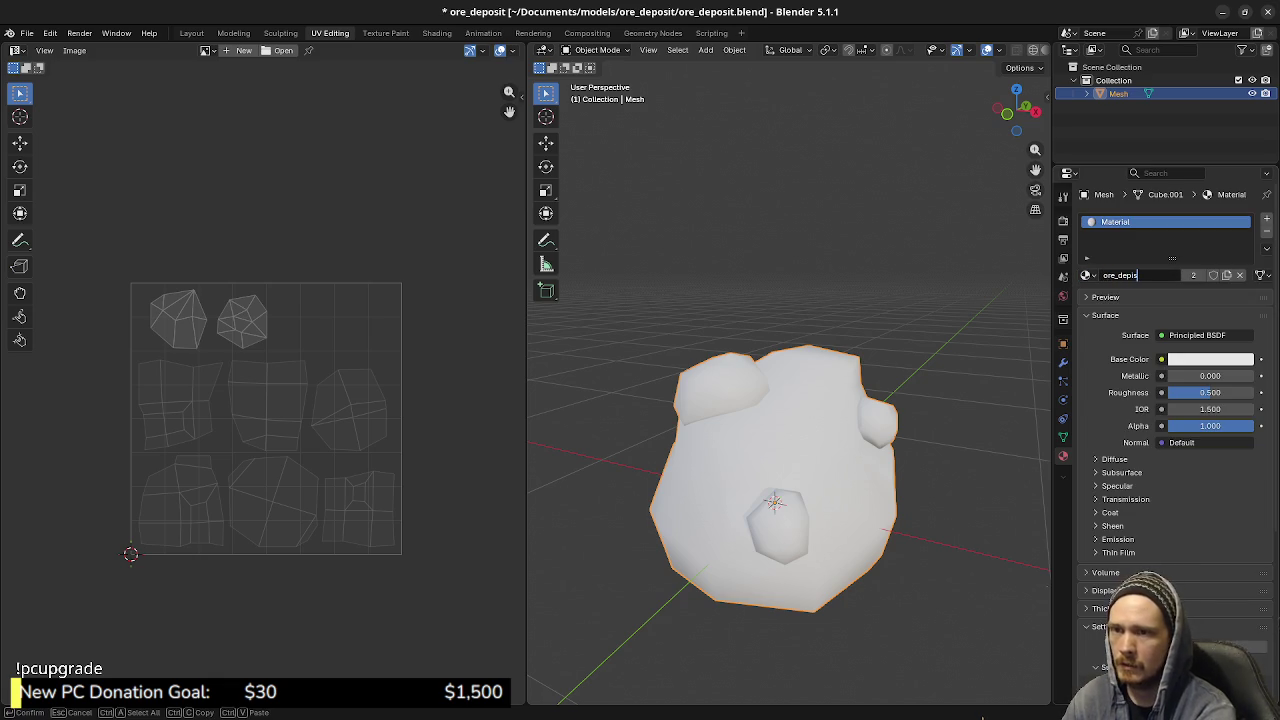
pyautogui.press('BackSpace')
pyautogui.press('BackSpace')
pyautogui.write('osit_material')
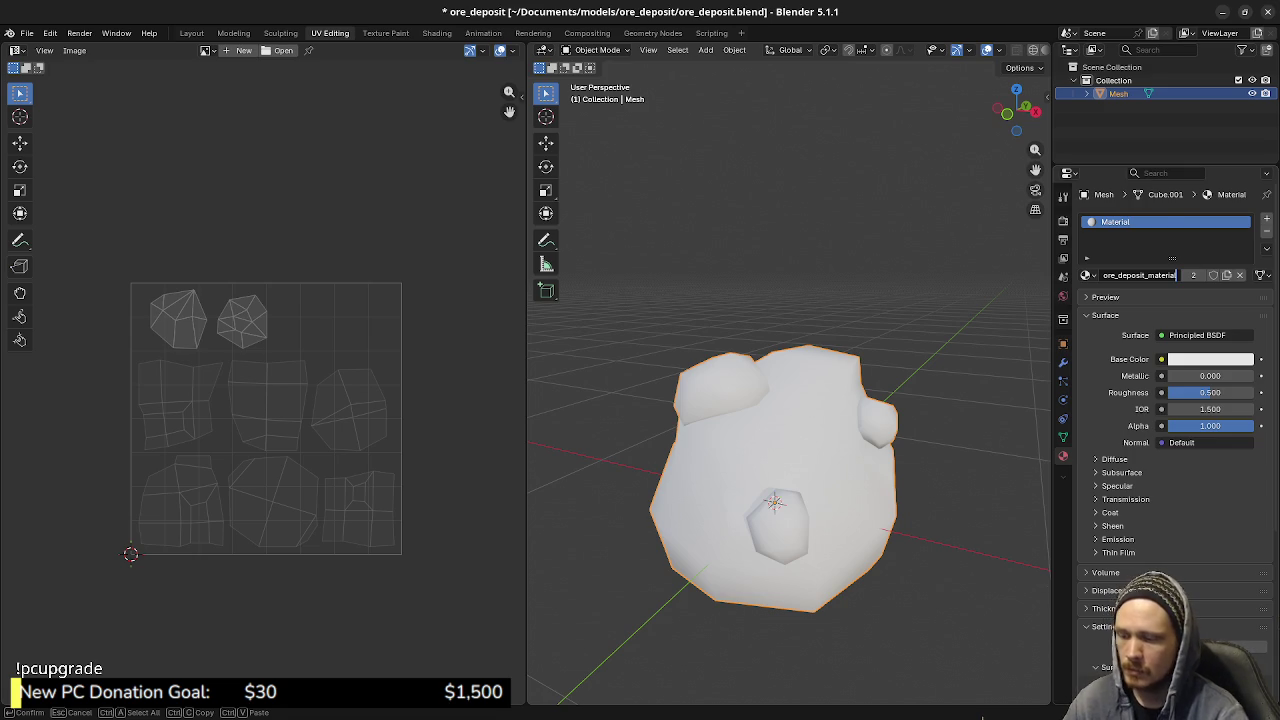
pyautogui.press('Return')
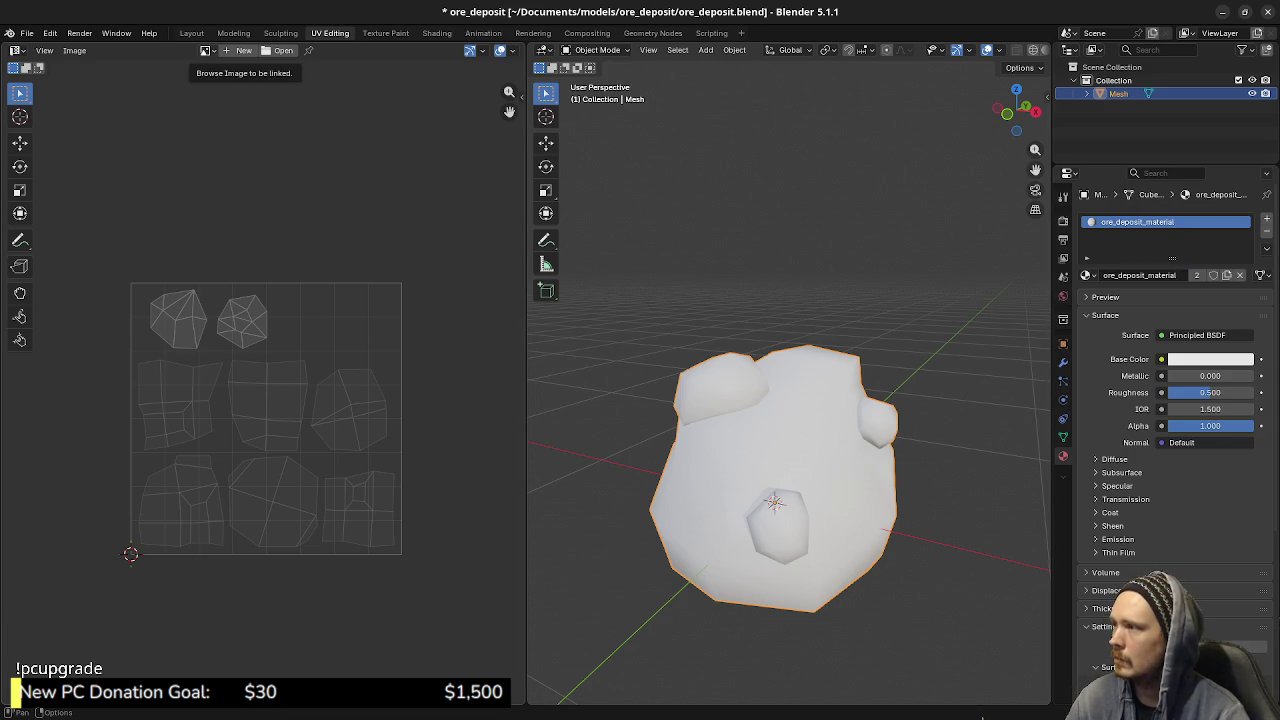
# - Look over the image options, then enter Edit Mode with all rock faces selected
pyautogui.click(74, 50)
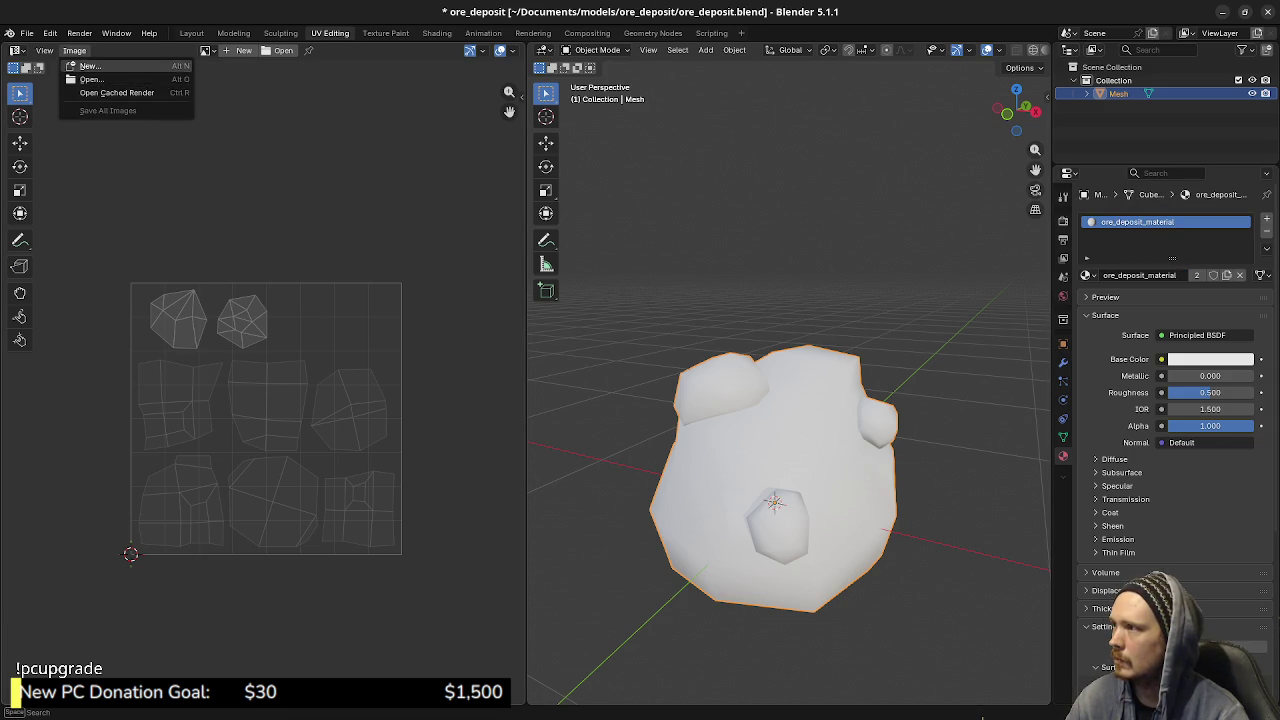
pyautogui.click(206, 51)
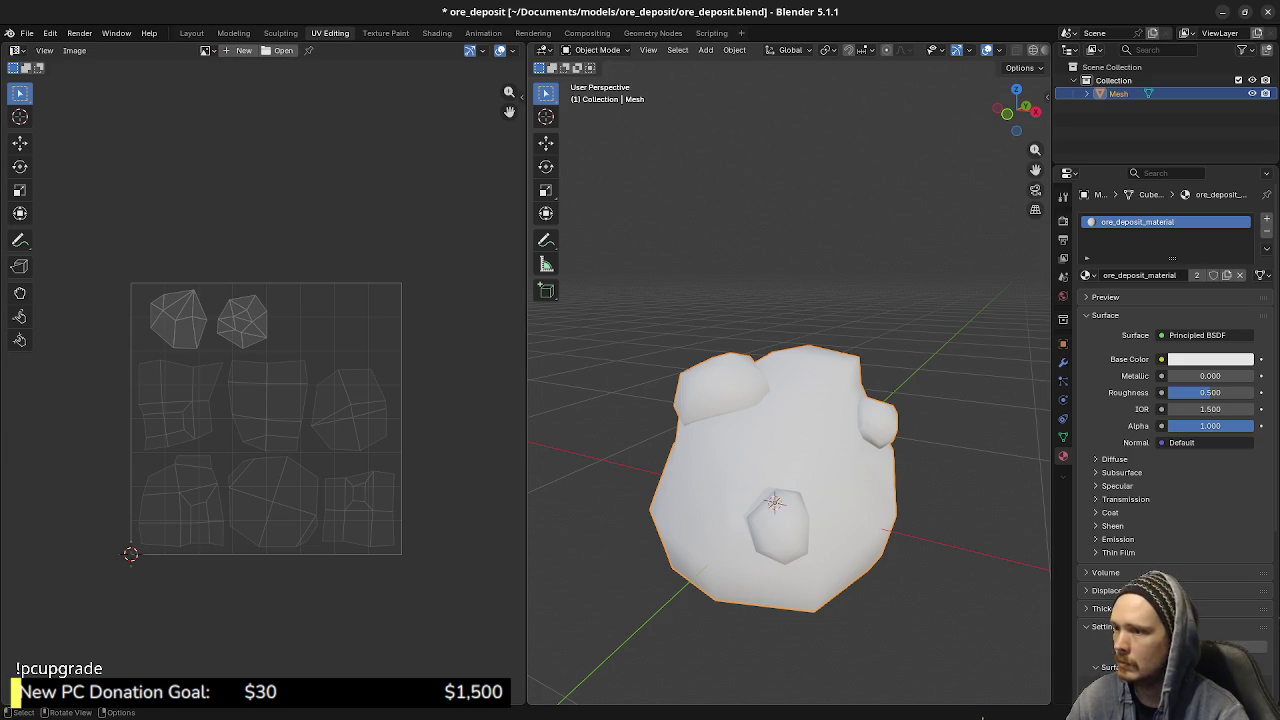
pyautogui.press('Tab')
pyautogui.press('a')
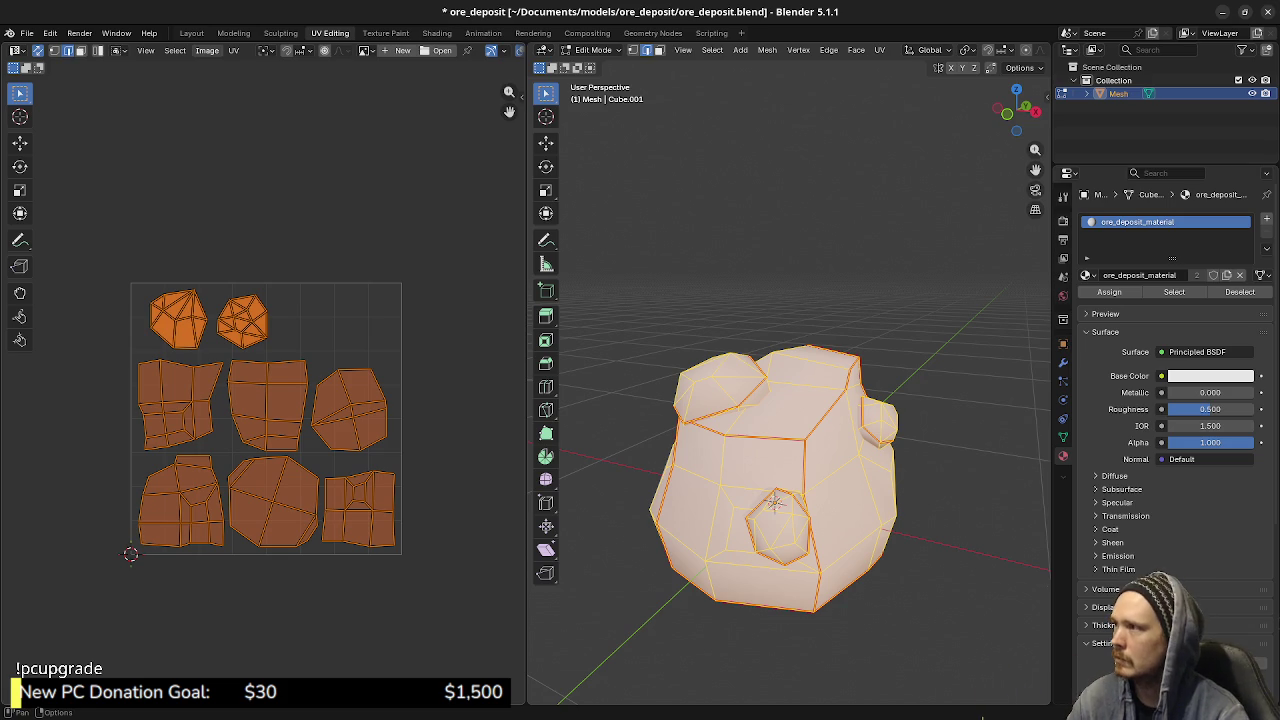
# - Start the UV layout export and name the file ore_deposit_uv_layout
pyautogui.click(207, 50)
pyautogui.moveTo(233, 50)
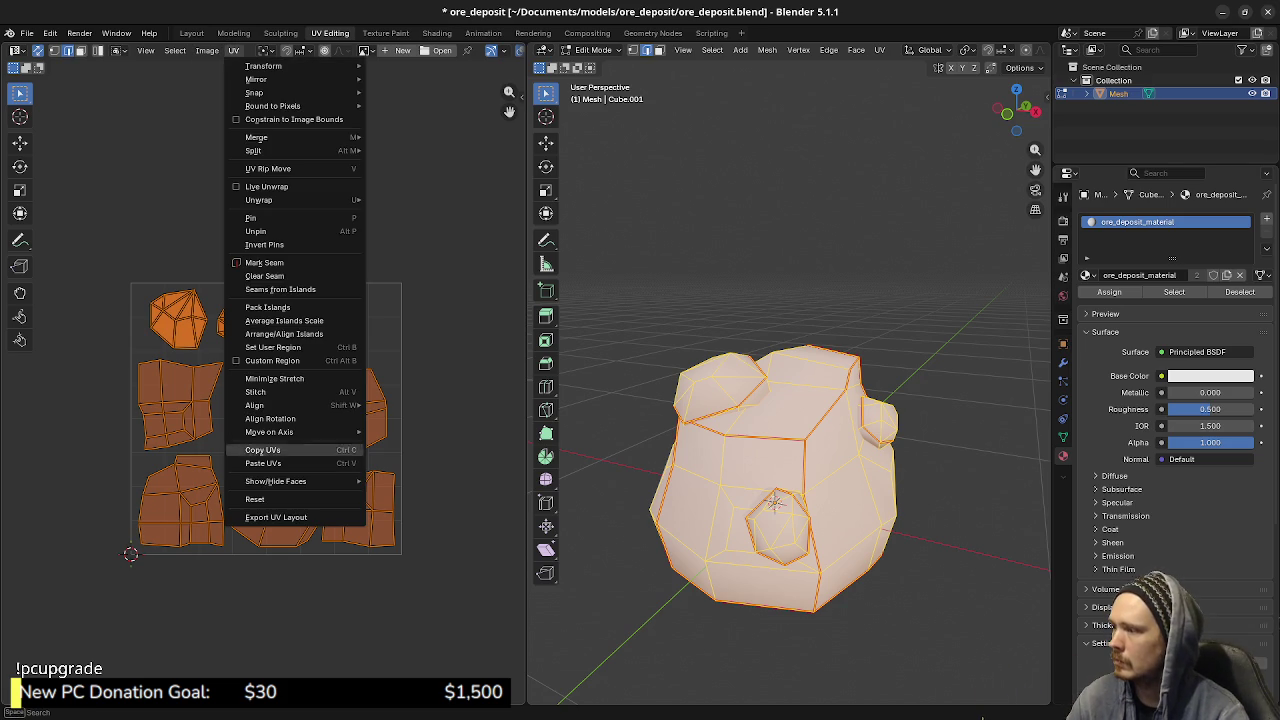
pyautogui.click(276, 517)
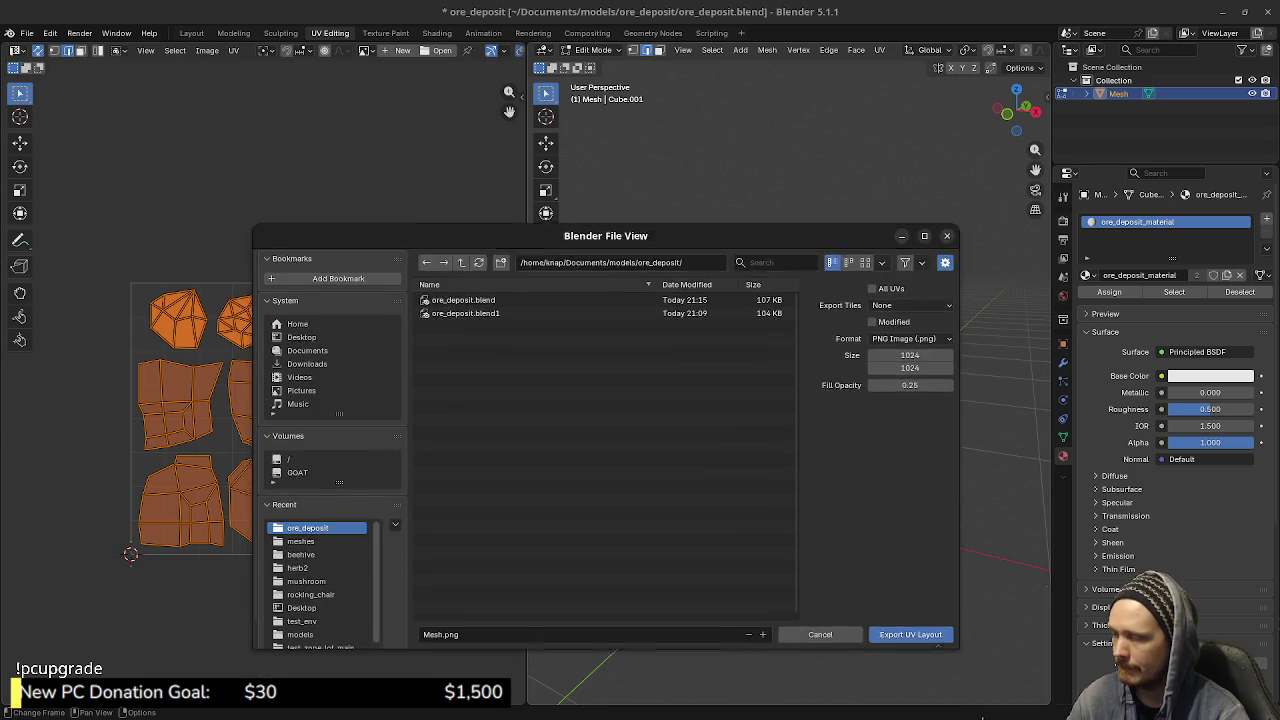
pyautogui.click(445, 582)
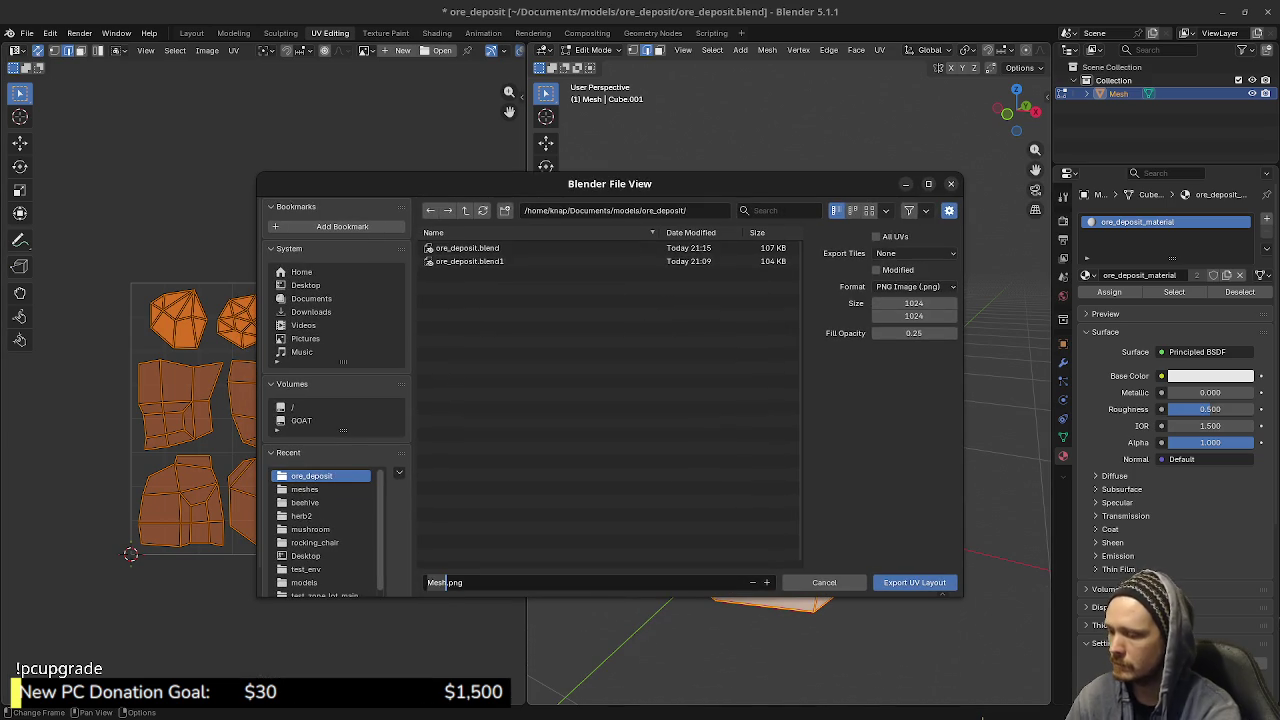
pyautogui.write('ore_deposit_uv_layout')
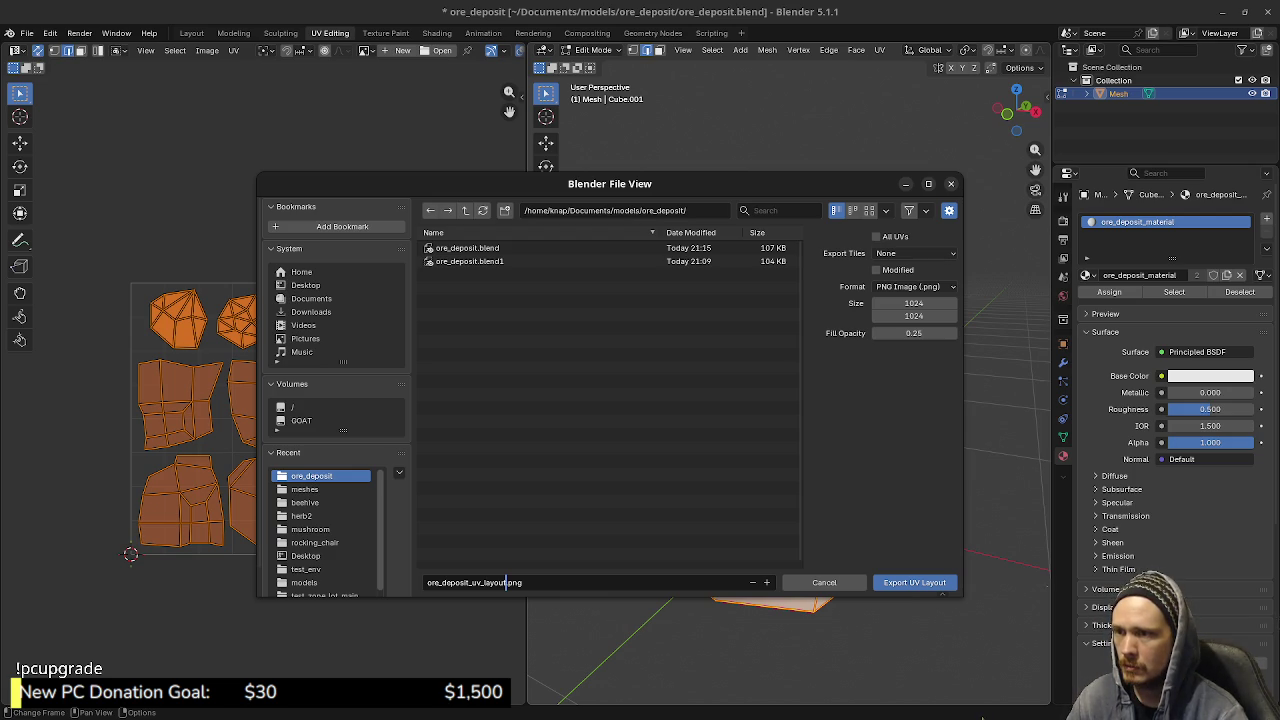
# - Set the export size to 256 × 256 with 0.00 fill opacity and export the PNG
pyautogui.click(913, 303)
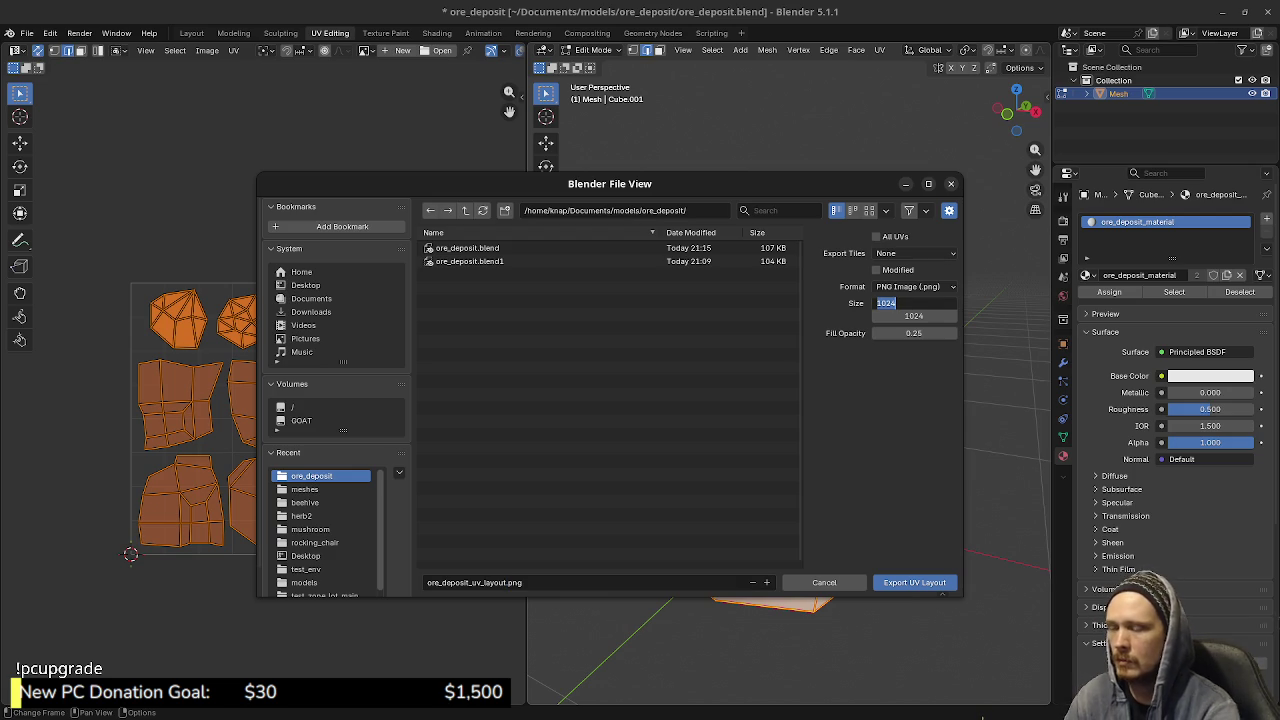
pyautogui.write('256')
pyautogui.press('Tab')
pyautogui.write('25')
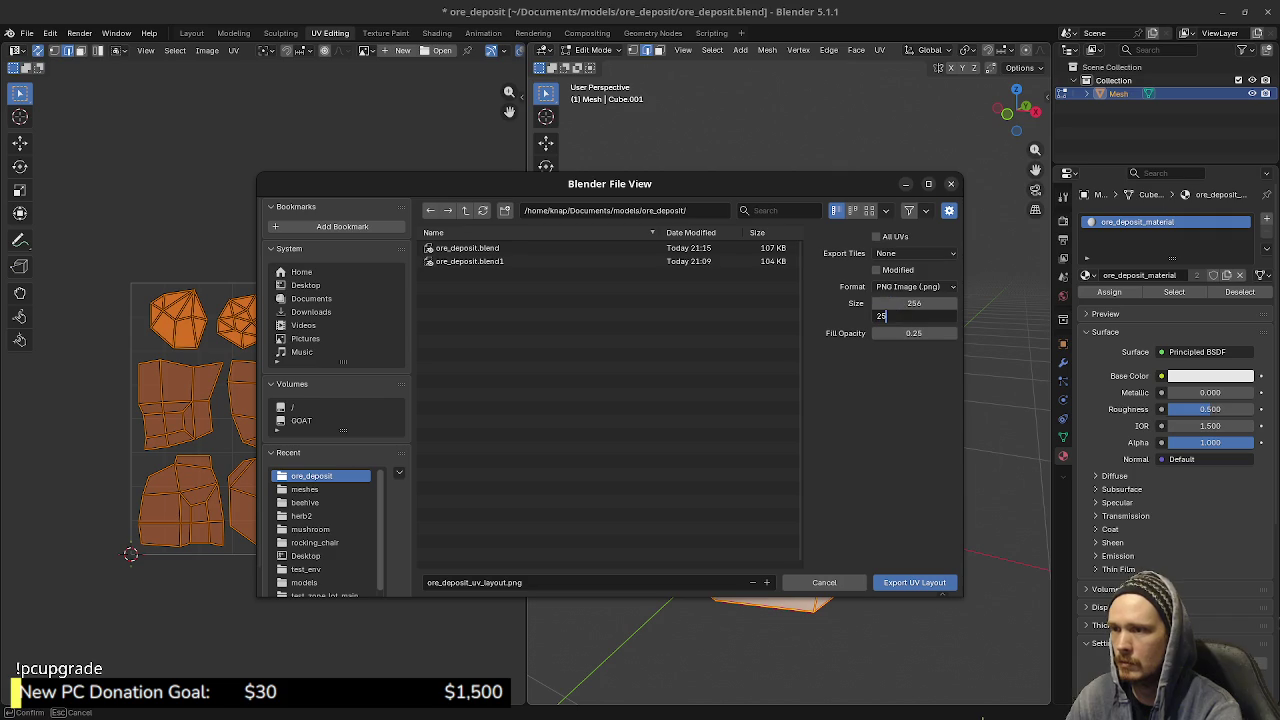
pyautogui.write('6')
pyautogui.press('Return')
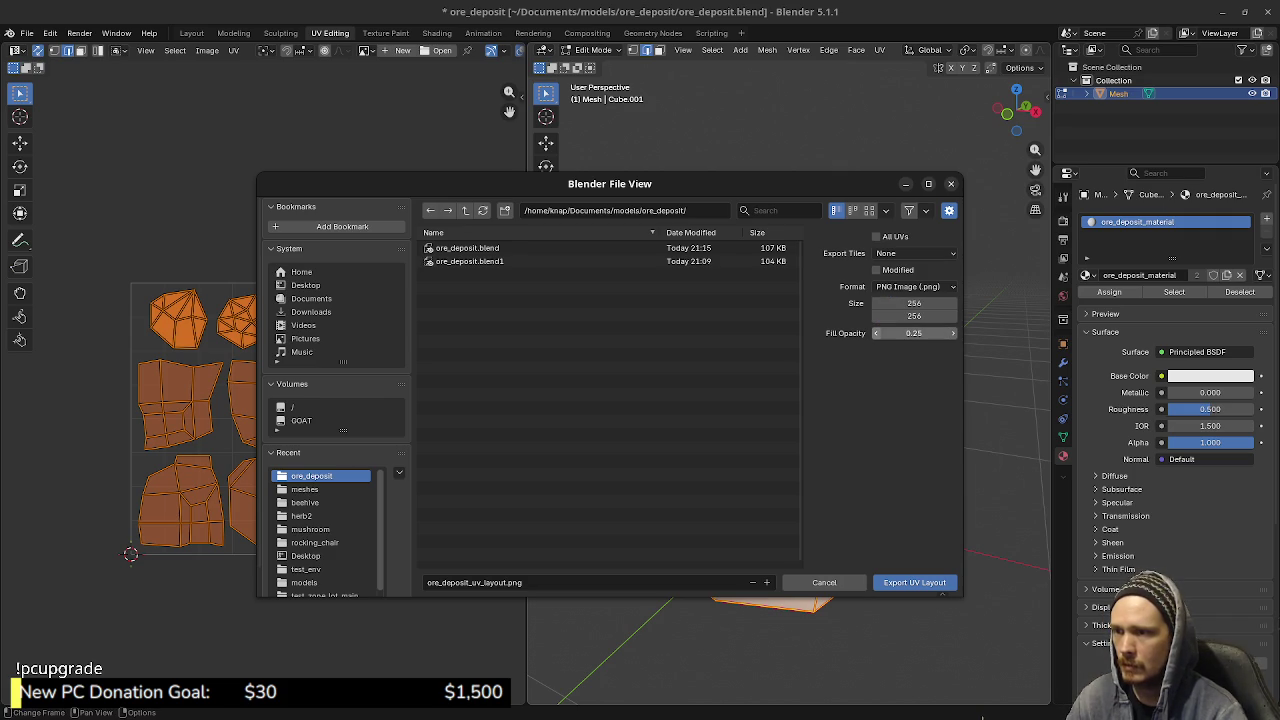
pyautogui.moveTo(913, 333); pyautogui.dragTo(880, 333)
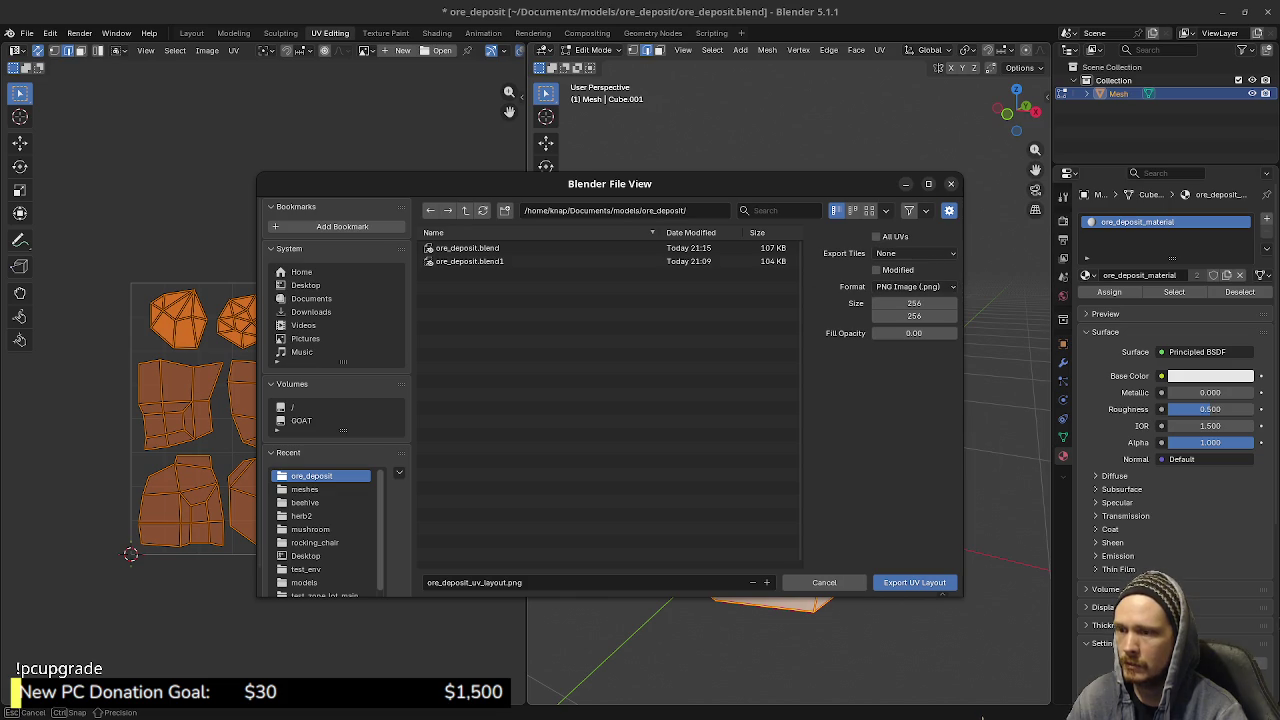
pyautogui.click(914, 582)
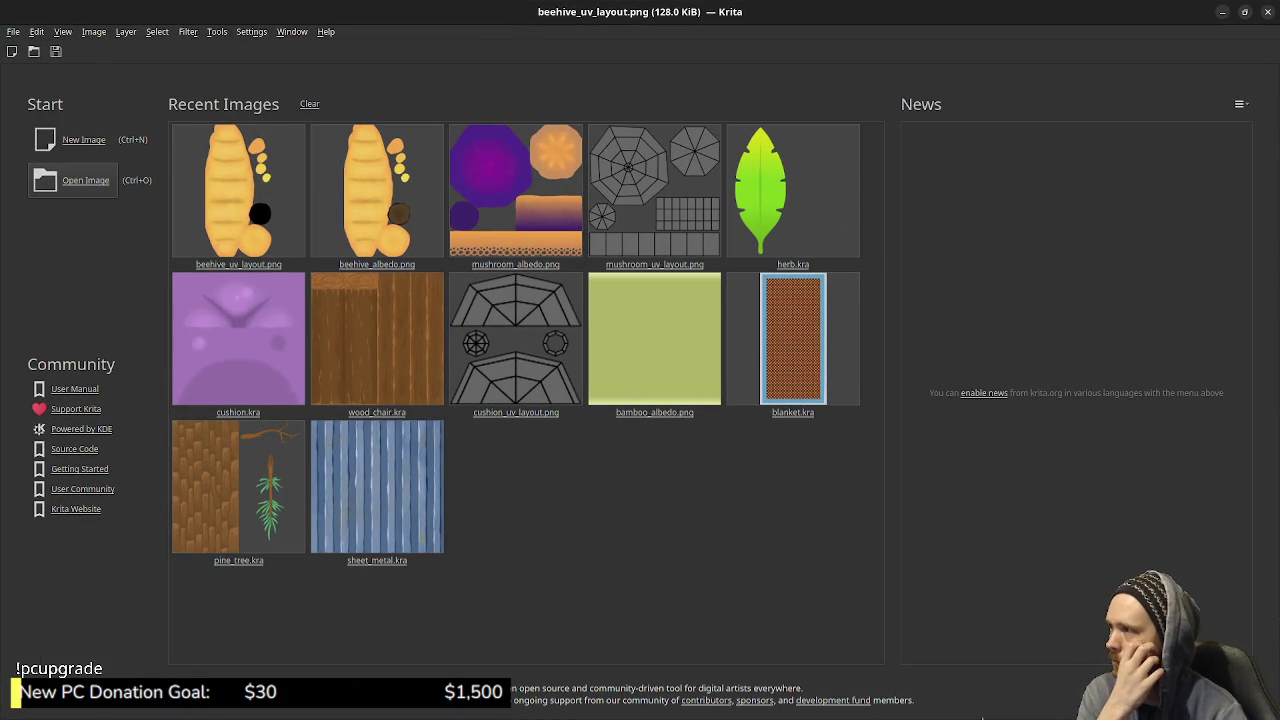
# - Open ore_deposit_uv_layout.png from Documents/models/ore_deposit in Krita
pyautogui.hotkey('ctrl', 'o')
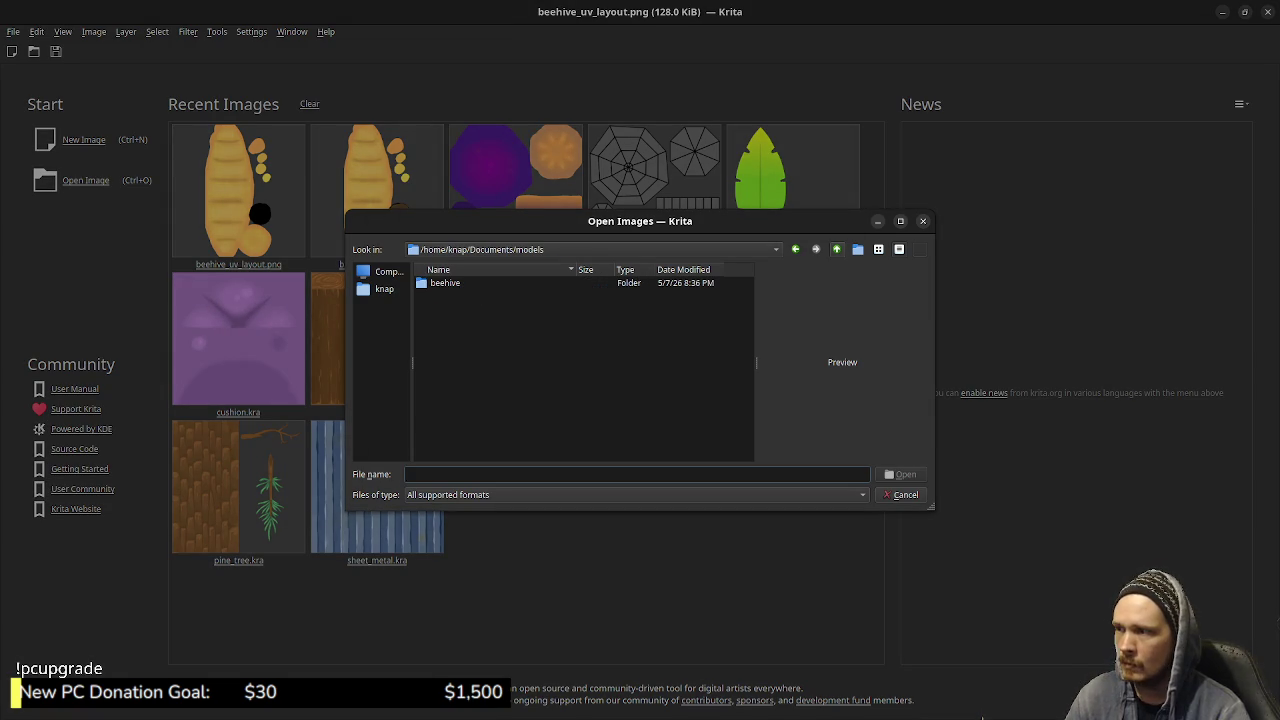
pyautogui.press('BackSpace')
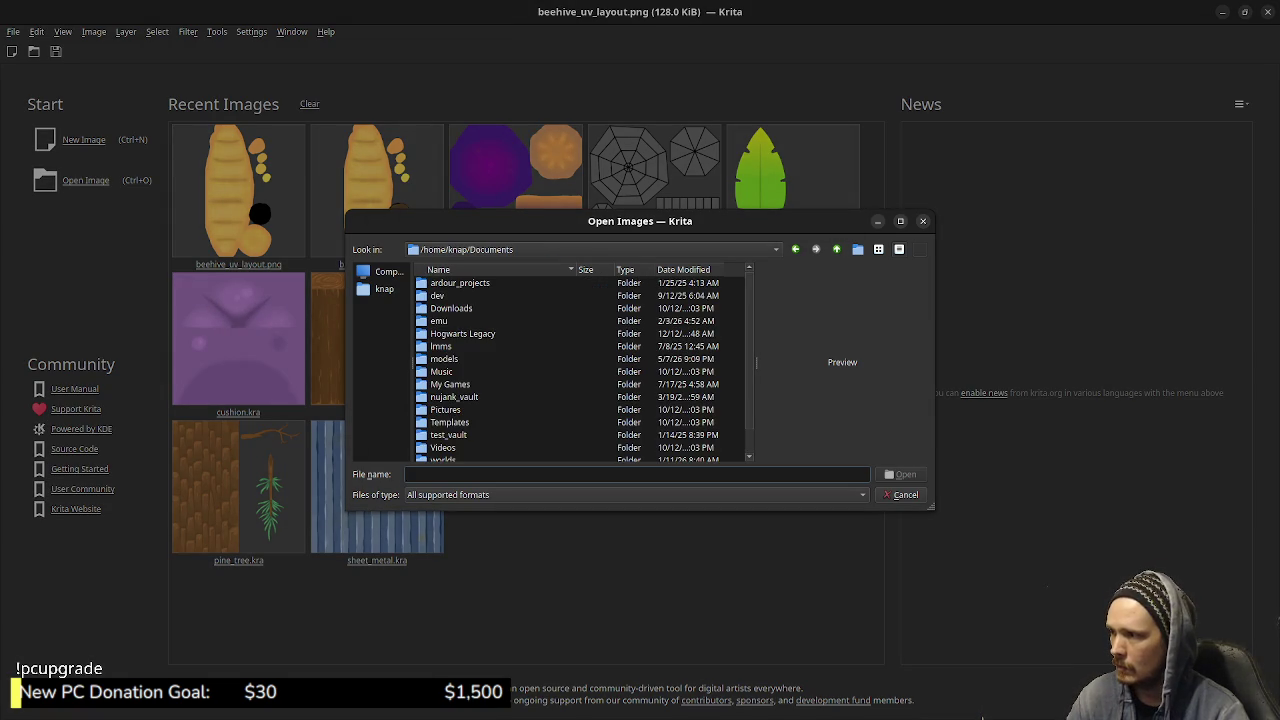
pyautogui.write('models')
pyautogui.press('Return')
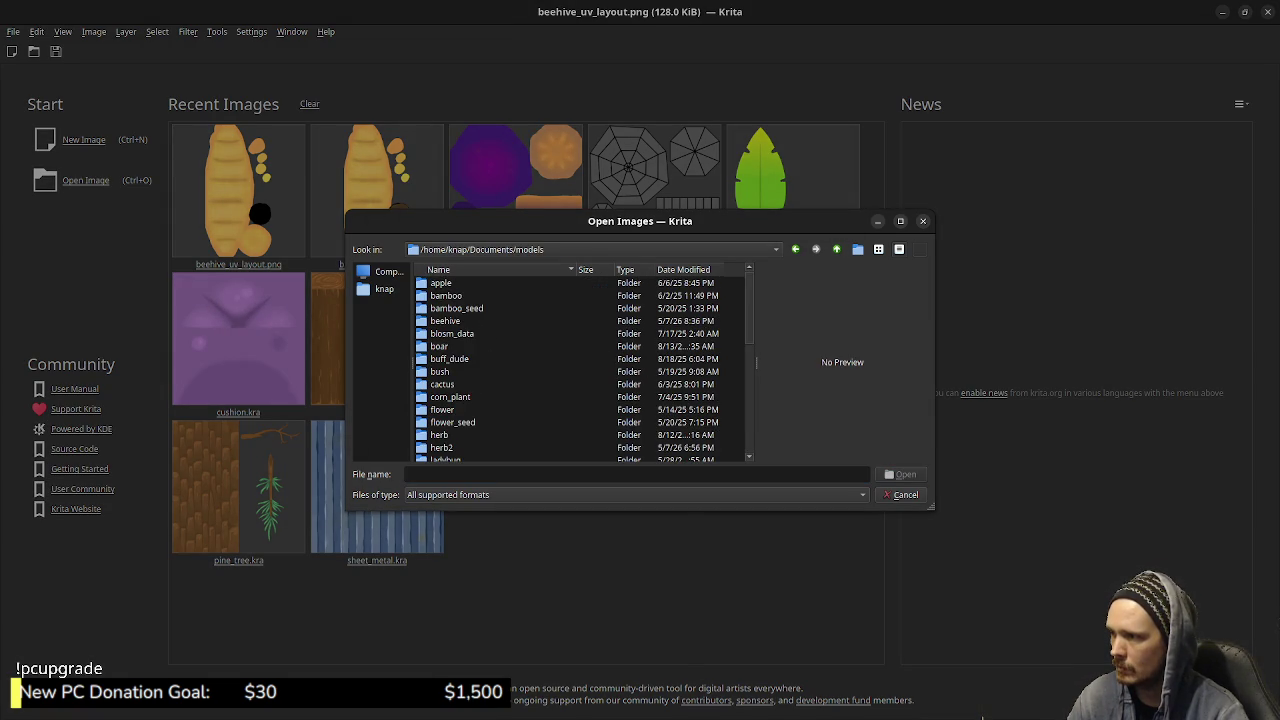
pyautogui.scroll(-2, 585, 367)
pyautogui.scroll(-2, 585, 367)
pyautogui.scroll(-2, 585, 367)
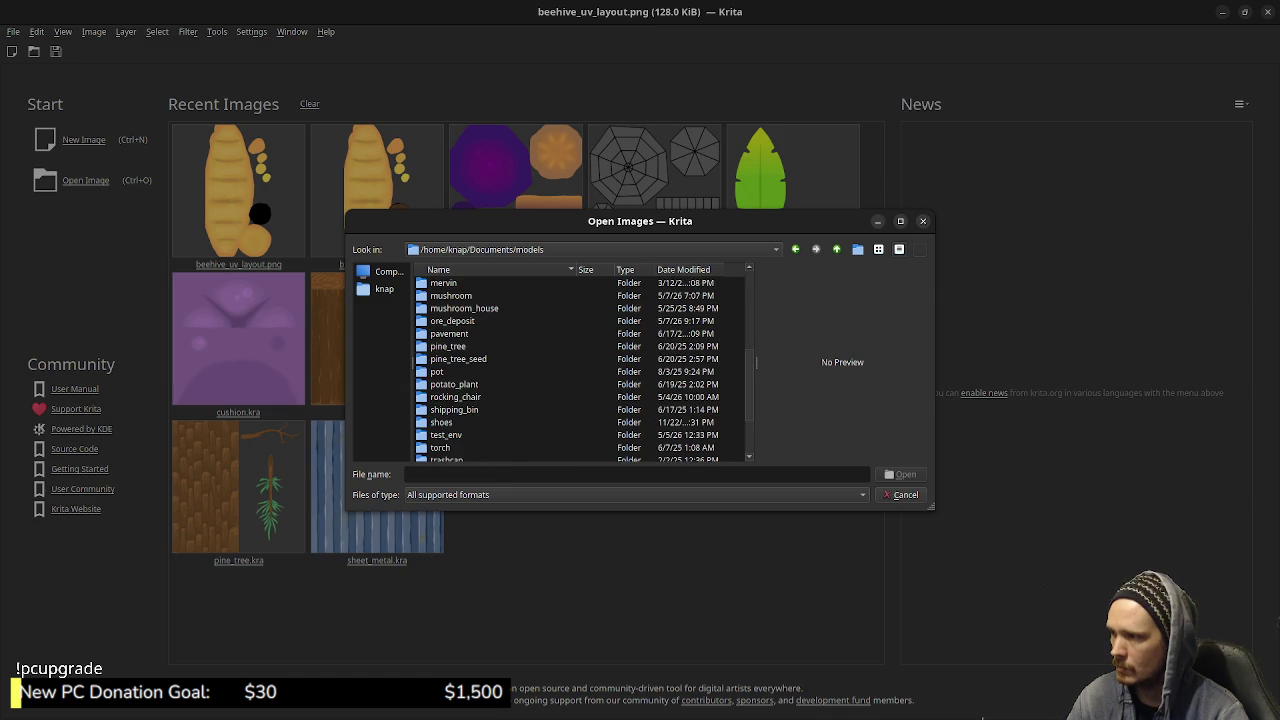
pyautogui.write('ore')
pyautogui.press('Return')
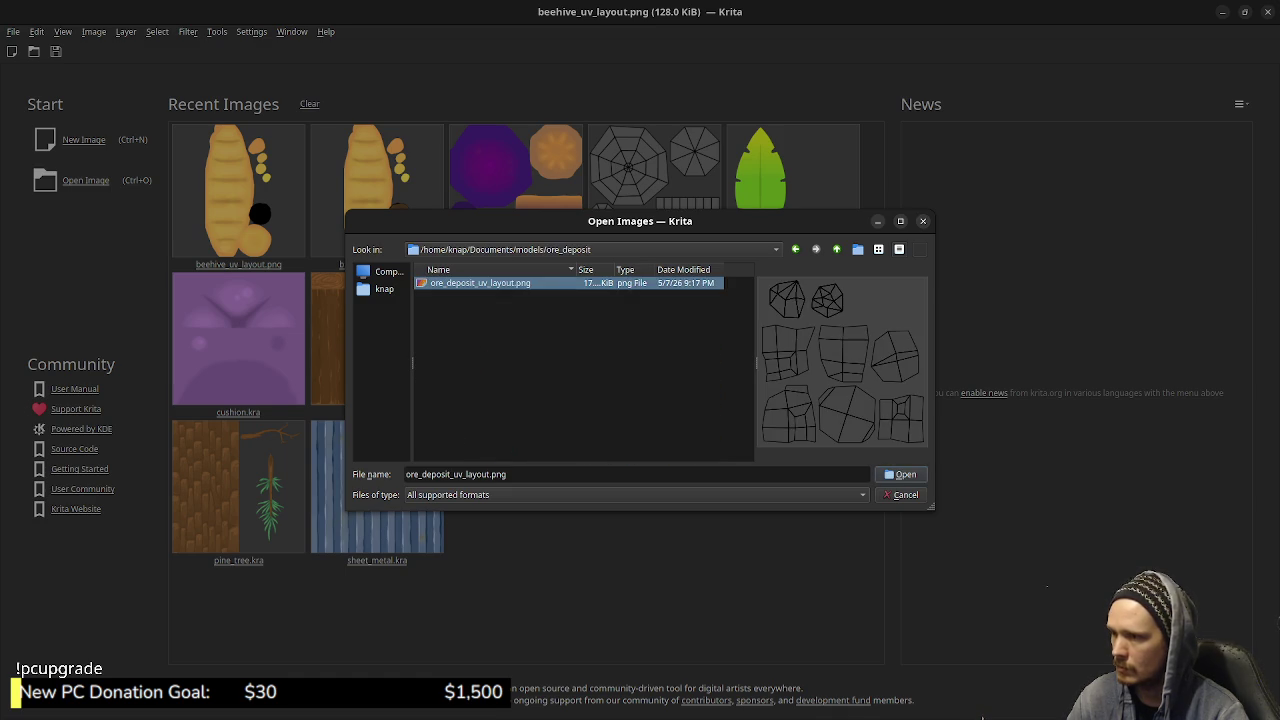
pyautogui.press('Return')
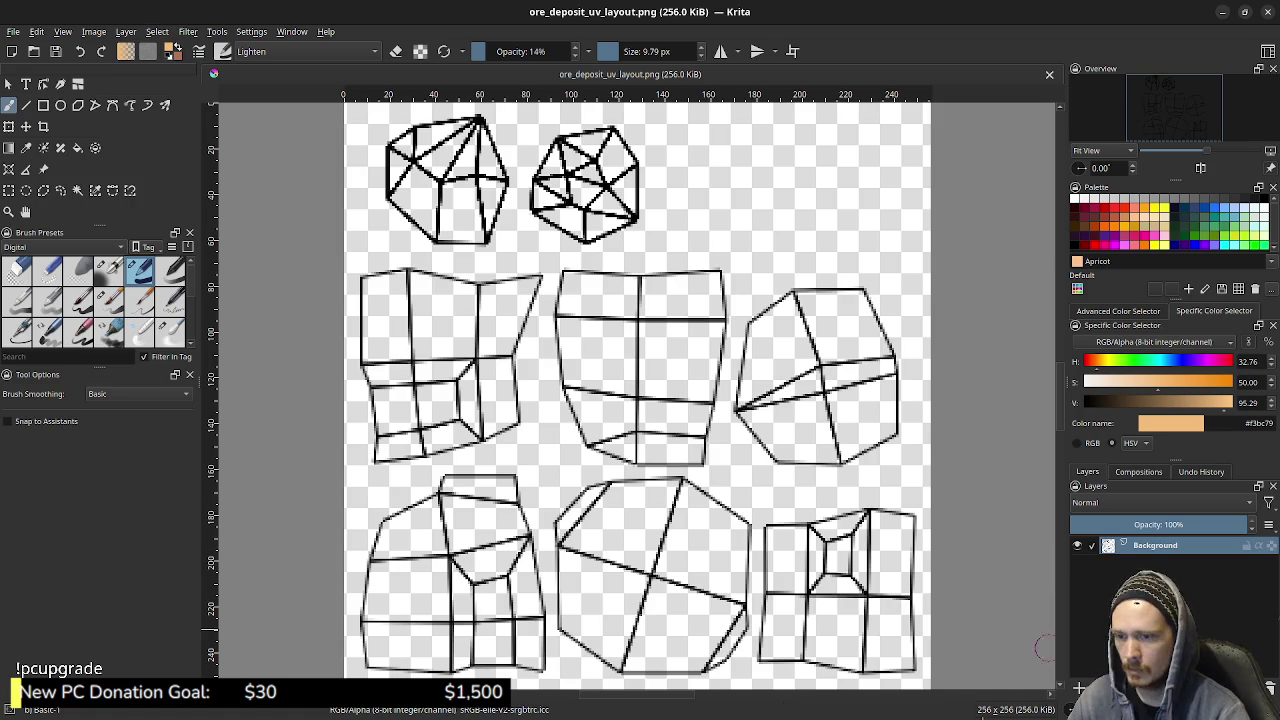
# - Add a new paint layer below the line art, set brush opacity to 100%, and pick light blue
pyautogui.press('Insert')
pyautogui.hotkey('ctrl', 'pagedown')
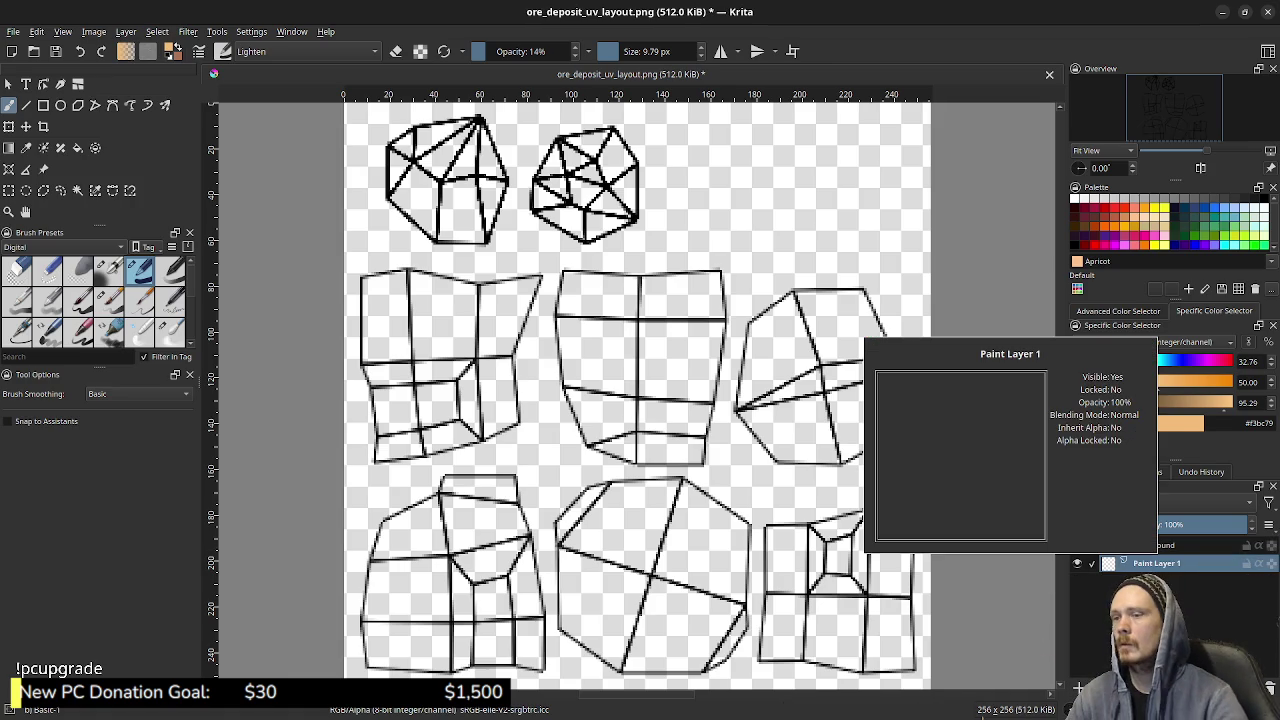
pyautogui.moveTo(612, 330); pyautogui.dragTo(700, 365)
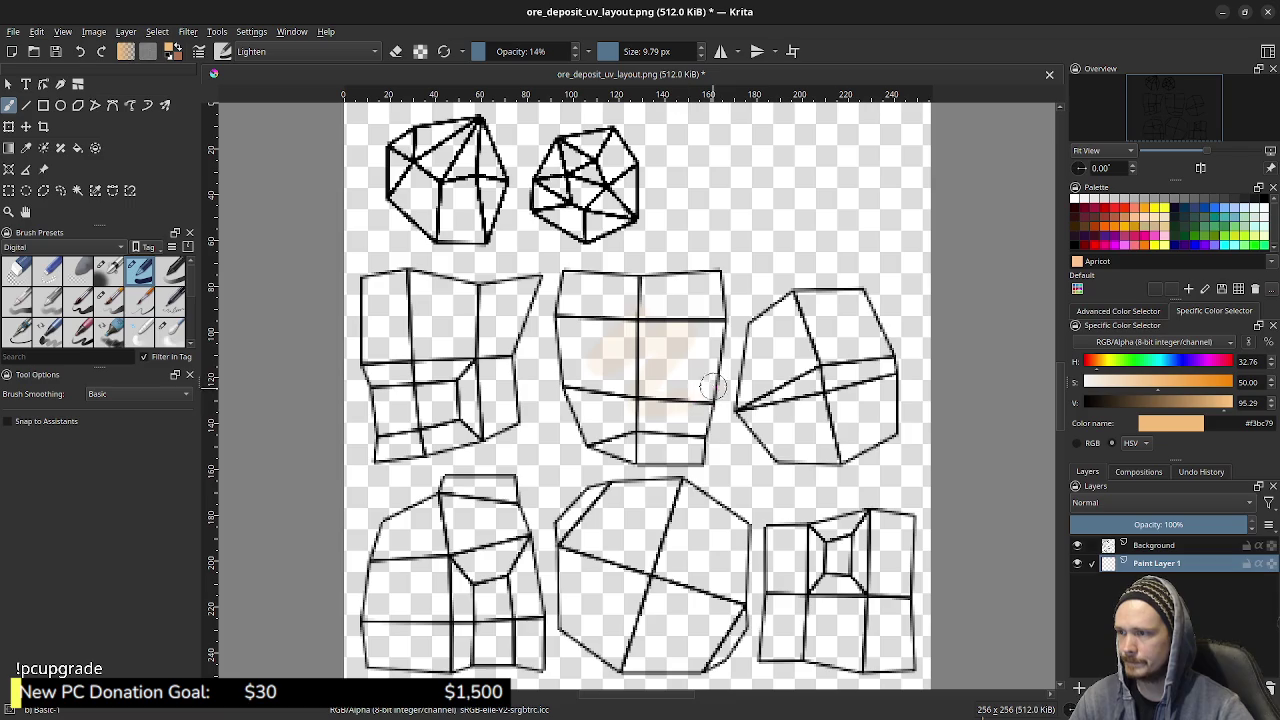
pyautogui.click(568, 51)
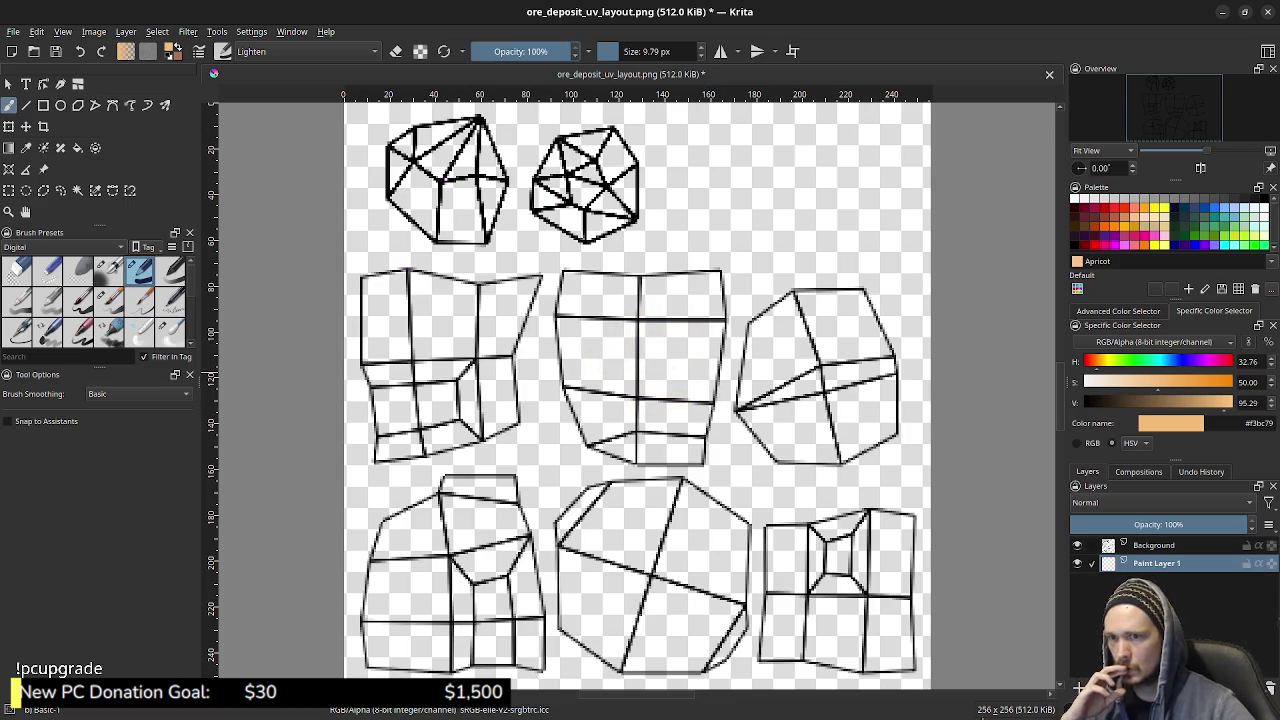
pyautogui.press('x')
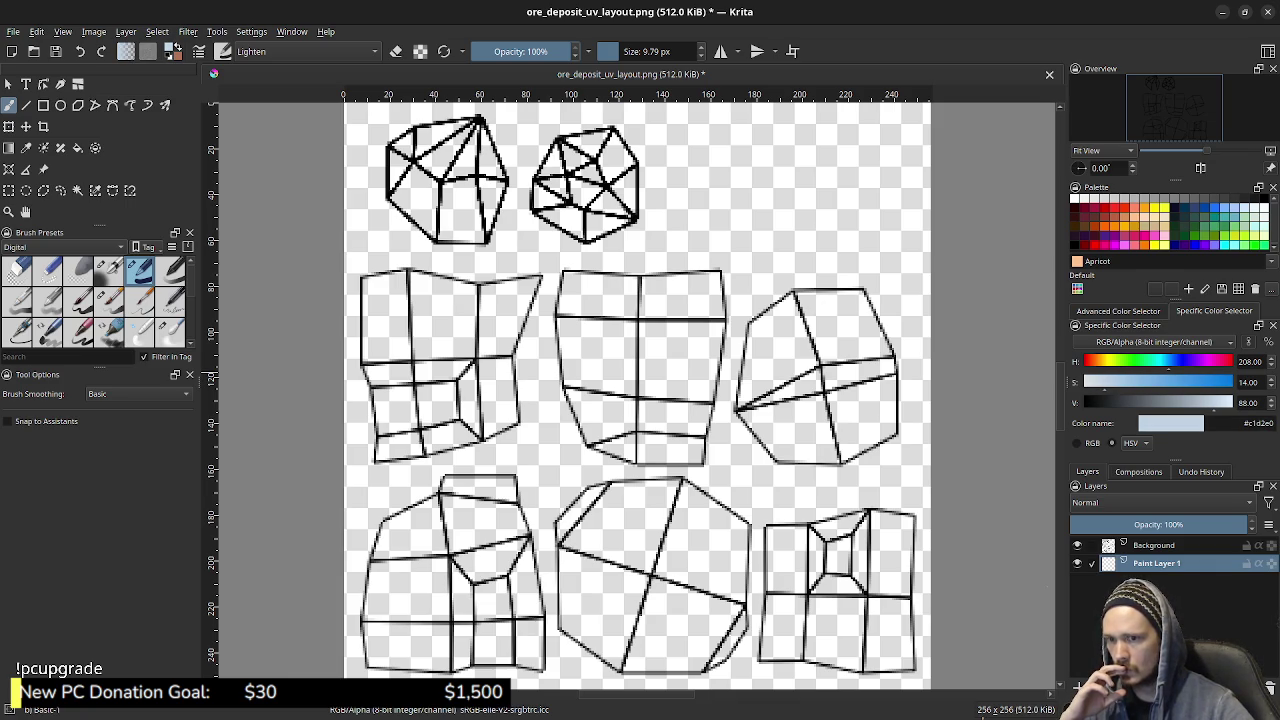
# - Paint light blue into the right hexagon and the left and middle shapes of the middle row
pyautogui.moveTo(810, 300); pyautogui.dragTo(745, 365)
pyautogui.moveTo(750, 410); pyautogui.dragTo(835, 335)
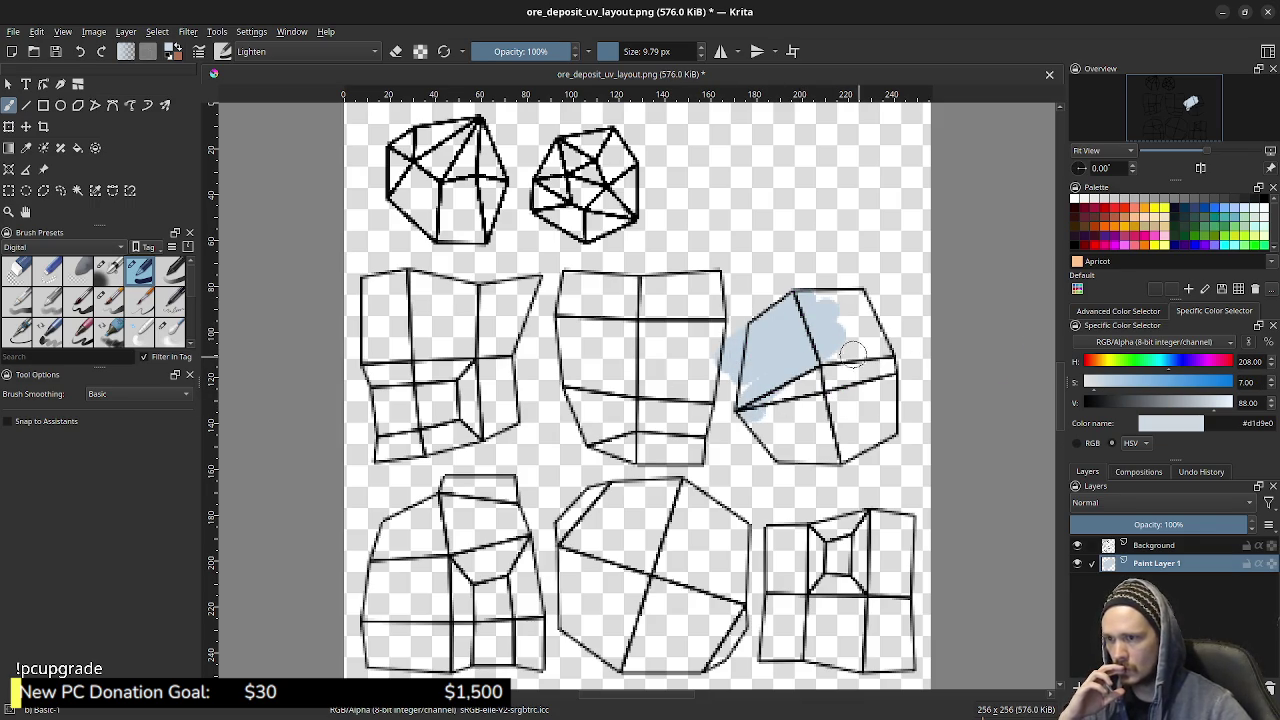
pyautogui.moveTo(833, 344); pyautogui.dragTo(781, 348)
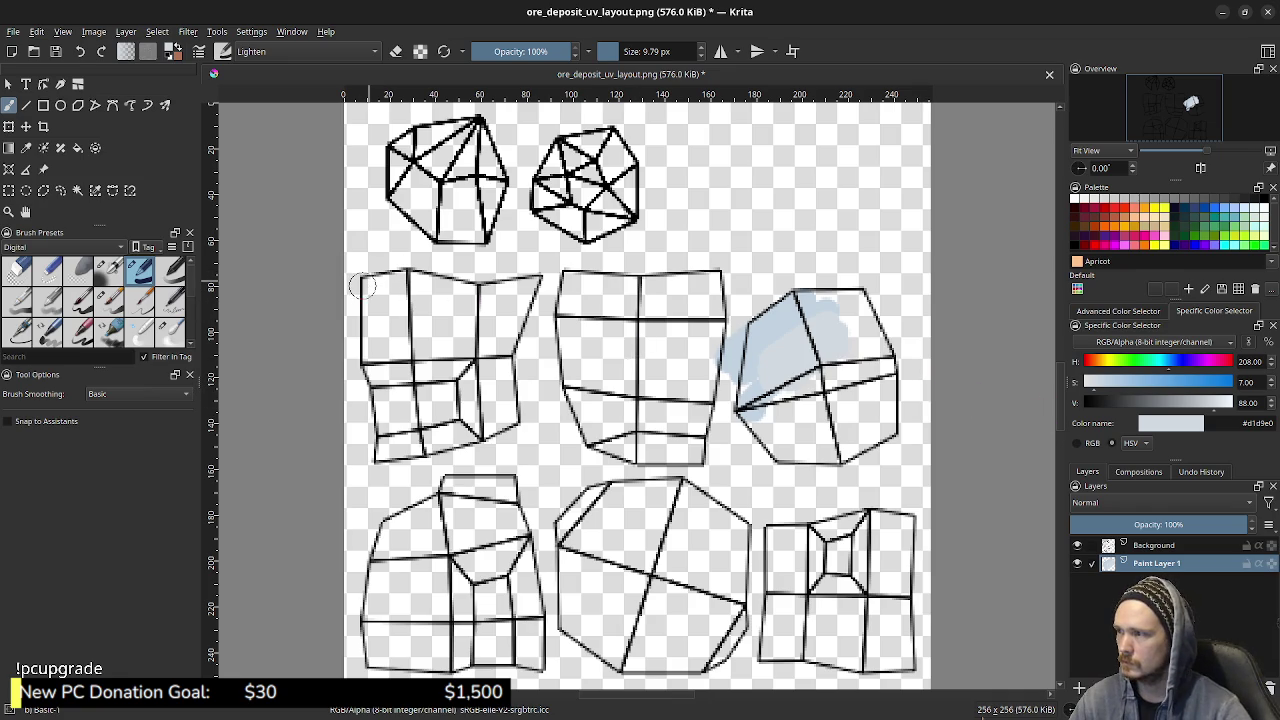
pyautogui.moveTo(362, 287)
pyautogui.mouseDown()
pyautogui.moveTo(370, 305)
pyautogui.moveTo(414, 279)
pyautogui.moveTo(525, 278)
pyautogui.moveTo(535, 310)
pyautogui.moveTo(482, 444)
pyautogui.moveTo(386, 466)
pyautogui.moveTo(364, 410)
pyautogui.moveTo(363, 330)
pyautogui.moveTo(388, 372)
pyautogui.moveTo(393, 445)
pyautogui.moveTo(441, 433)
pyautogui.moveTo(481, 398)
pyautogui.moveTo(420, 420)
pyautogui.moveTo(405, 440)
pyautogui.moveTo(427, 326)
pyautogui.moveTo(372, 330)
pyautogui.moveTo(470, 300)
pyautogui.moveTo(495, 335)
pyautogui.moveTo(475, 391)
pyautogui.mouseUp()
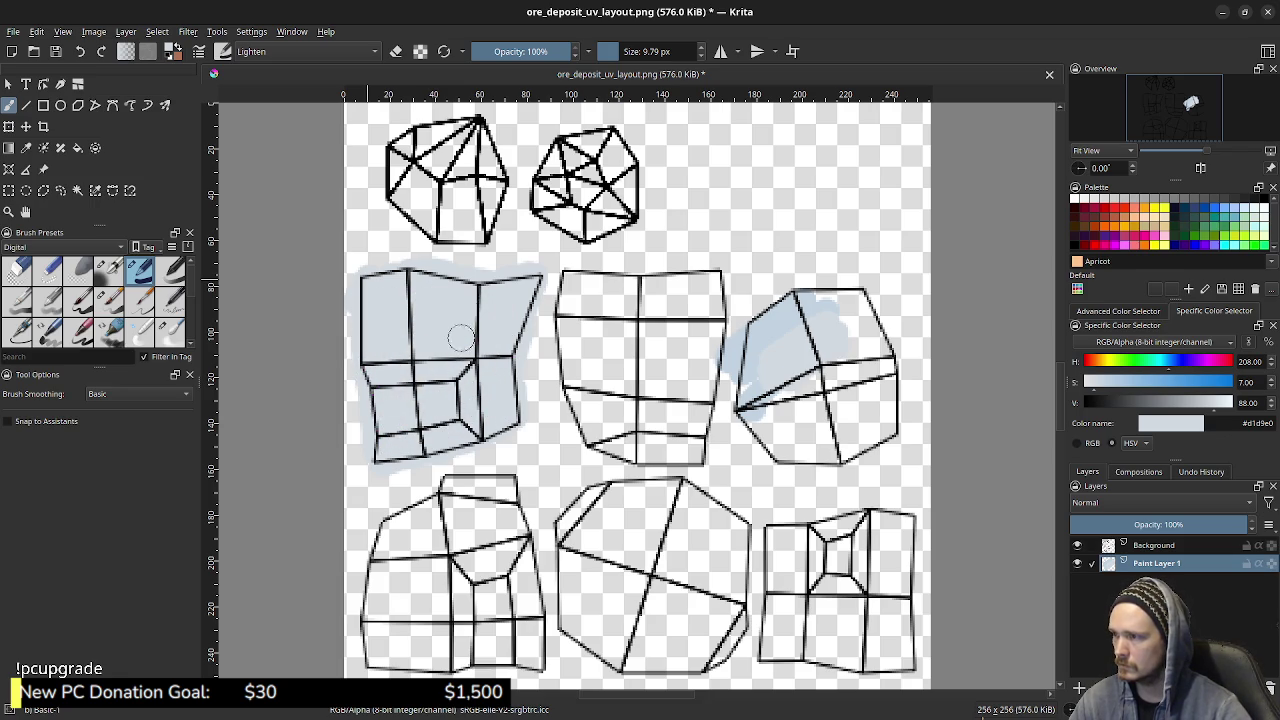
pyautogui.moveTo(400, 300); pyautogui.dragTo(430, 282)
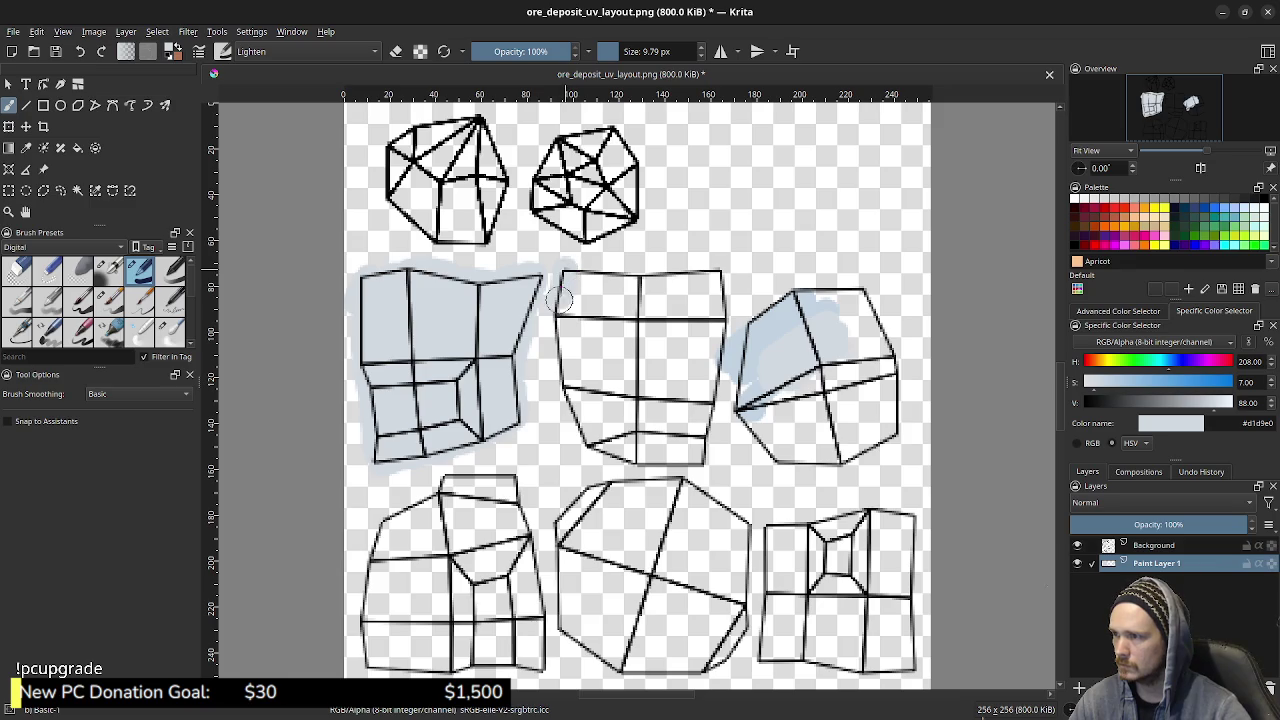
pyautogui.moveTo(564, 364)
pyautogui.mouseDown()
pyautogui.moveTo(582, 428)
pyautogui.moveTo(622, 458)
pyautogui.moveTo(678, 460)
pyautogui.moveTo(712, 372)
pyautogui.moveTo(713, 291)
pyautogui.moveTo(572, 273)
pyautogui.moveTo(610, 300)
pyautogui.moveTo(640, 350)
pyautogui.mouseUp()
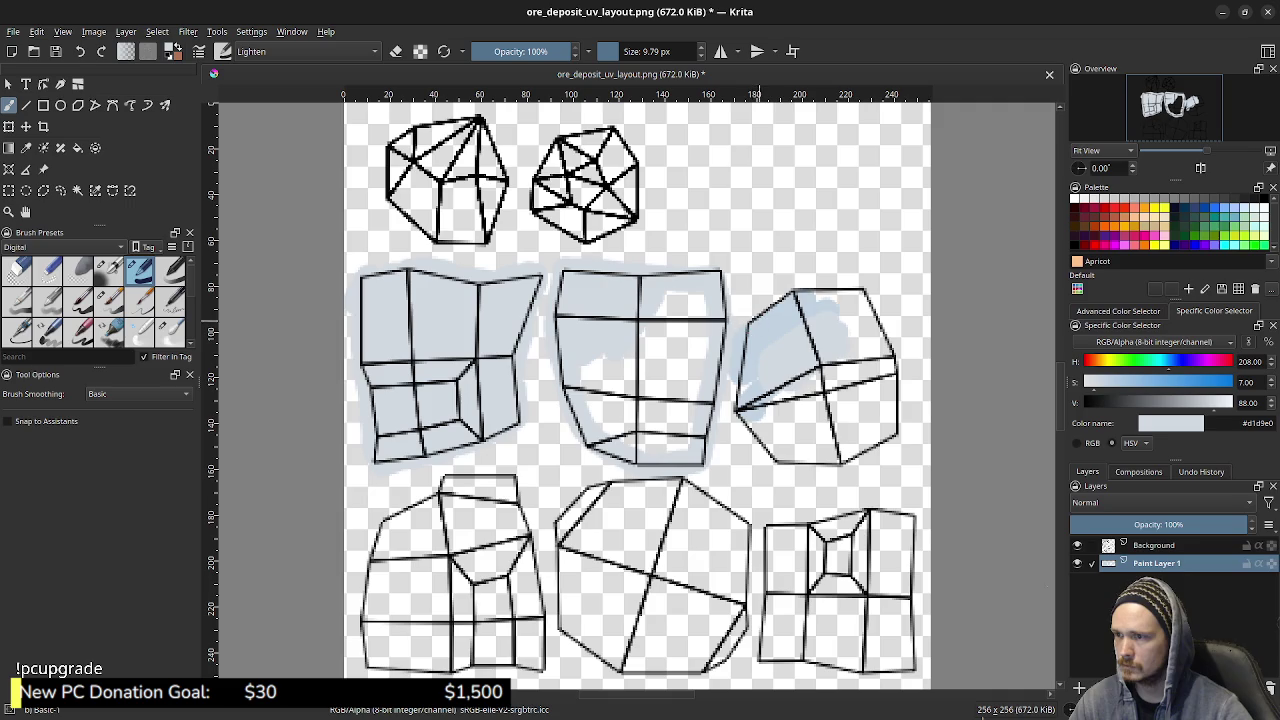
# - Add a blue blob above the right shape, fill the remaining middle-row gaps, and check coverage
pyautogui.moveTo(770, 178)
pyautogui.mouseDown()
pyautogui.moveTo(790, 160)
pyautogui.moveTo(760, 215)
pyautogui.mouseUp()
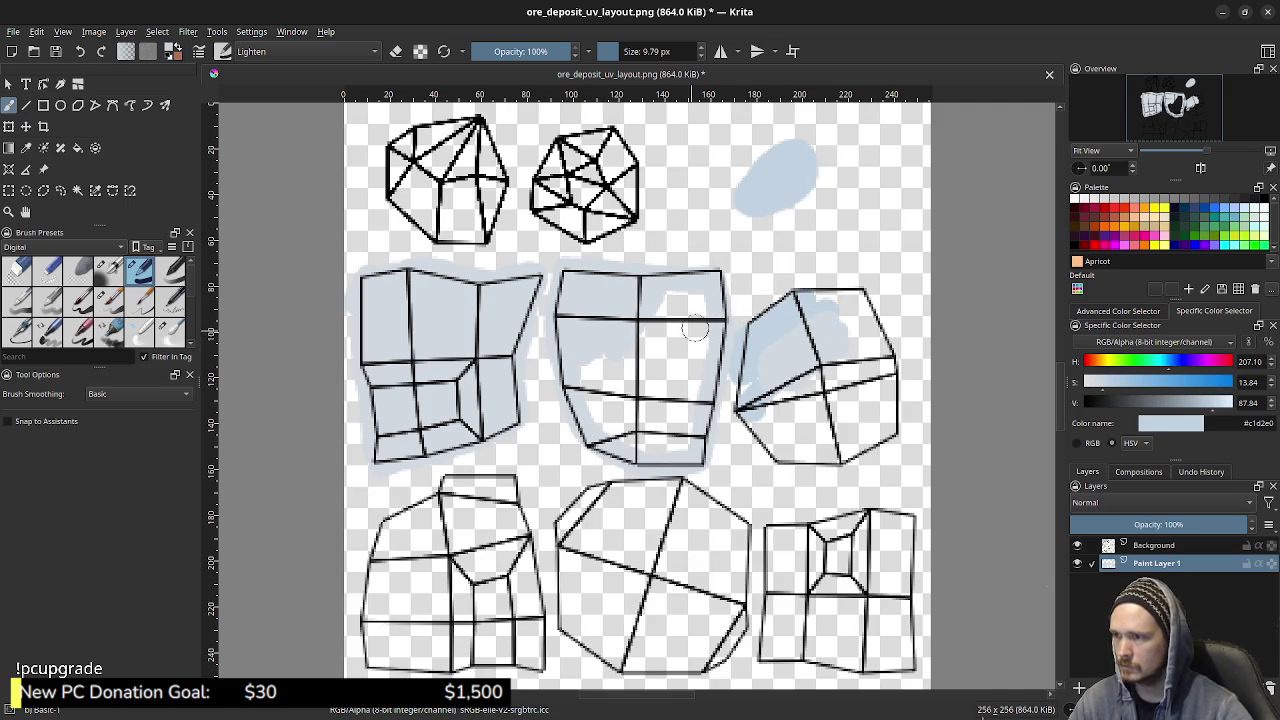
pyautogui.keyDown('ctrl'); pyautogui.click(610, 300); pyautogui.keyUp('ctrl')
pyautogui.moveTo(700, 300)
pyautogui.mouseDown()
pyautogui.moveTo(679, 333)
pyautogui.moveTo(681, 447)
pyautogui.moveTo(663, 371)
pyautogui.moveTo(610, 390)
pyautogui.moveTo(586, 357)
pyautogui.mouseUp()
pyautogui.press('h')
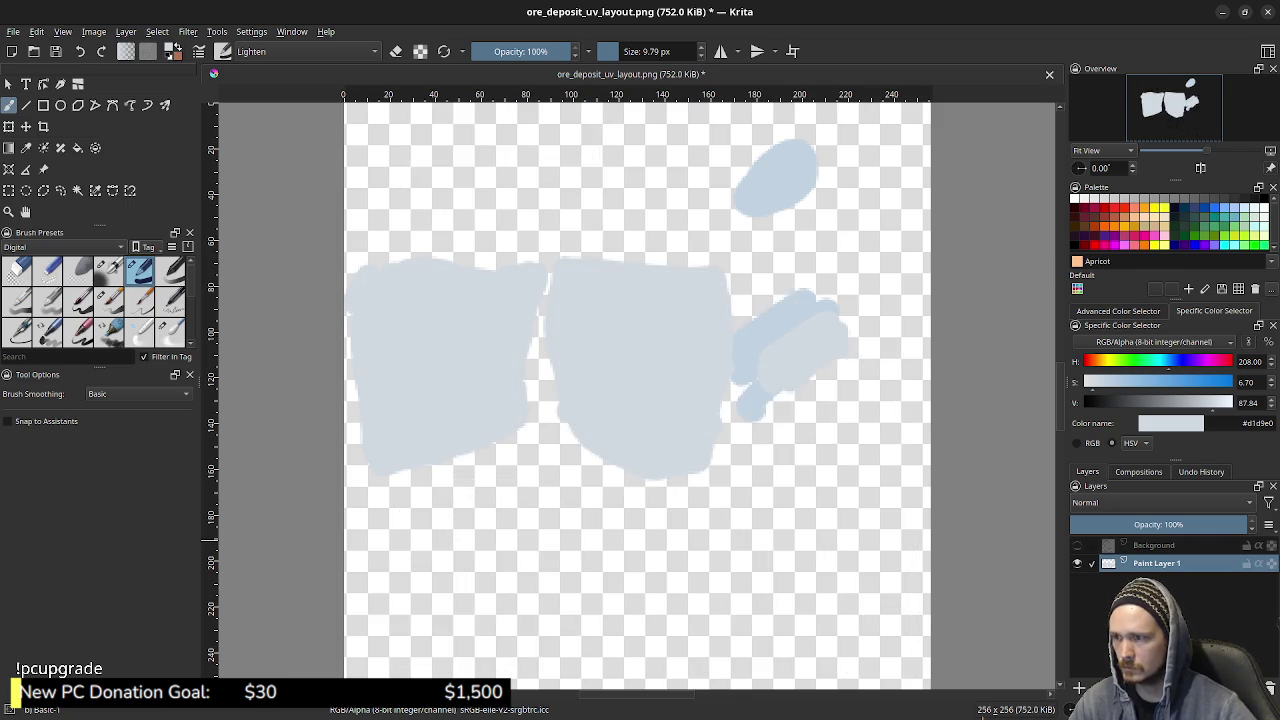
pyautogui.press('h')
pyautogui.moveTo(752, 343)
pyautogui.mouseDown()
pyautogui.moveTo(736, 418)
pyautogui.moveTo(760, 456)
pyautogui.moveTo(832, 468)
pyautogui.moveTo(882, 440)
pyautogui.moveTo(896, 398)
pyautogui.moveTo(864, 300)
pyautogui.moveTo(795, 292)
pyautogui.moveTo(754, 337)
pyautogui.mouseUp()
pyautogui.moveTo(842, 317)
pyautogui.mouseDown()
pyautogui.moveTo(815, 395)
pyautogui.moveTo(857, 409)
pyautogui.moveTo(813, 443)
pyautogui.moveTo(790, 405)
pyautogui.moveTo(760, 418)
pyautogui.mouseUp()
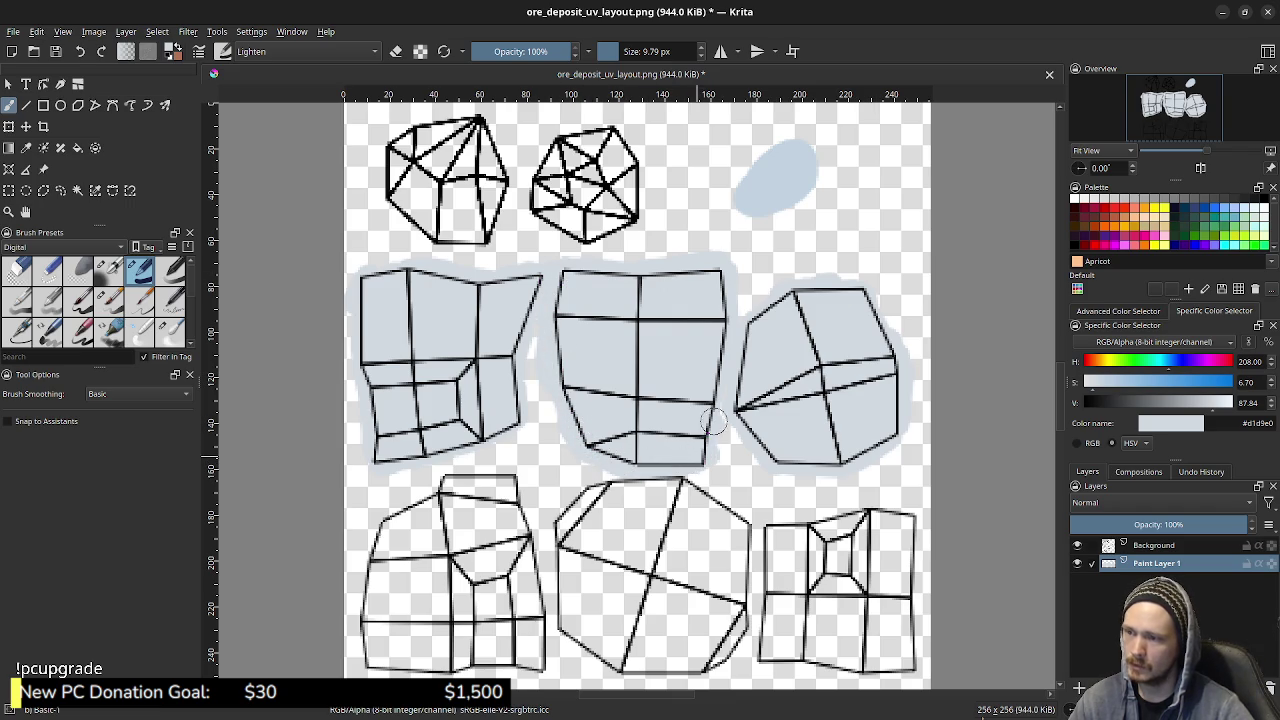
# - Paint light blue under the bottom-left, bottom-middle and bottom-right UV islands
pyautogui.moveTo(713, 421)
pyautogui.mouseDown()
pyautogui.moveTo(560, 525)
pyautogui.moveTo(553, 612)
pyautogui.moveTo(615, 675)
pyautogui.mouseUp()
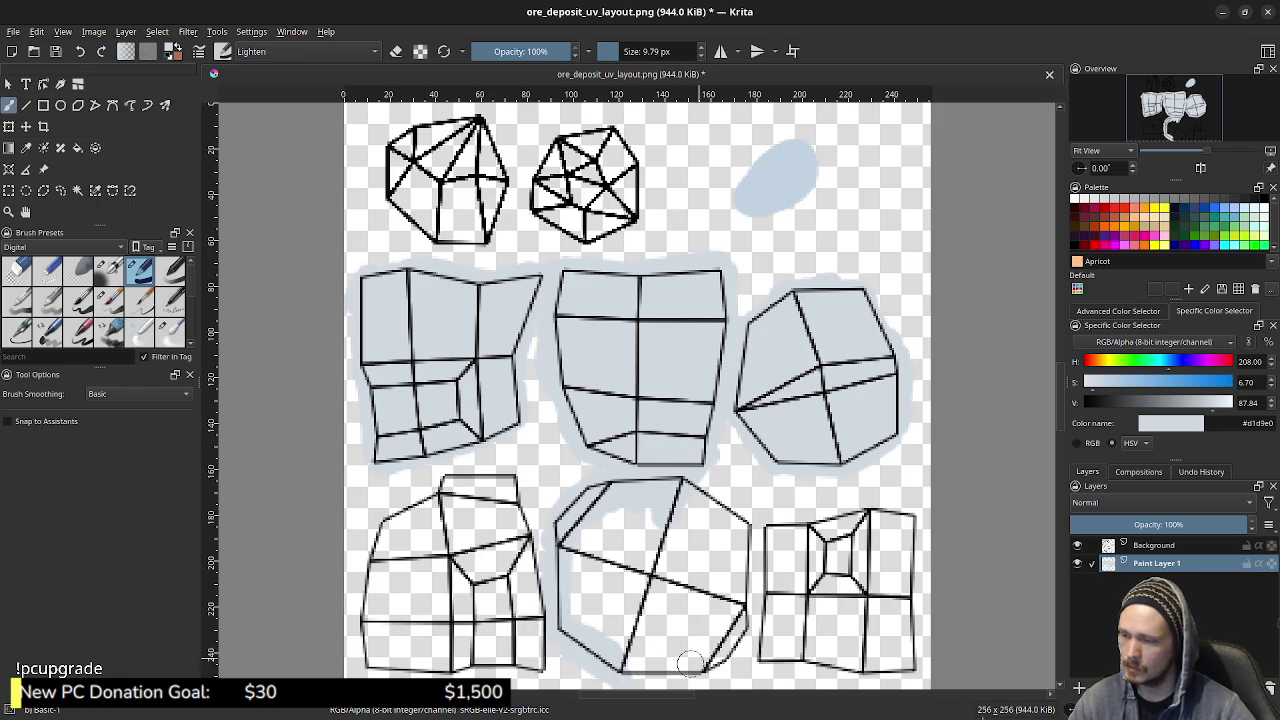
pyautogui.moveTo(690, 664)
pyautogui.mouseDown()
pyautogui.moveTo(630, 672)
pyautogui.moveTo(700, 668)
pyautogui.moveTo(733, 640)
pyautogui.moveTo(746, 530)
pyautogui.moveTo(712, 500)
pyautogui.moveTo(680, 534)
pyautogui.moveTo(625, 518)
pyautogui.moveTo(570, 555)
pyautogui.moveTo(637, 544)
pyautogui.moveTo(600, 623)
pyautogui.moveTo(643, 608)
pyautogui.moveTo(658, 660)
pyautogui.mouseUp()
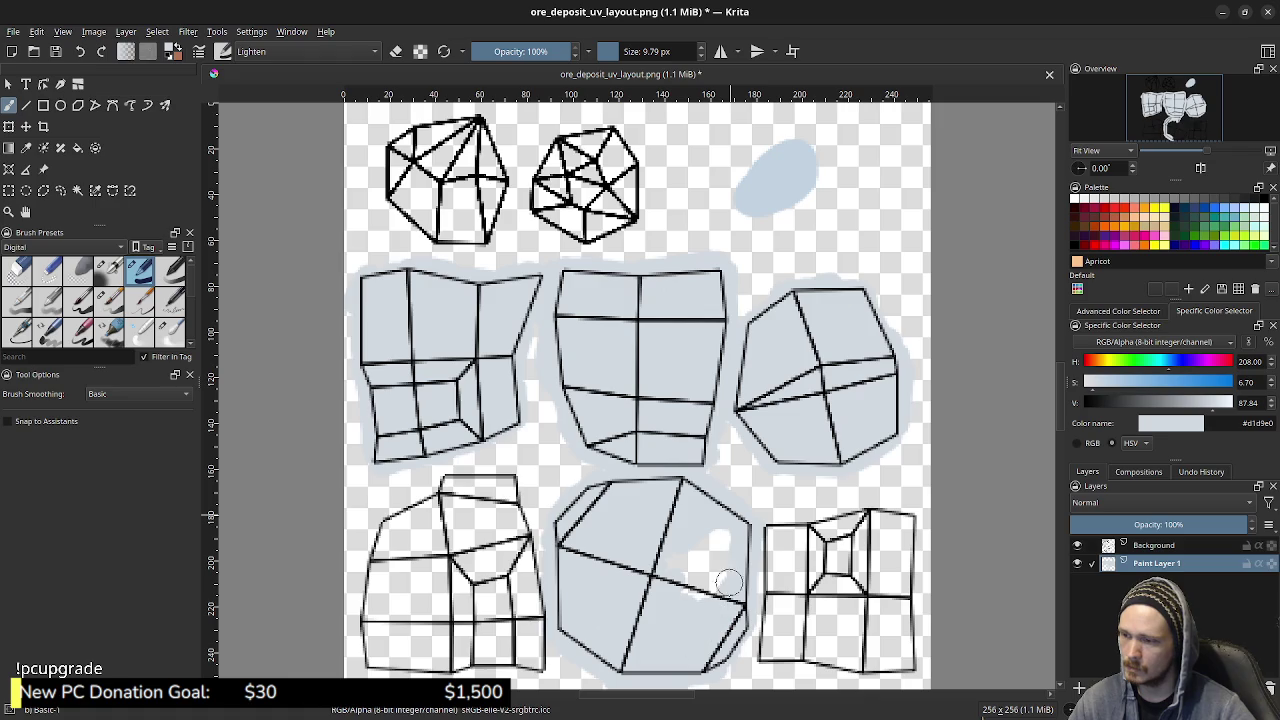
pyautogui.moveTo(729, 582); pyautogui.dragTo(662, 592)
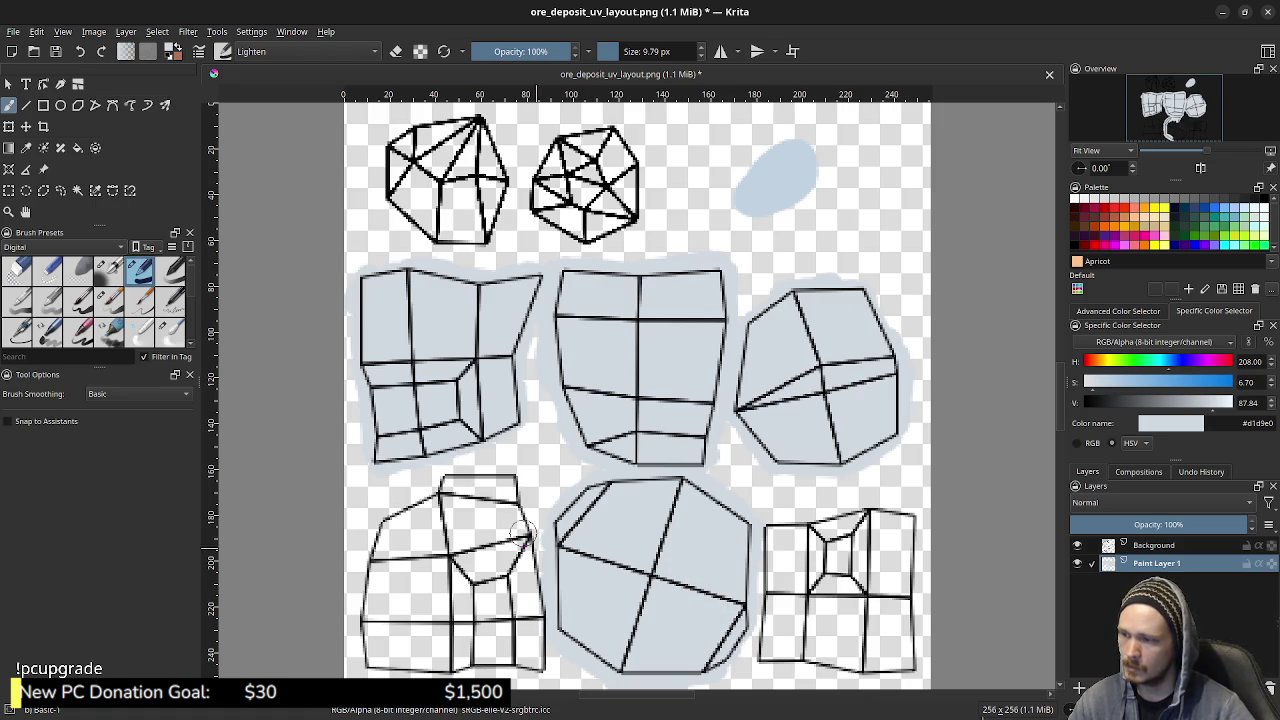
pyautogui.moveTo(450, 485)
pyautogui.mouseDown()
pyautogui.moveTo(452, 512)
pyautogui.moveTo(487, 487)
pyautogui.moveTo(515, 520)
pyautogui.moveTo(537, 665)
pyautogui.moveTo(390, 660)
pyautogui.moveTo(365, 615)
pyautogui.moveTo(375, 545)
pyautogui.moveTo(396, 515)
pyautogui.moveTo(430, 565)
pyautogui.moveTo(465, 540)
pyautogui.moveTo(400, 600)
pyautogui.moveTo(481, 563)
pyautogui.moveTo(472, 612)
pyautogui.moveTo(501, 625)
pyautogui.mouseUp()
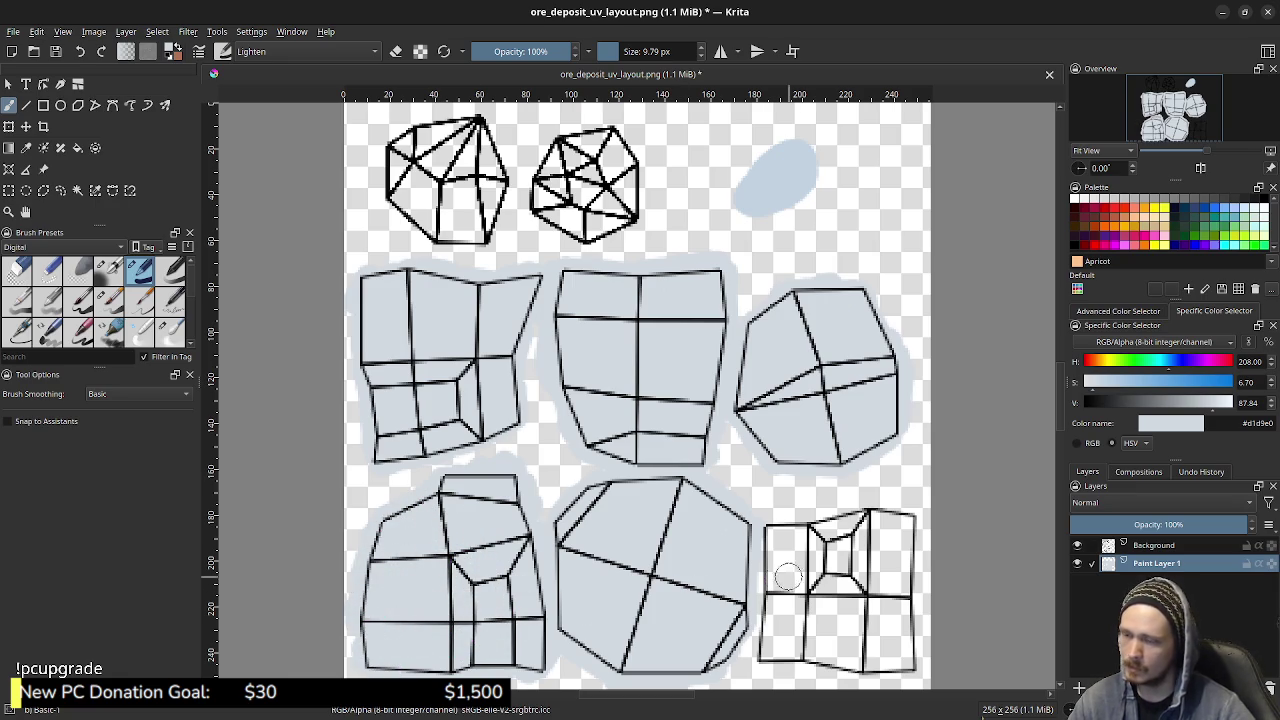
pyautogui.moveTo(789, 577)
pyautogui.mouseDown()
pyautogui.moveTo(765, 520)
pyautogui.moveTo(772, 585)
pyautogui.moveTo(752, 650)
pyautogui.moveTo(765, 662)
pyautogui.moveTo(800, 655)
pyautogui.moveTo(790, 658)
pyautogui.mouseUp()
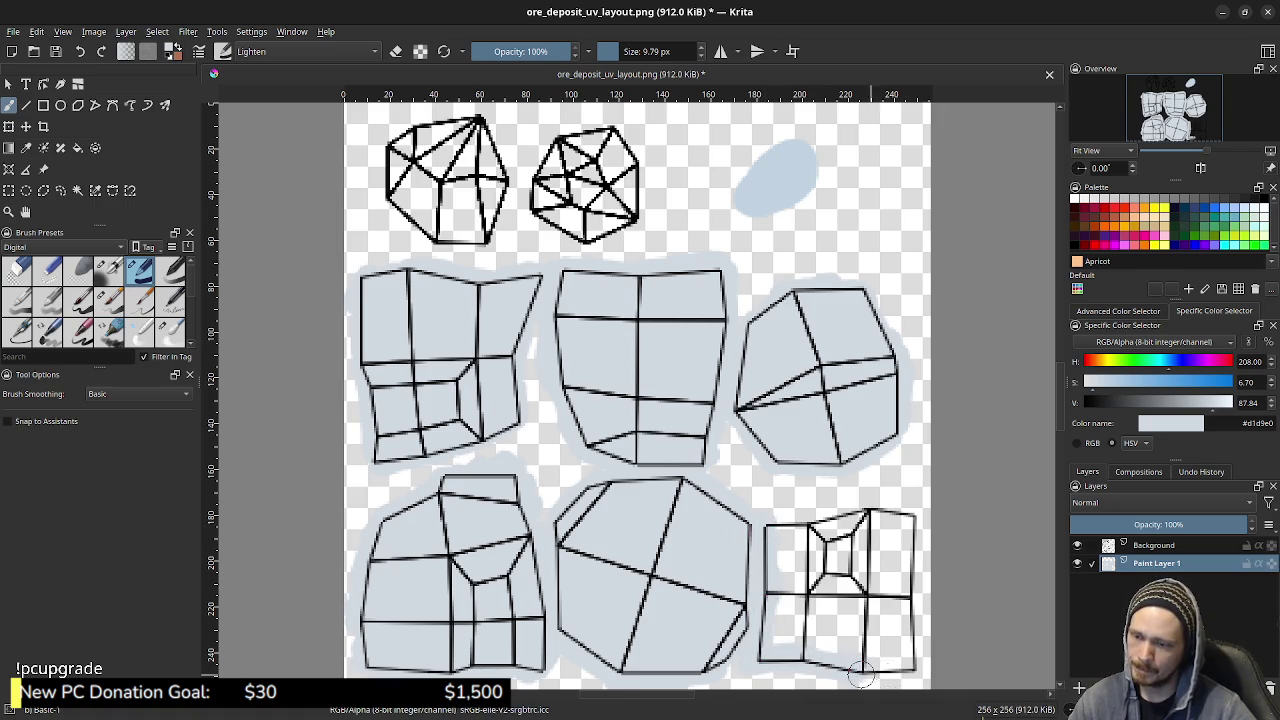
pyautogui.moveTo(862, 676); pyautogui.dragTo(911, 536)
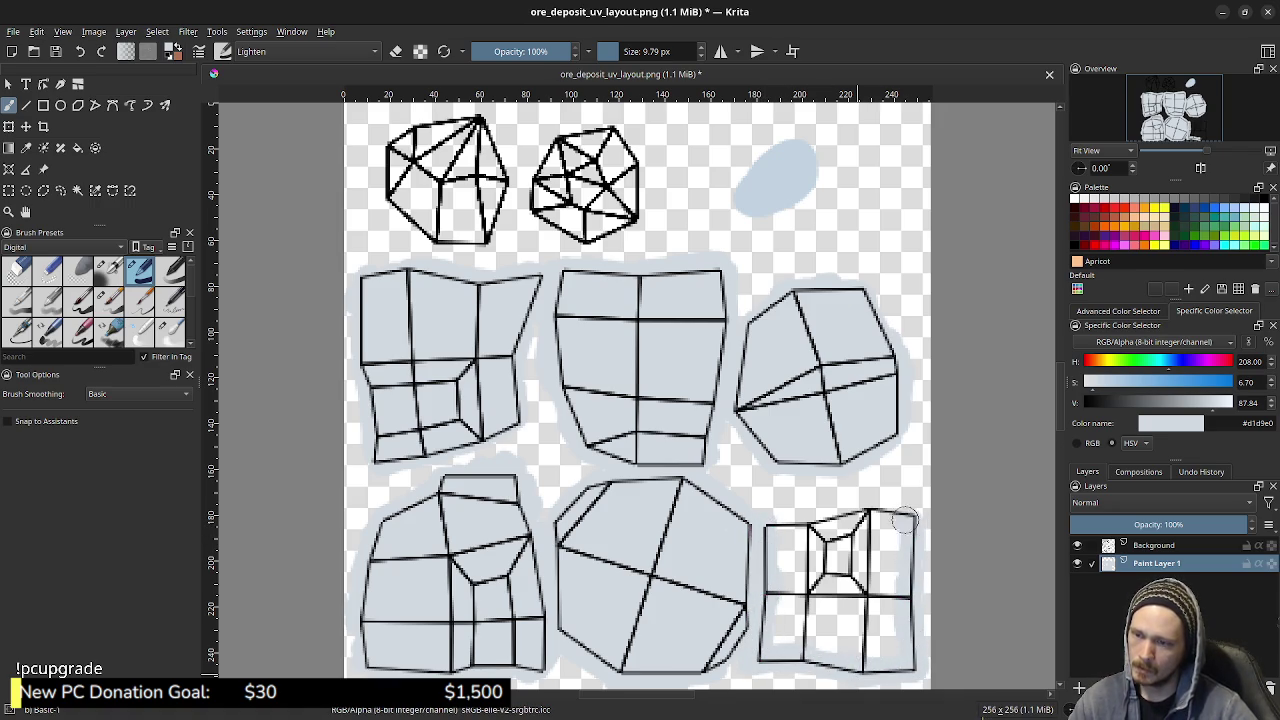
pyautogui.moveTo(787, 531)
pyautogui.mouseDown()
pyautogui.moveTo(849, 628)
pyautogui.moveTo(890, 648)
pyautogui.moveTo(820, 641)
pyautogui.moveTo(801, 625)
pyautogui.mouseUp()
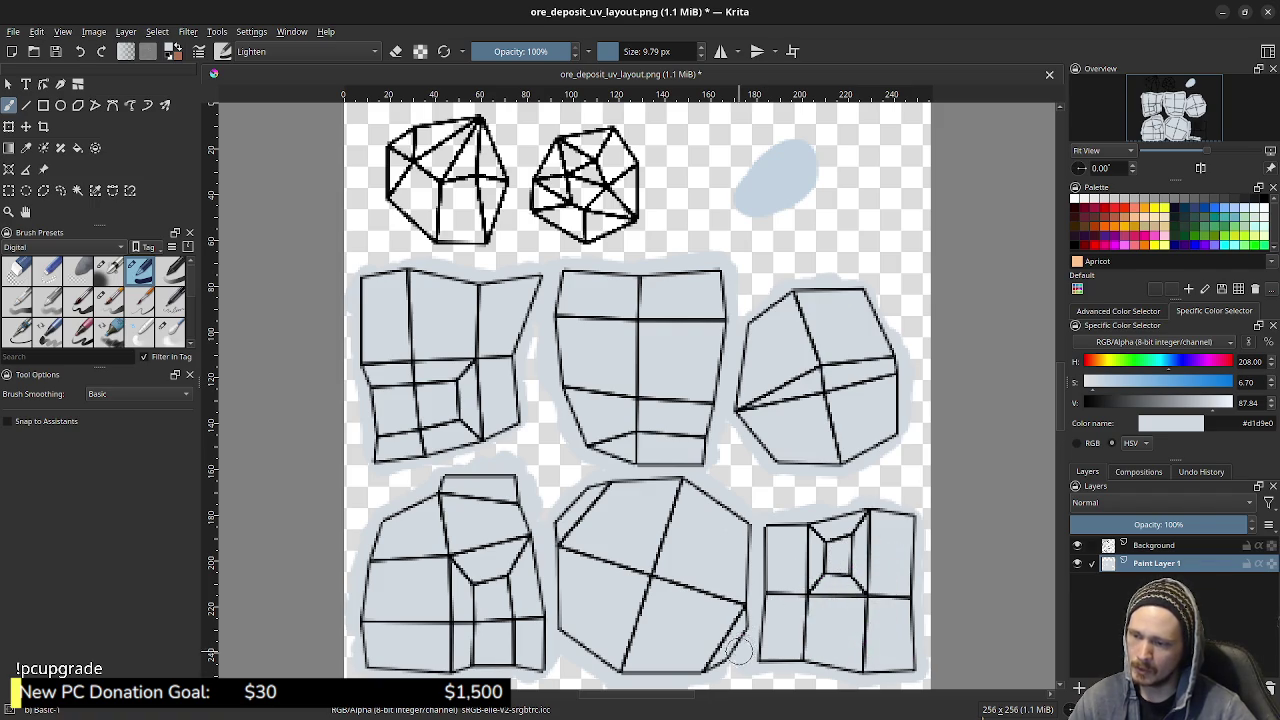
pyautogui.moveTo(737, 651); pyautogui.dragTo(735, 663)
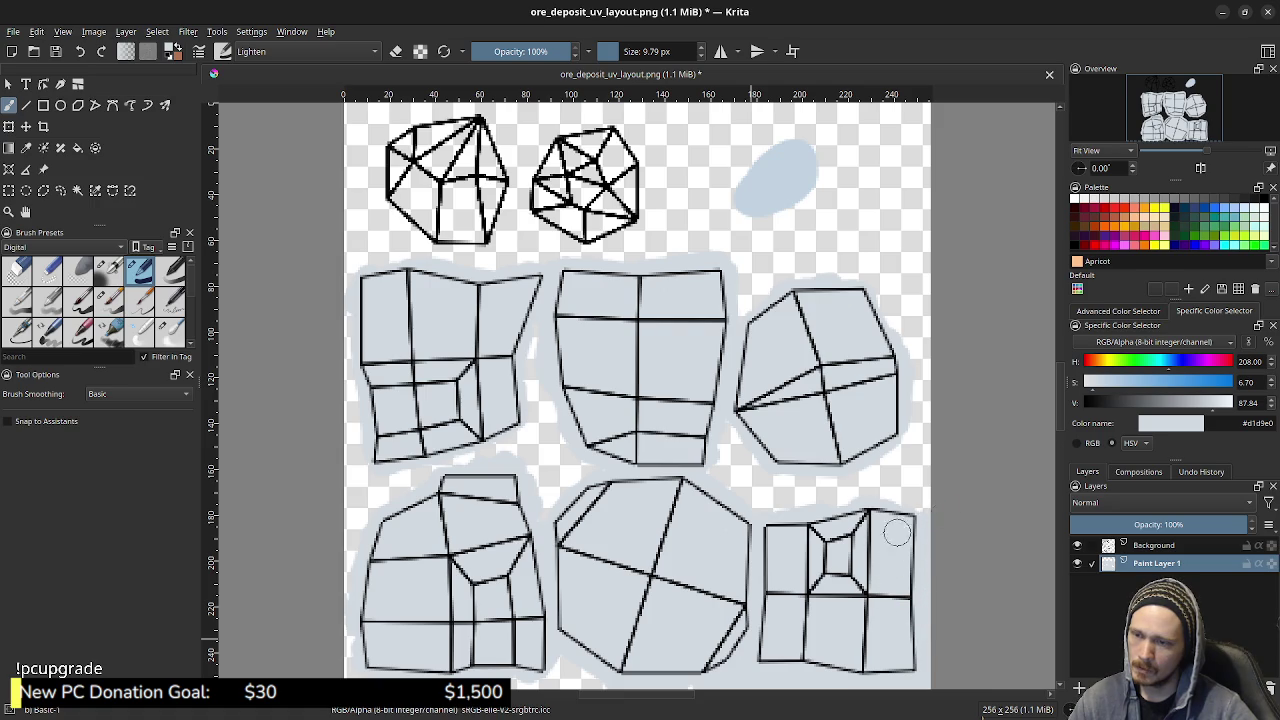
# - Fill the white gaps right of, above and below the middle-right shape and below the bottom-middle shape
pyautogui.moveTo(923, 490); pyautogui.dragTo(881, 455)
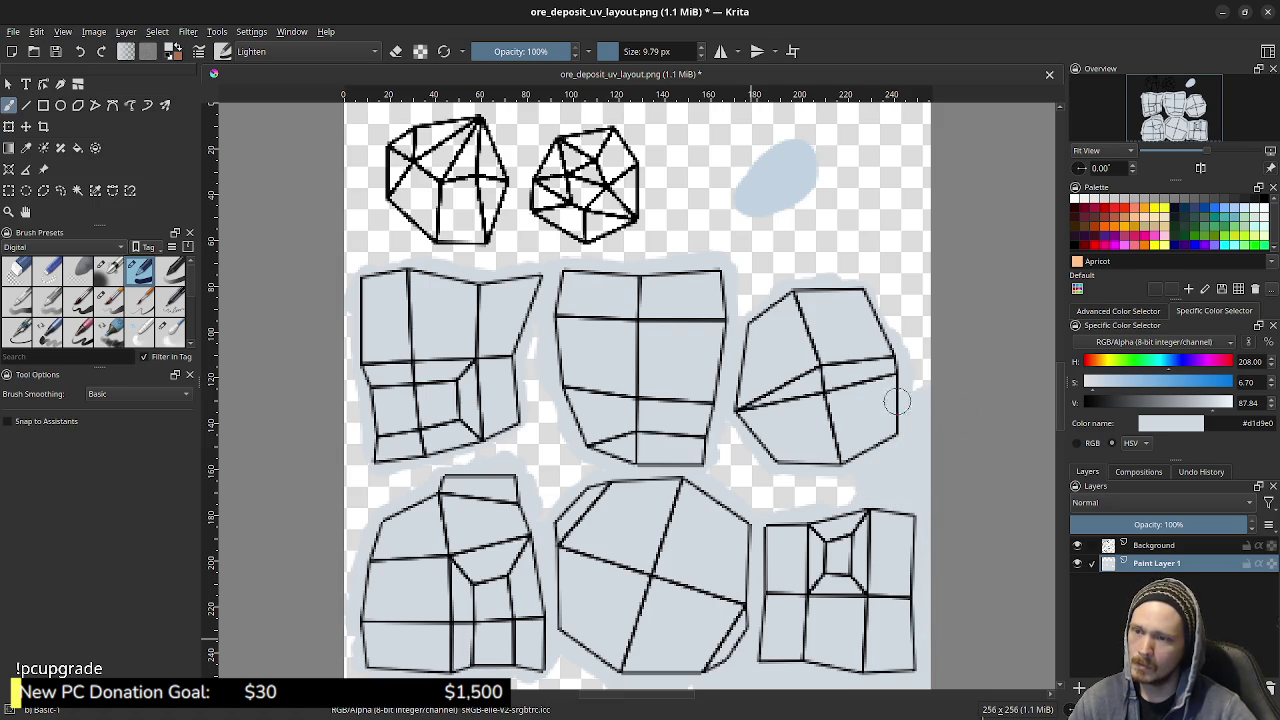
pyautogui.moveTo(924, 319)
pyautogui.mouseDown()
pyautogui.moveTo(790, 282)
pyautogui.moveTo(731, 302)
pyautogui.mouseUp()
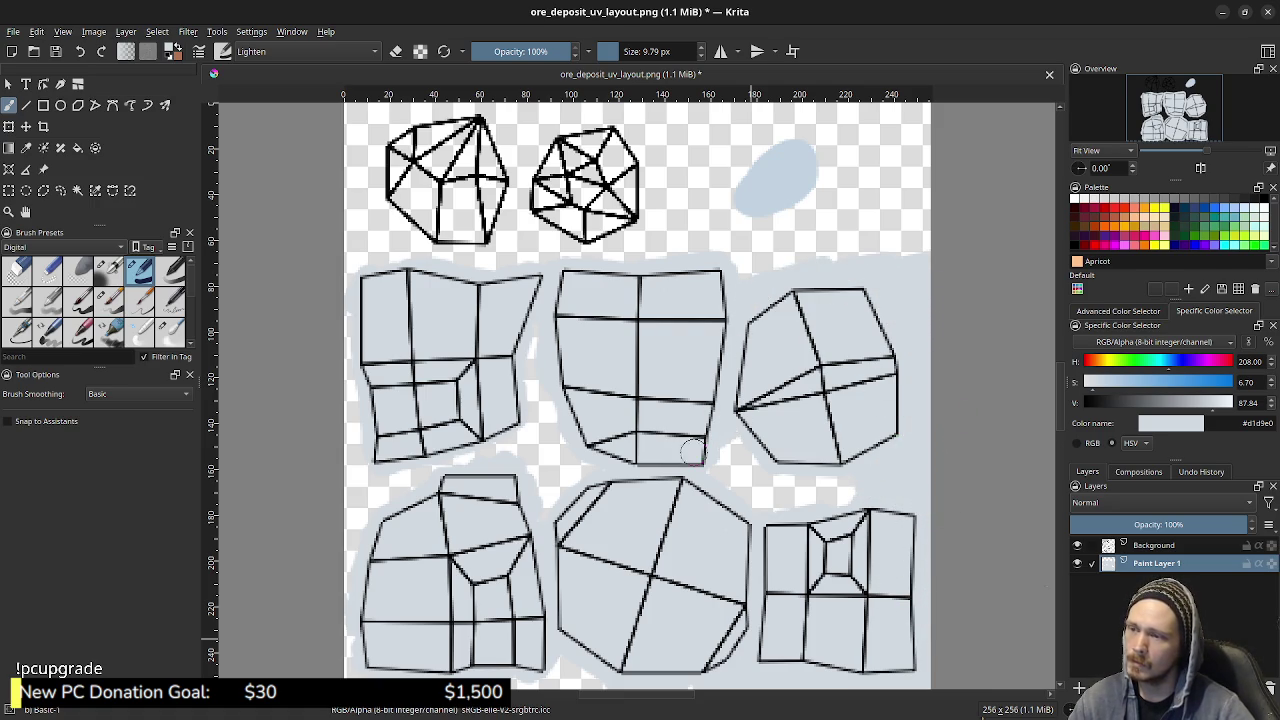
pyautogui.moveTo(787, 431)
pyautogui.mouseDown()
pyautogui.moveTo(745, 485)
pyautogui.moveTo(875, 475)
pyautogui.mouseUp()
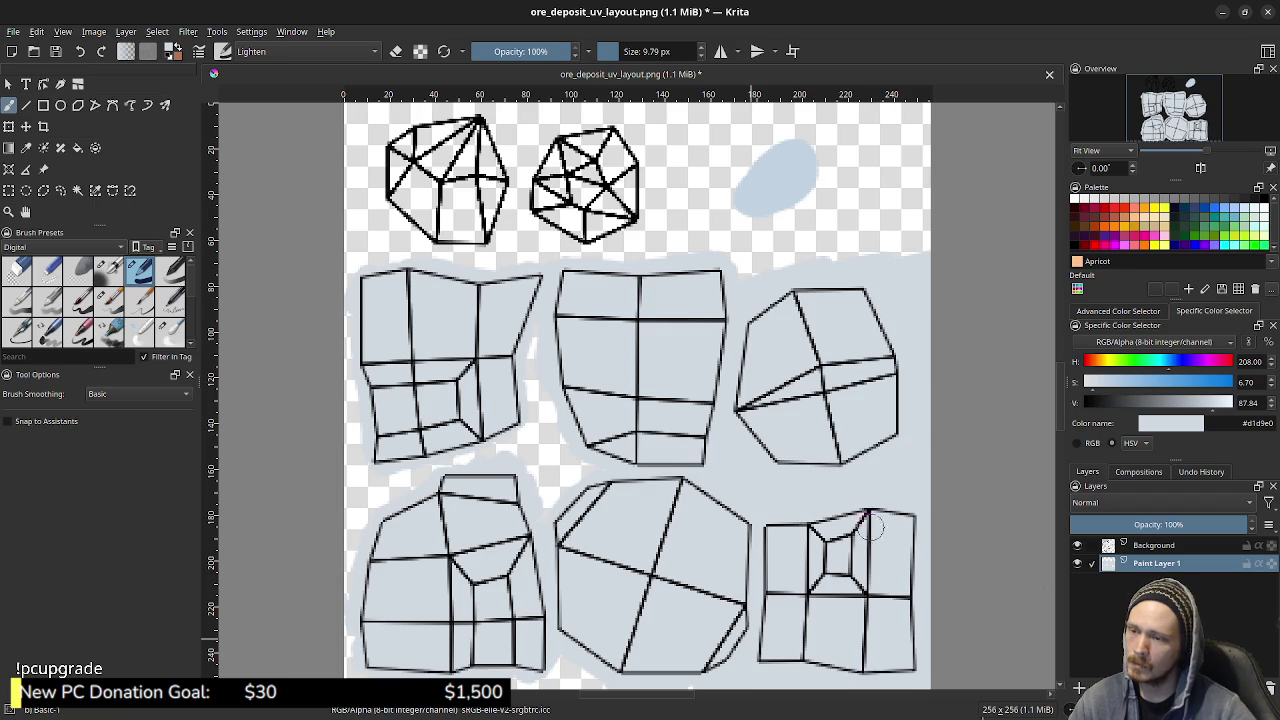
pyautogui.moveTo(555, 672); pyautogui.dragTo(583, 662)
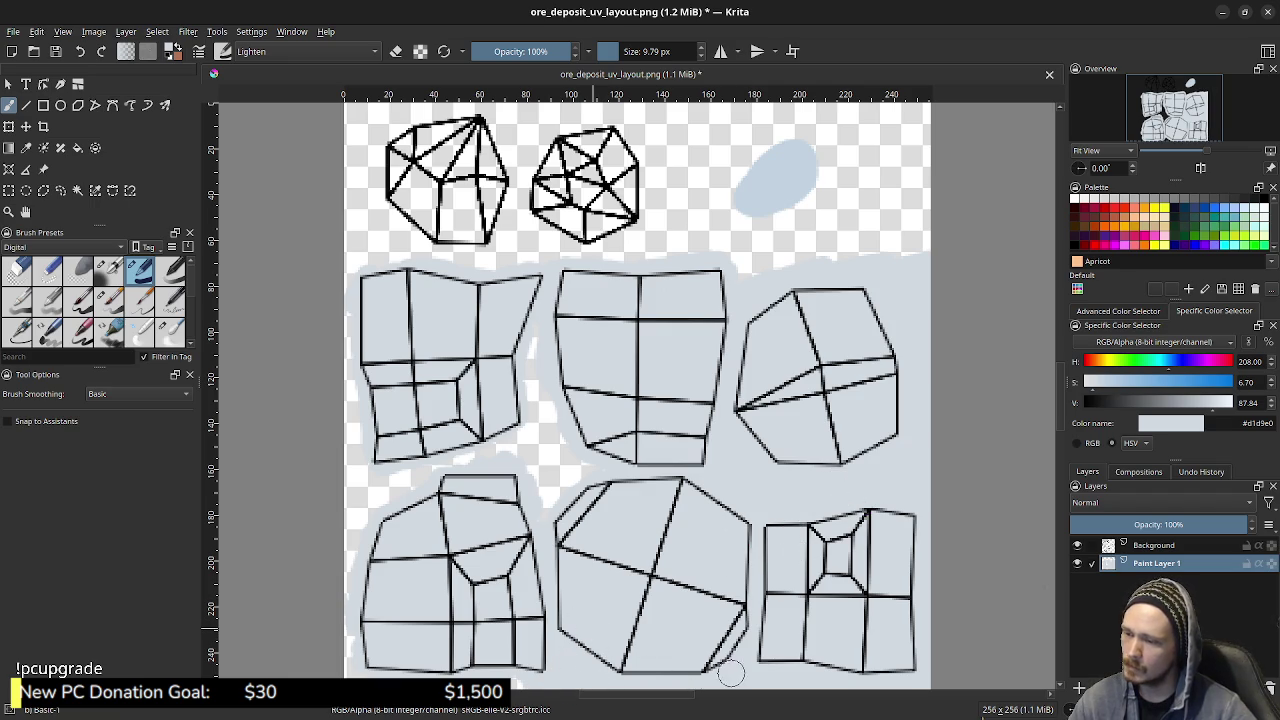
# - Zoom in and brush light blue over the gaps between lower shapes and along their top strip, saving
pyautogui.hotkey('ctrl', 'z')
pyautogui.scroll(-1, 680, 515)
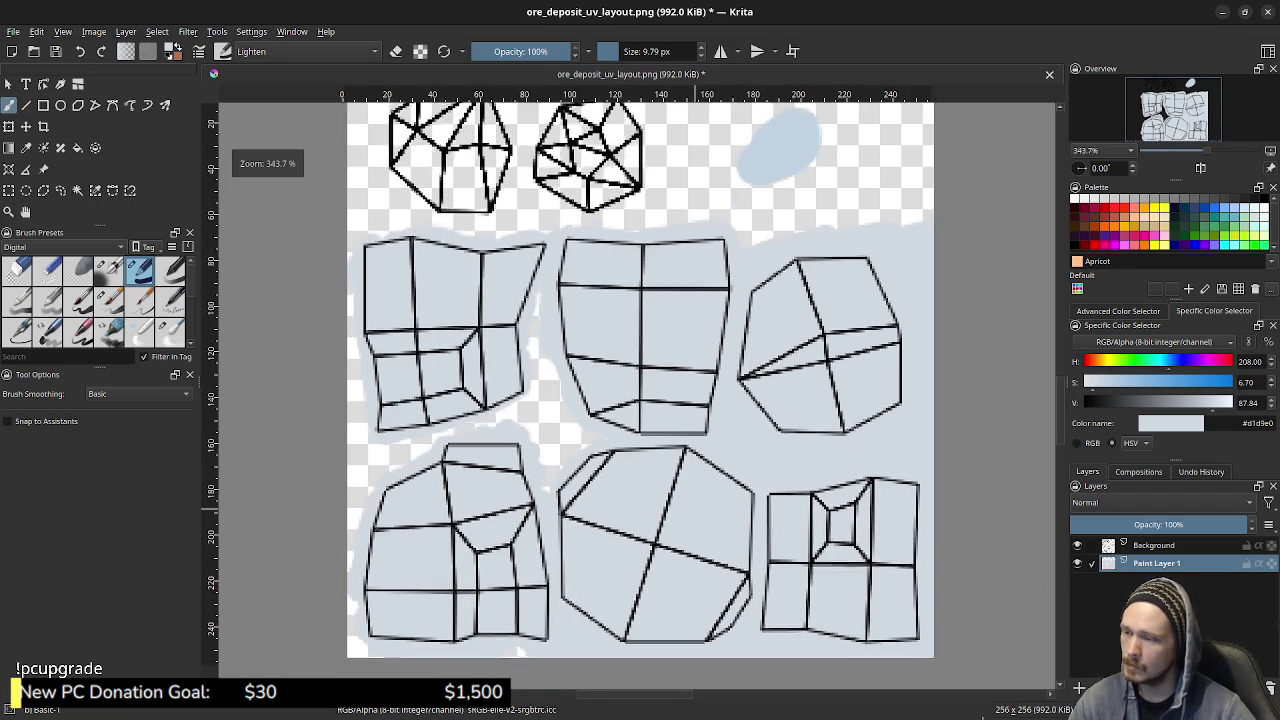
pyautogui.hotkey('ctrl', 'z')
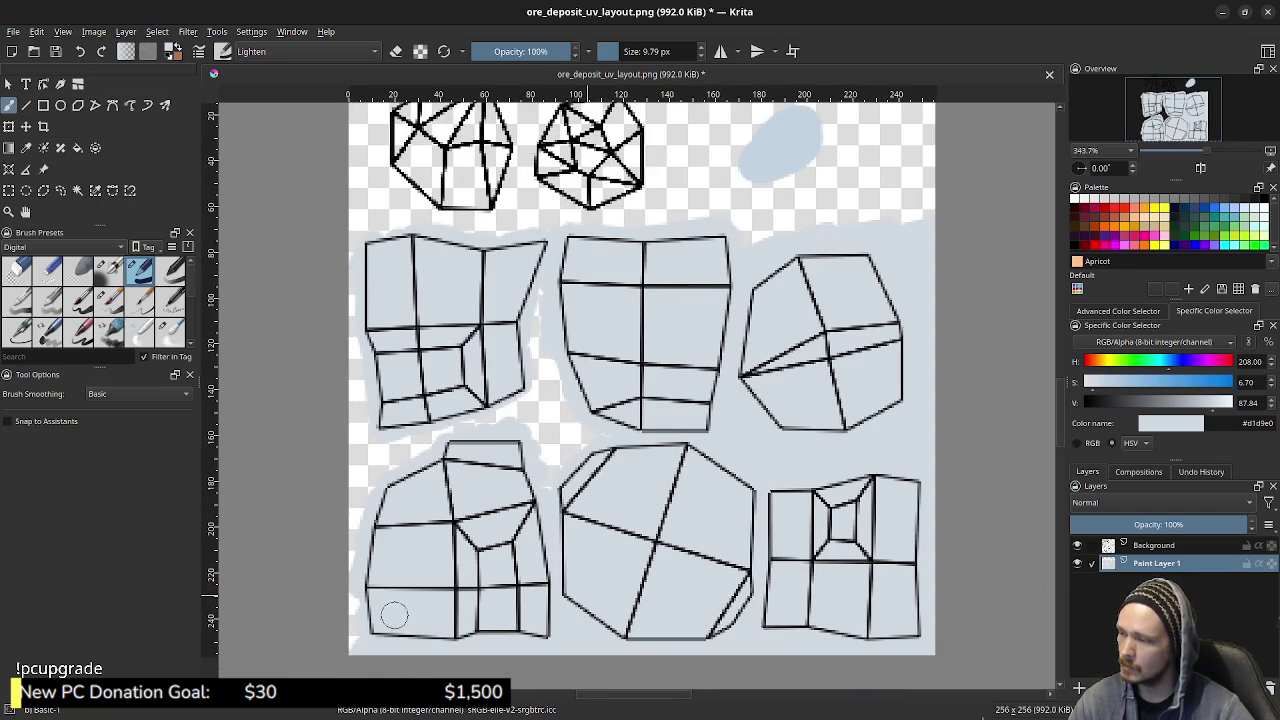
pyautogui.moveTo(362, 512); pyautogui.dragTo(395, 440)
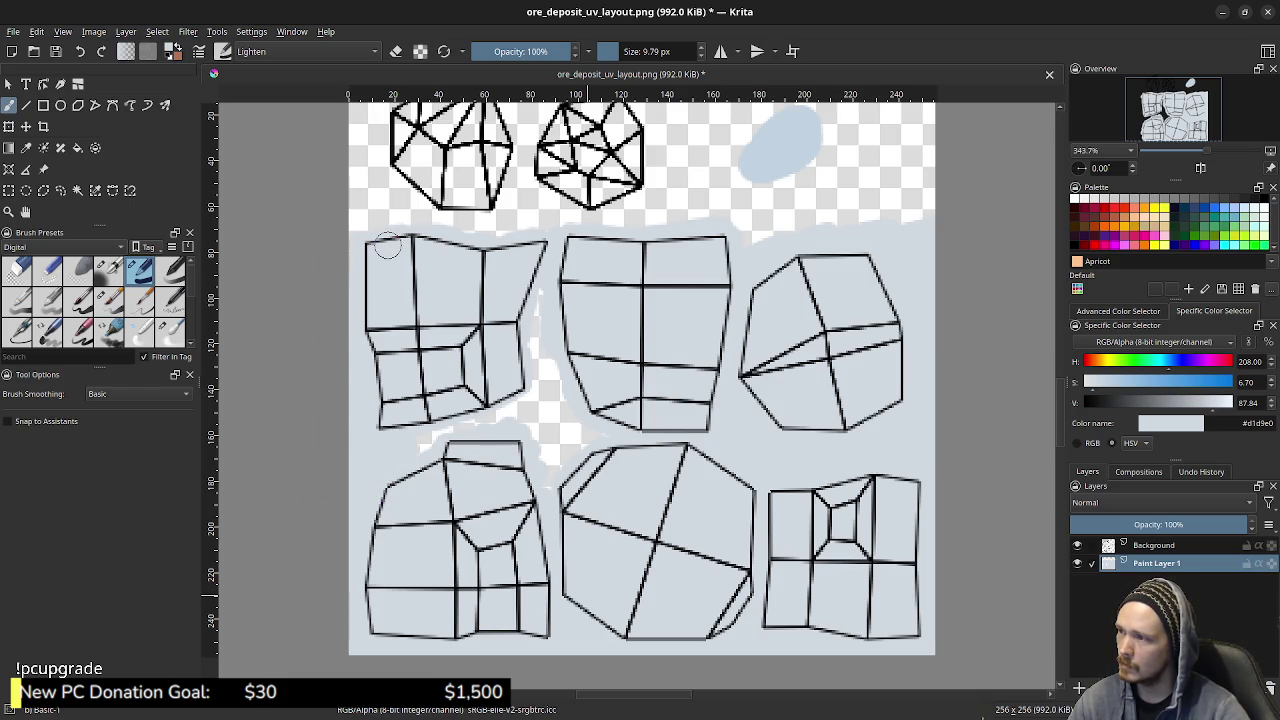
pyautogui.moveTo(393, 456)
pyautogui.mouseDown()
pyautogui.moveTo(484, 426)
pyautogui.moveTo(560, 445)
pyautogui.moveTo(622, 436)
pyautogui.mouseUp()
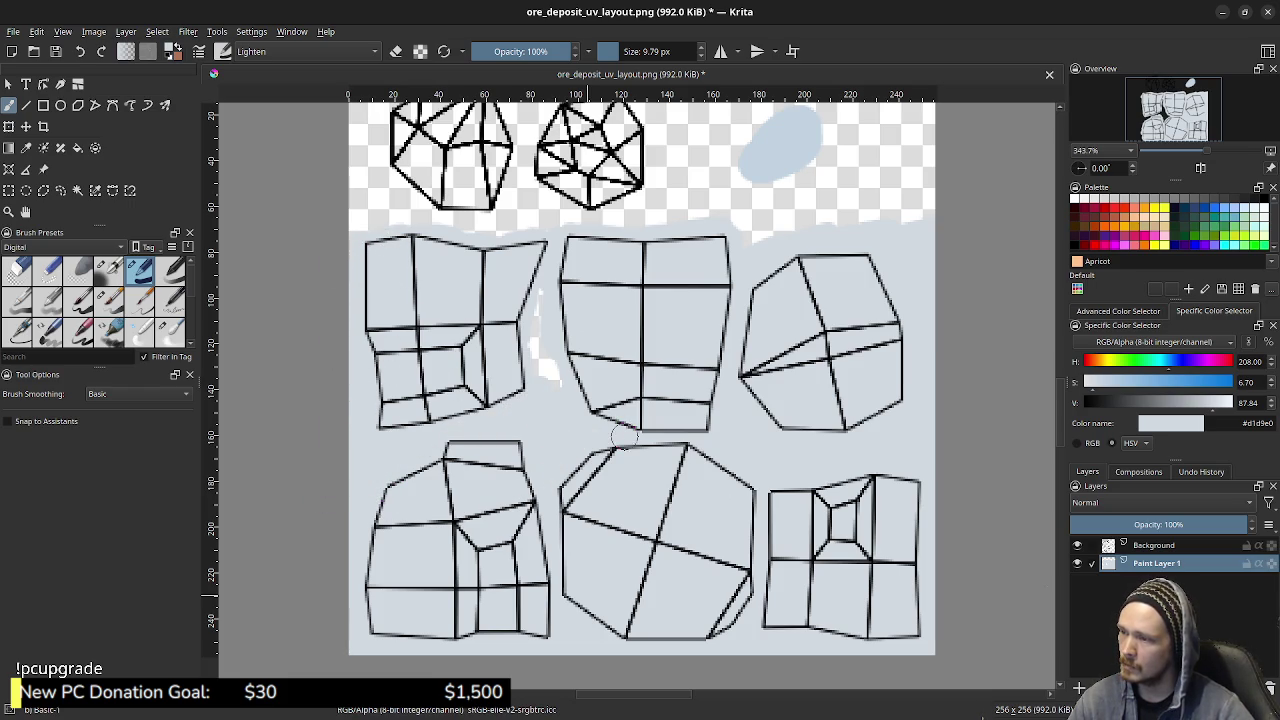
pyautogui.moveTo(567, 369); pyautogui.dragTo(621, 370)
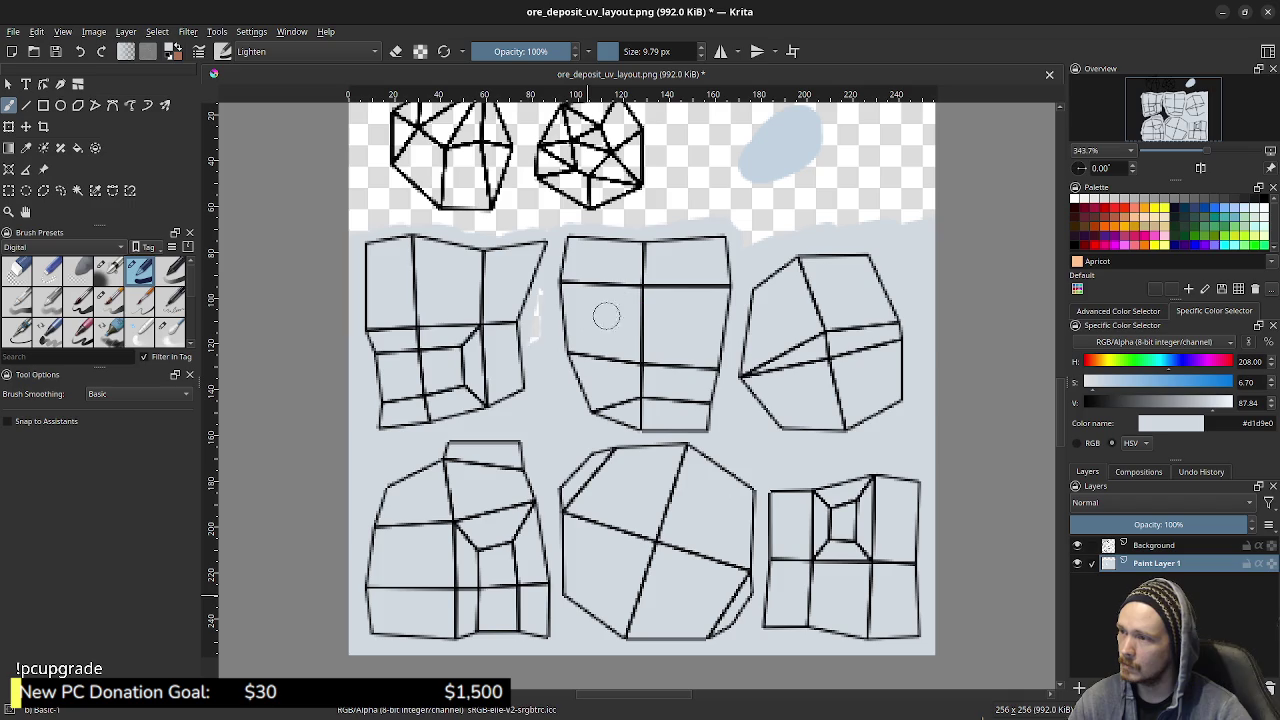
pyautogui.hotkey('ctrl', 's')
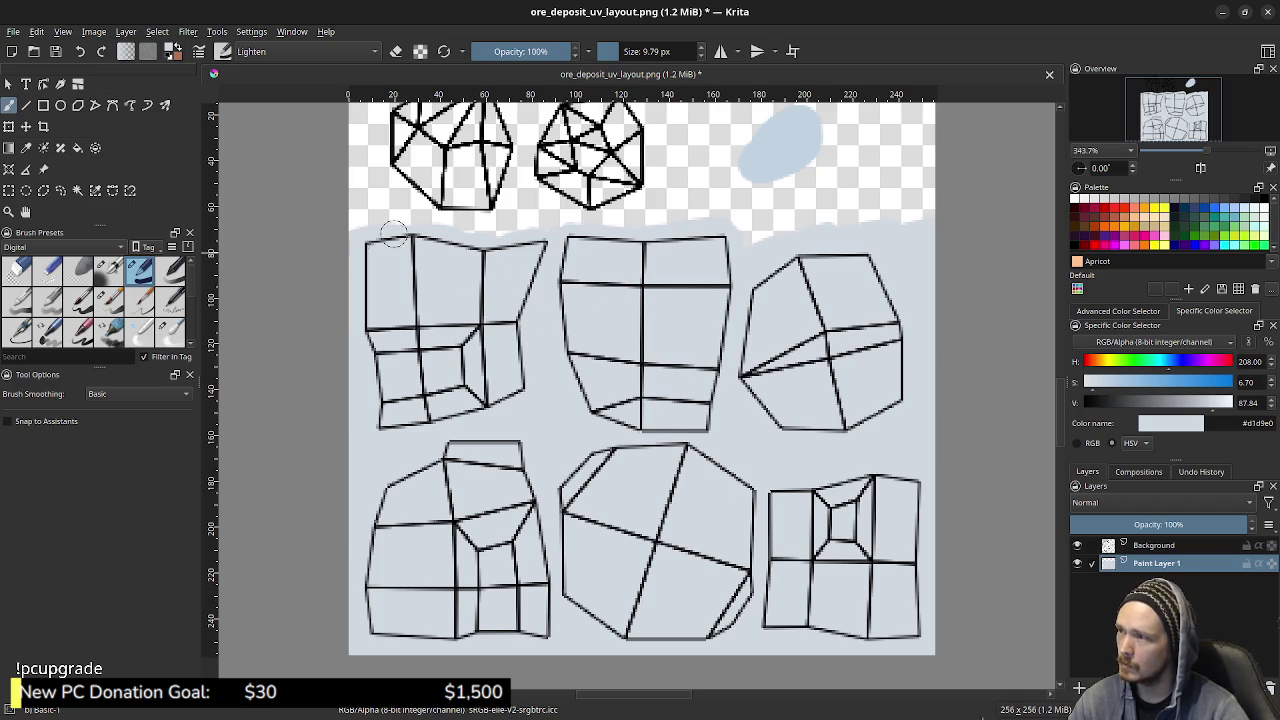
pyautogui.moveTo(379, 226); pyautogui.dragTo(559, 231)
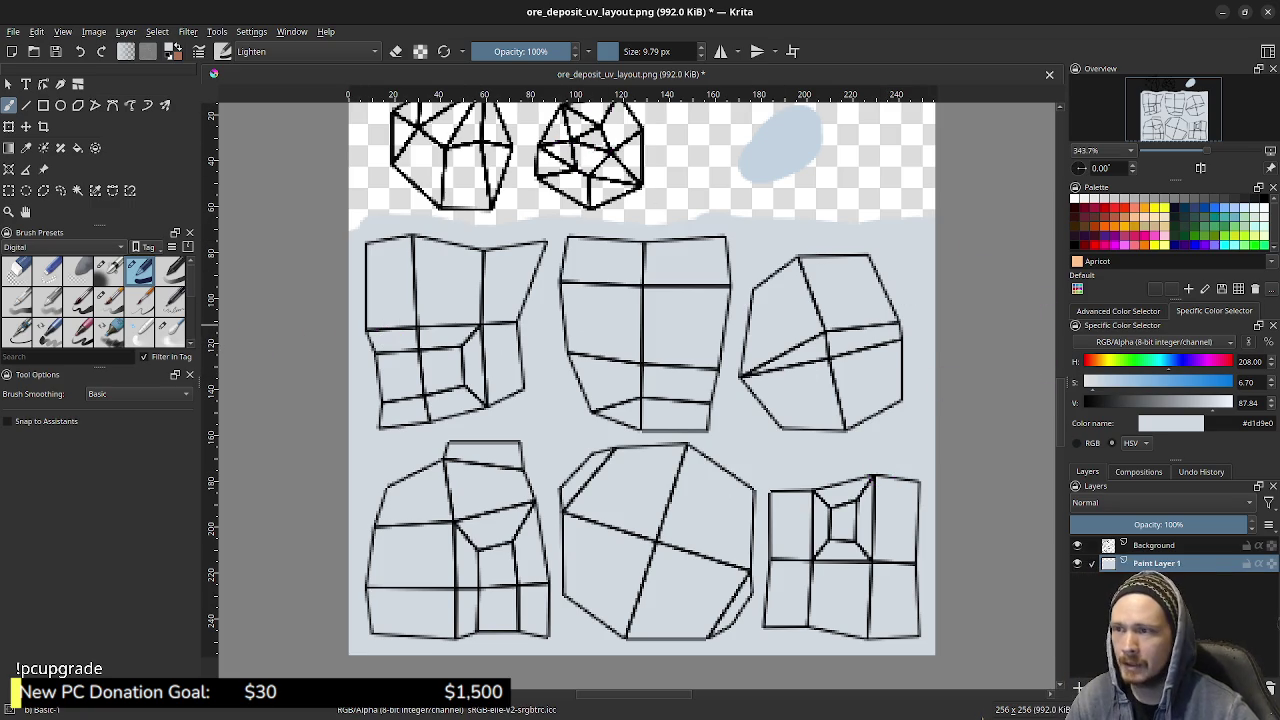
# - Sample a deeper blue from the canvas, enlarge the brush to 17.53 px, and restore full opacity
pyautogui.keyDown('ctrl'); pyautogui.click(771, 155); pyautogui.keyUp('ctrl')
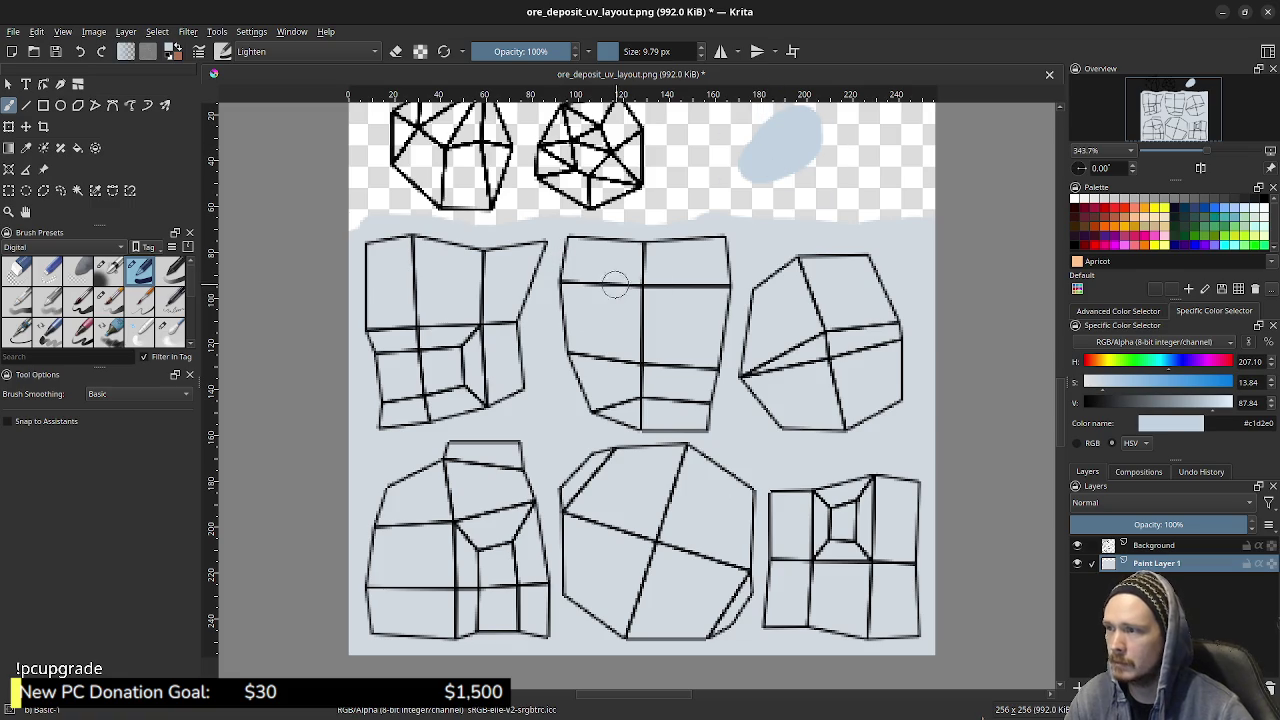
pyautogui.click(497, 51)
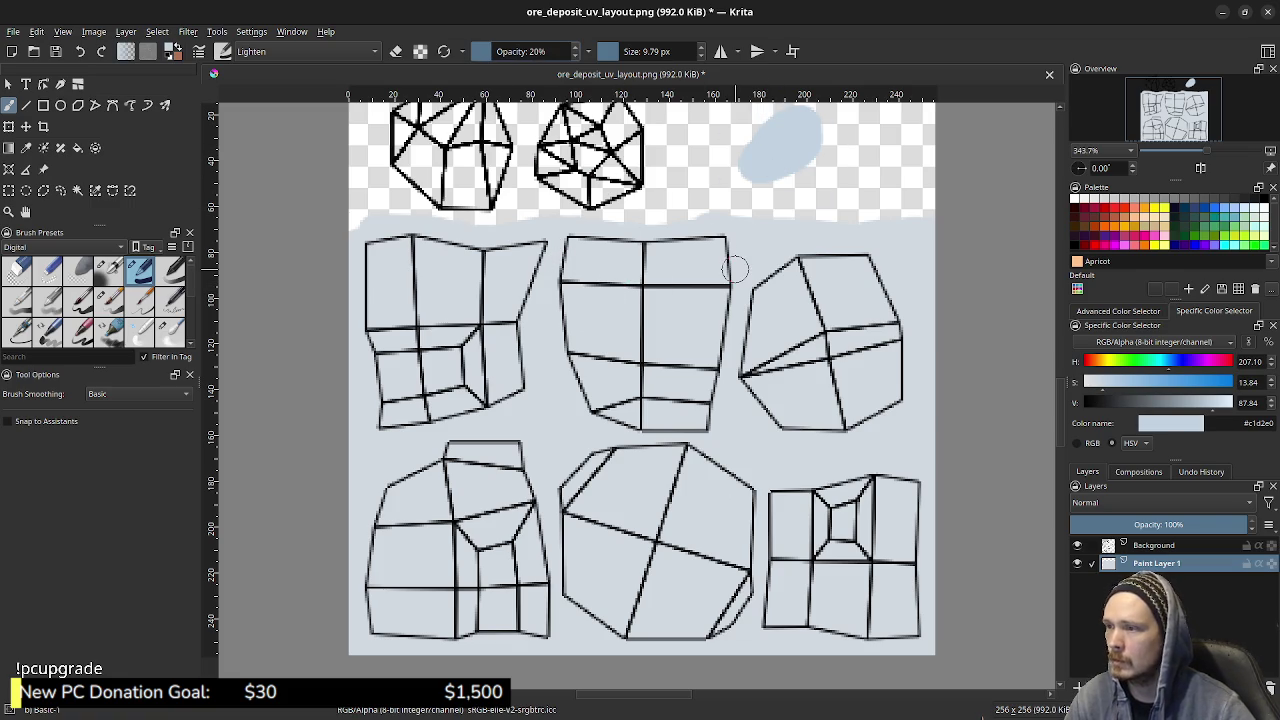
pyautogui.keyDown('shift'); pyautogui.moveTo(697, 319); pyautogui.dragTo(720, 318); pyautogui.keyUp('shift')
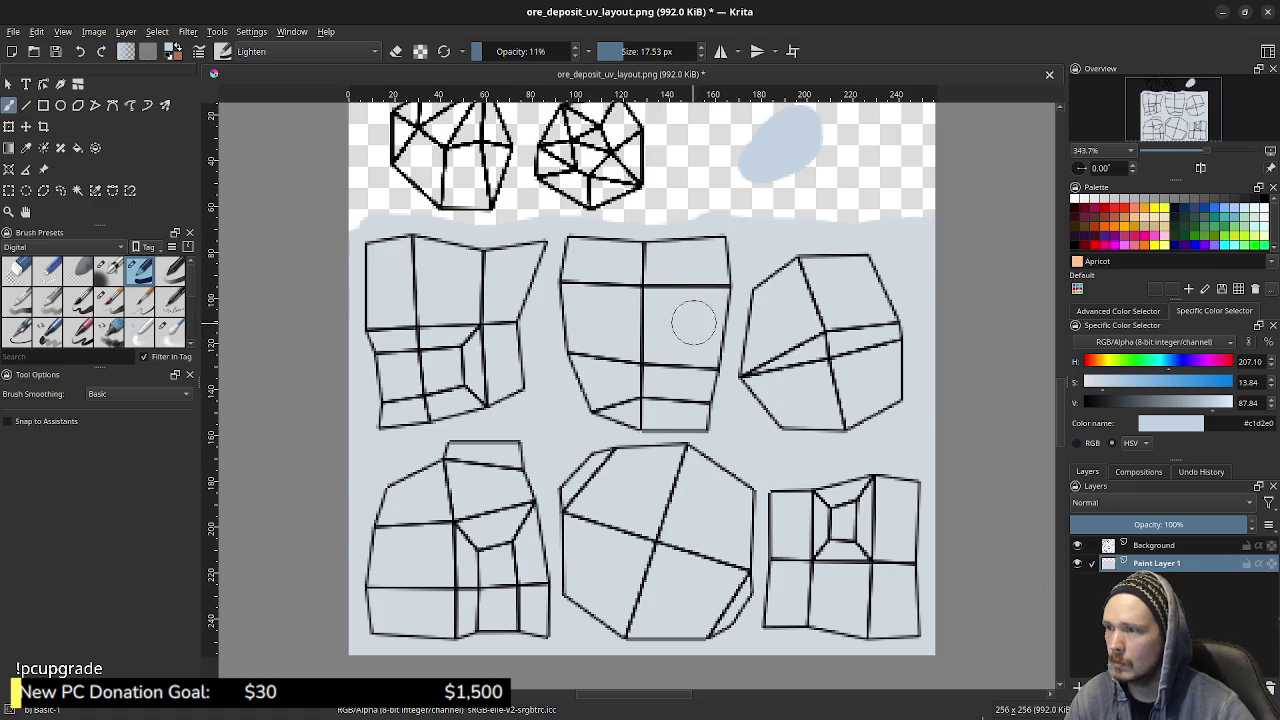
pyautogui.press('o')
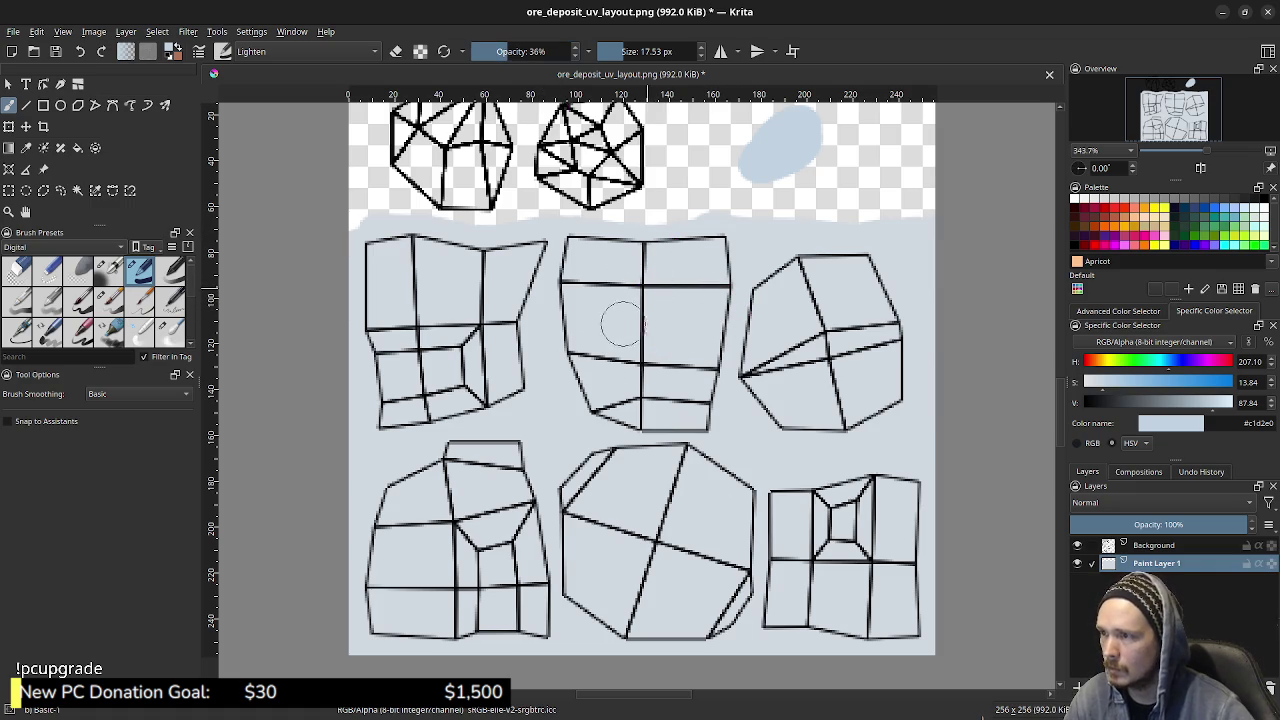
pyautogui.press('o')
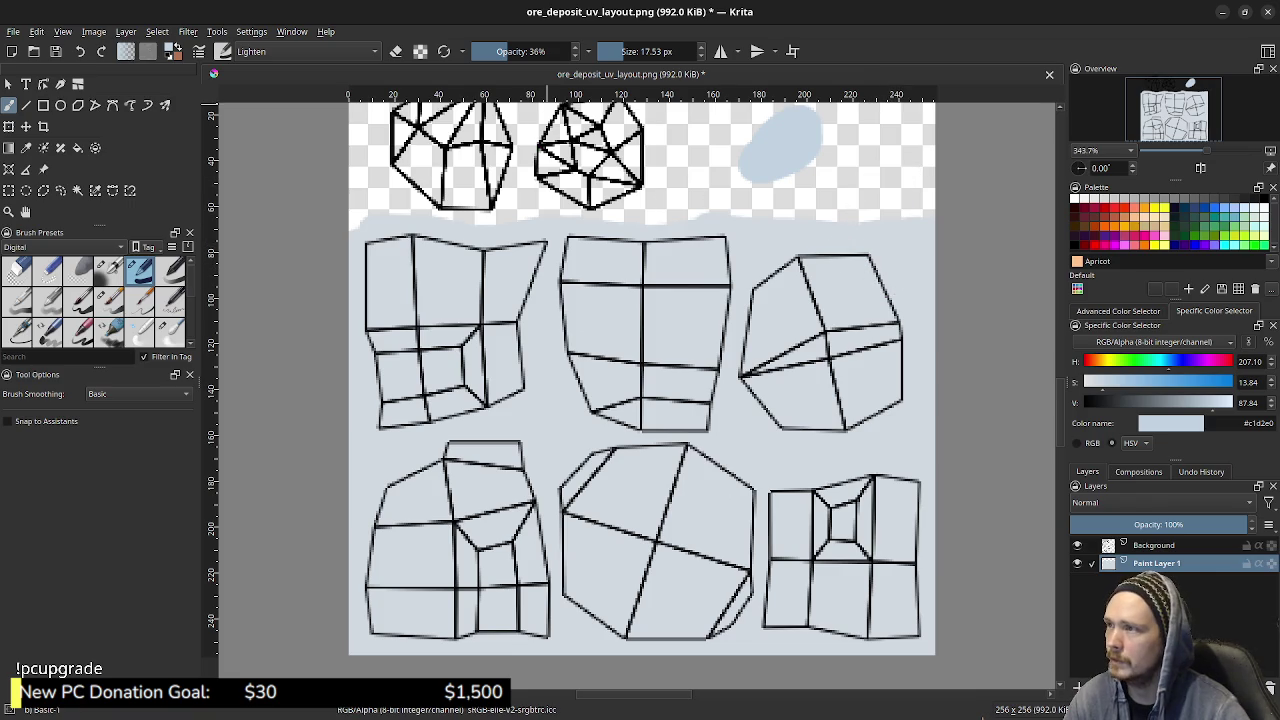
pyautogui.press('0')
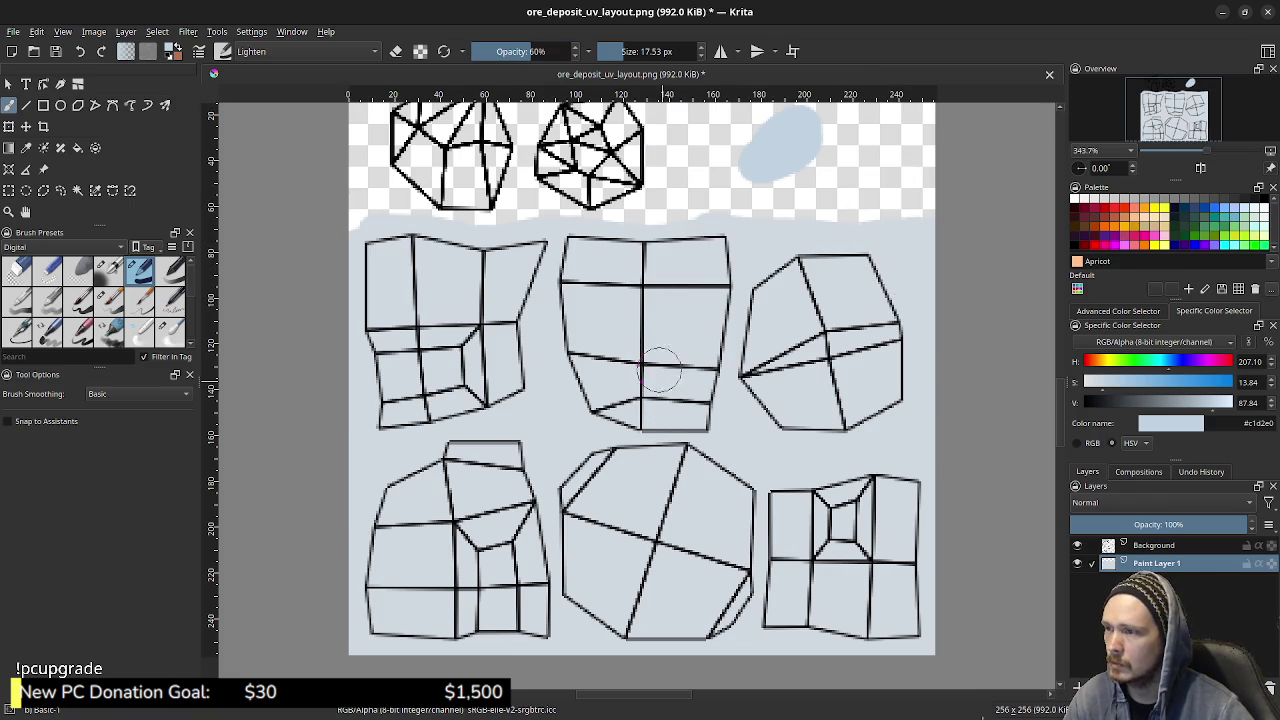
# - Paint a second blue blob in the upper-right area and save the file
pyautogui.hotkey('ctrl', 's')
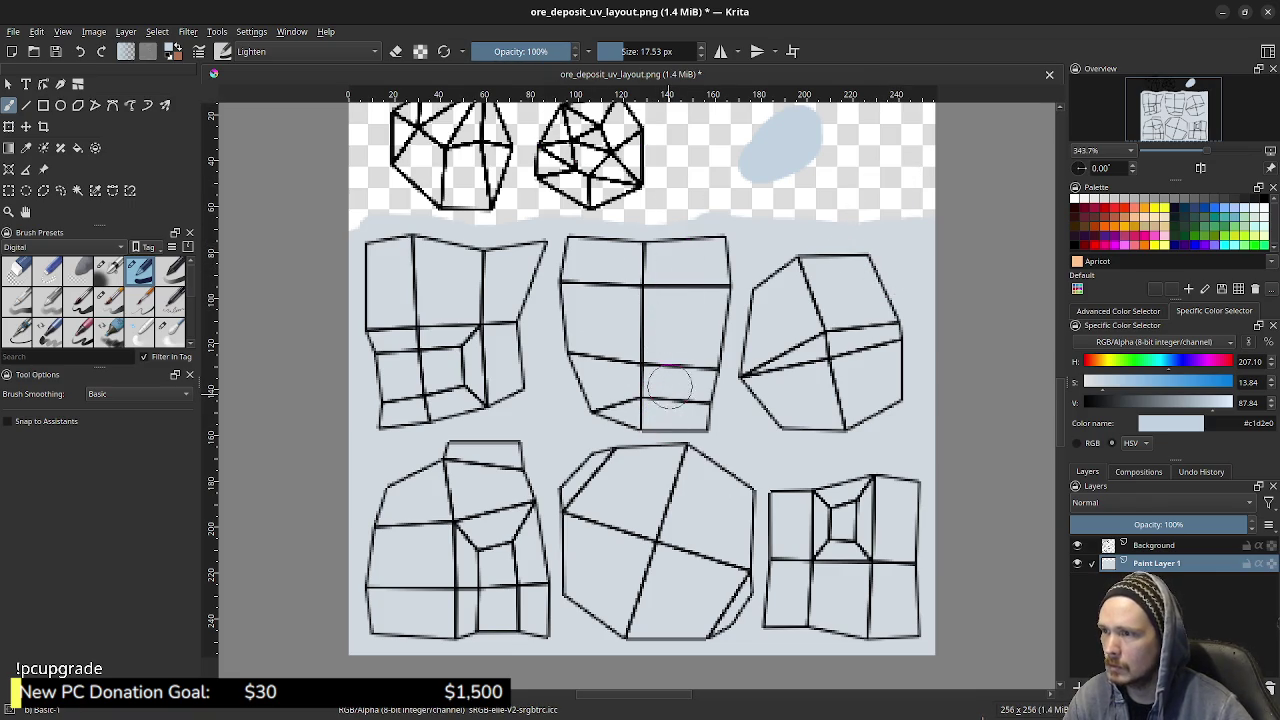
pyautogui.moveTo(868, 205); pyautogui.dragTo(876, 218)
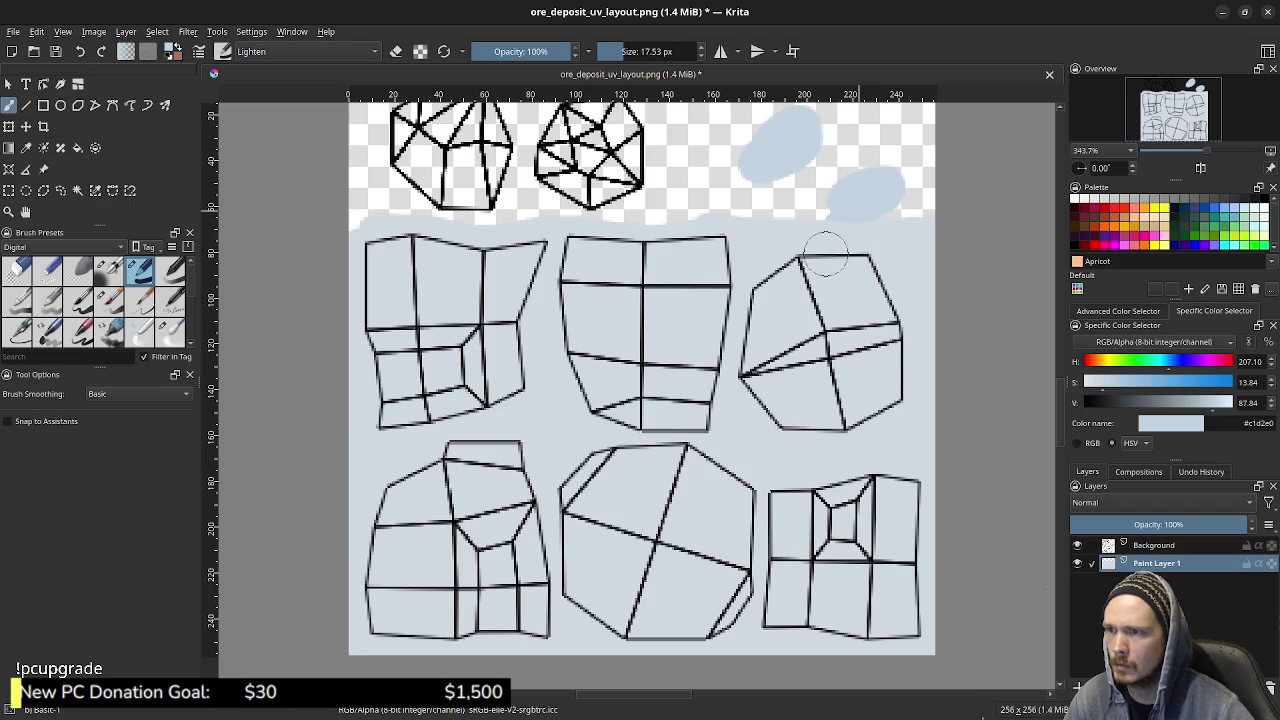
pyautogui.hotkey('ctrl', 's')
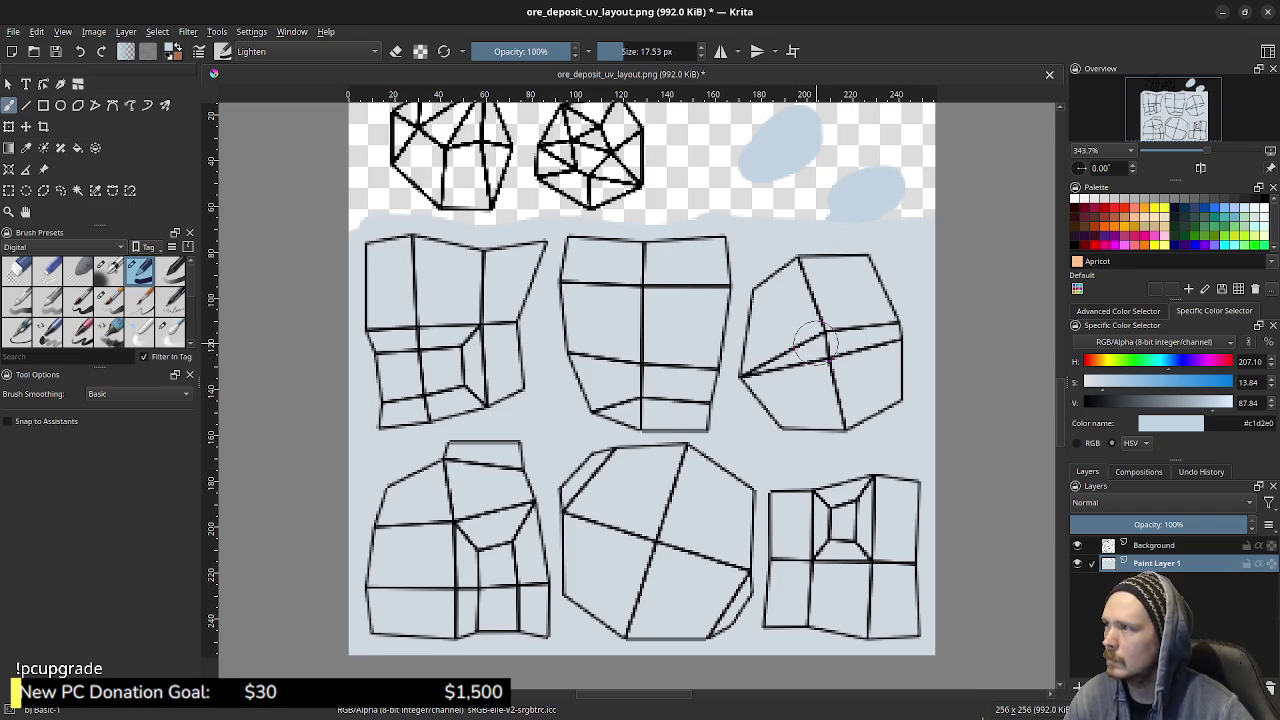
pyautogui.click(305, 51)
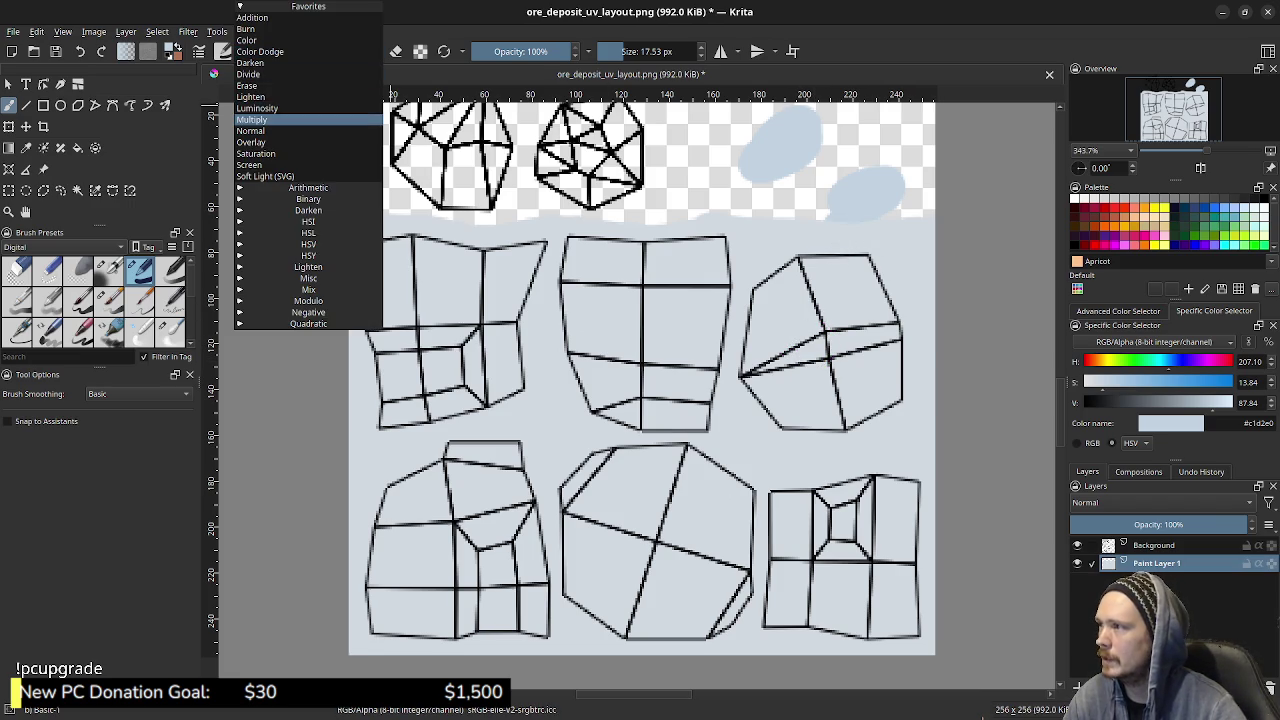
# - Switch the brush to Normal blend mode with the deeper blue, trying and undoing a faint test stroke
pyautogui.click(300, 126)
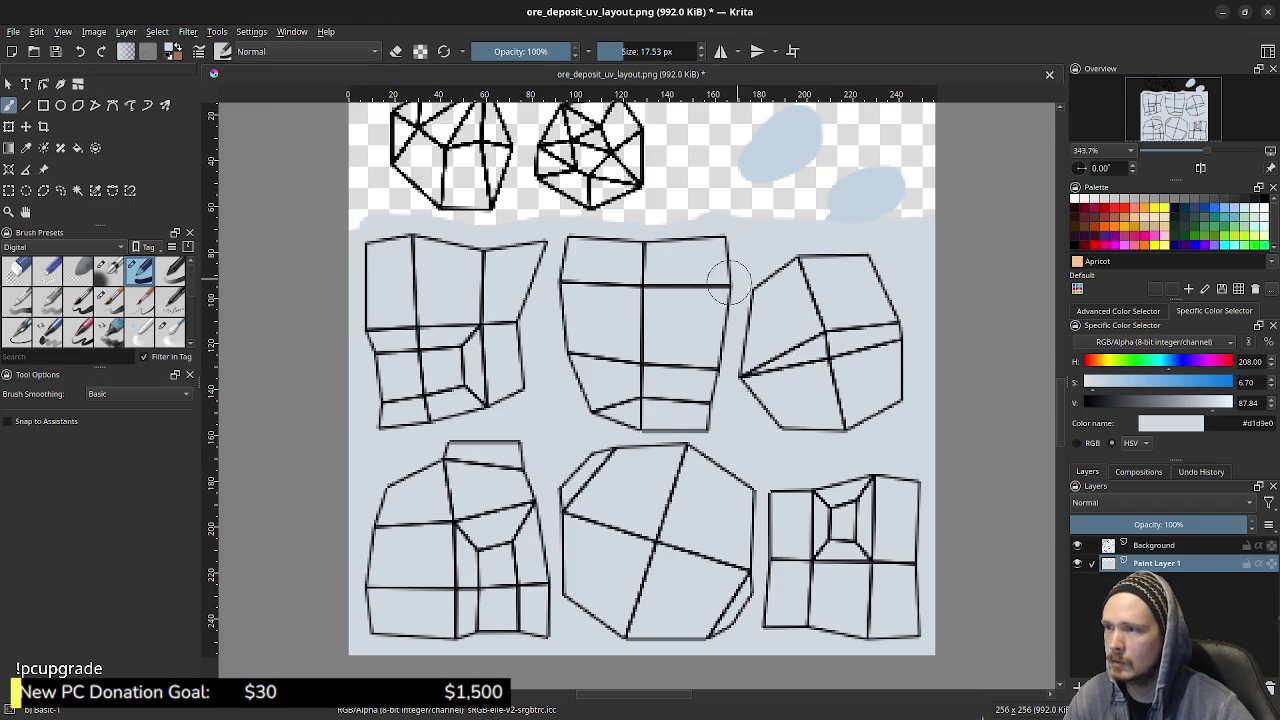
pyautogui.keyDown('ctrl'); pyautogui.click(660, 268); pyautogui.keyUp('ctrl')
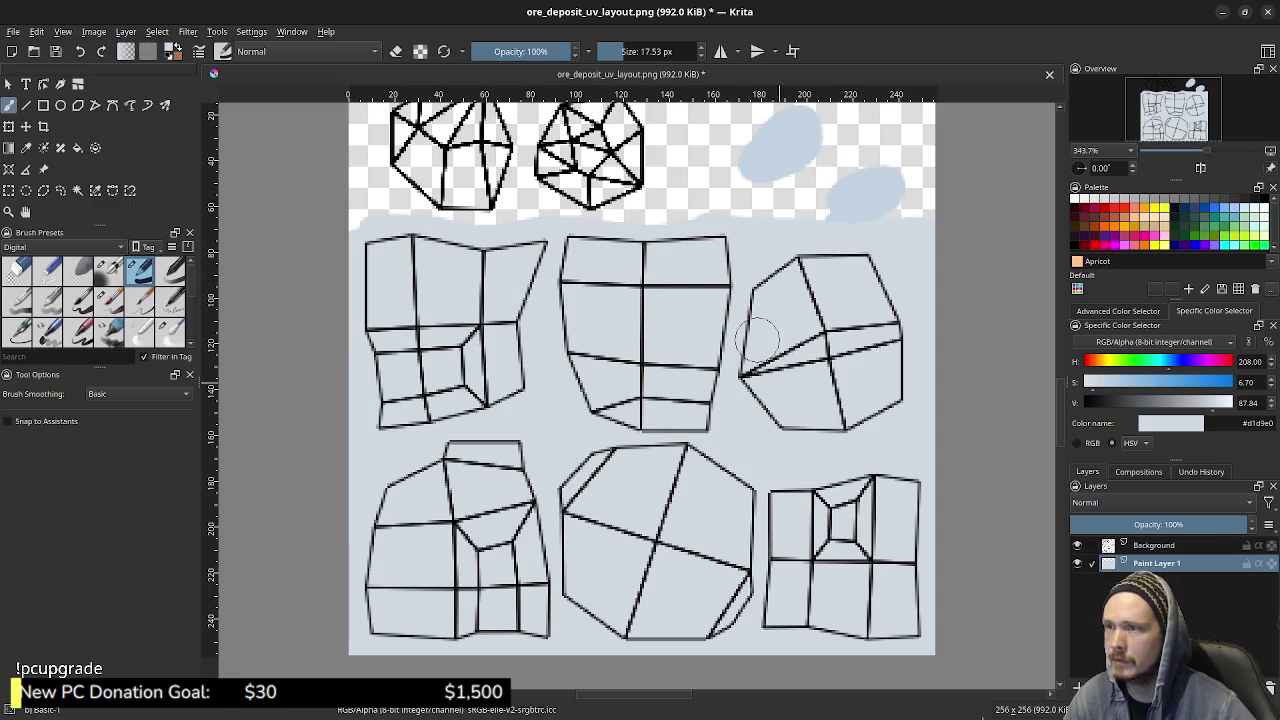
pyautogui.keyDown('ctrl'); pyautogui.click(763, 101); pyautogui.keyUp('ctrl')
pyautogui.moveTo(620, 292); pyautogui.dragTo(650, 320)
pyautogui.hotkey('ctrl', 'z')
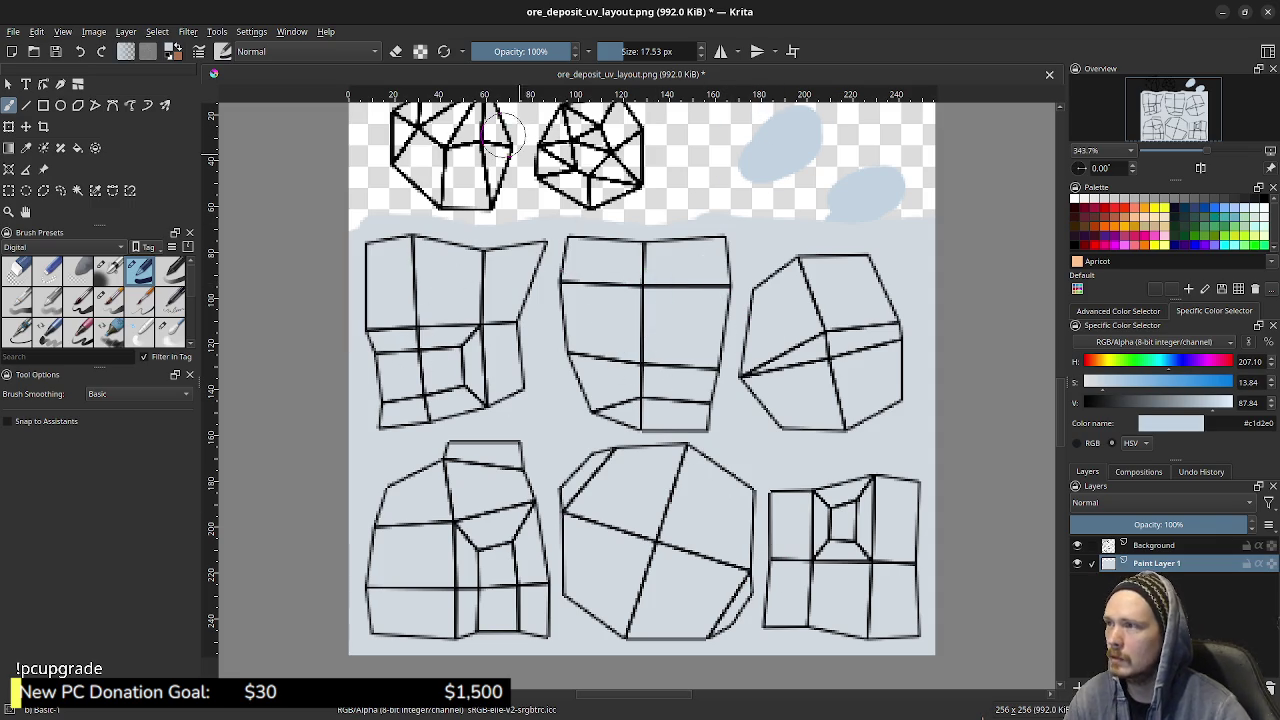
# - Drop the brush opacity to about 17% and pick a pale beige (hue 43) paint colour
pyautogui.click(490, 51)
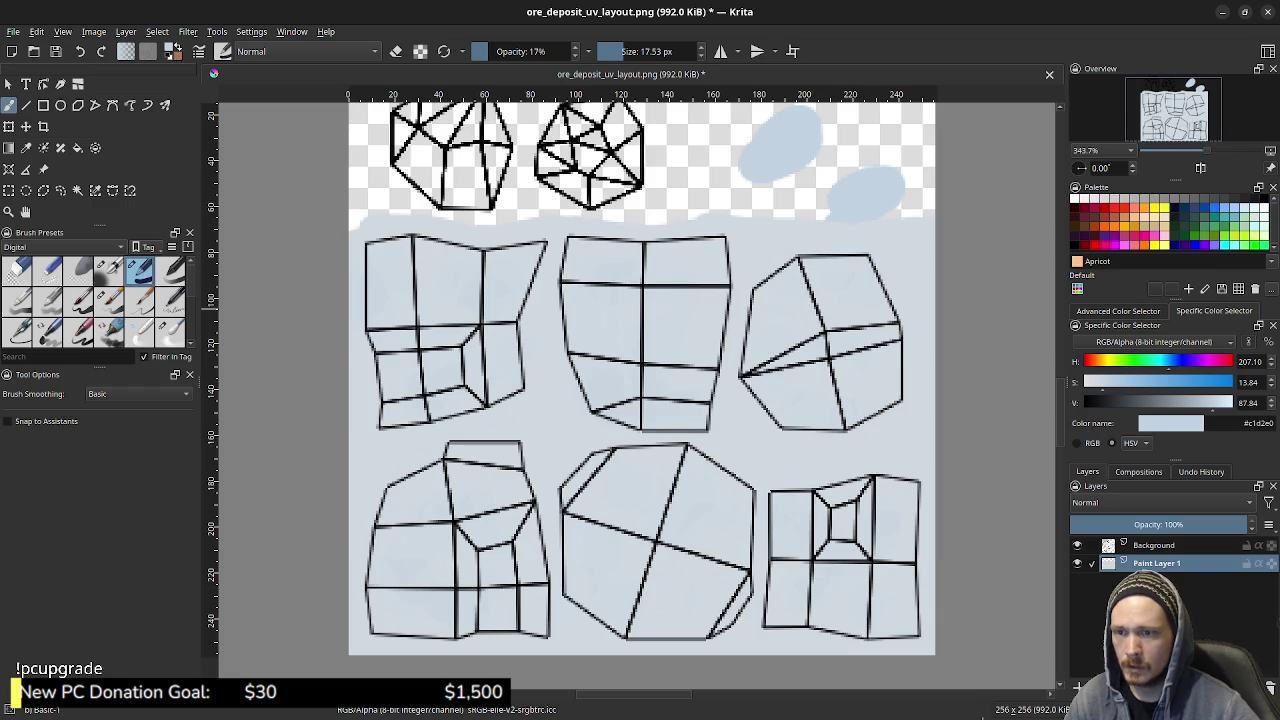
pyautogui.click(1101, 361)
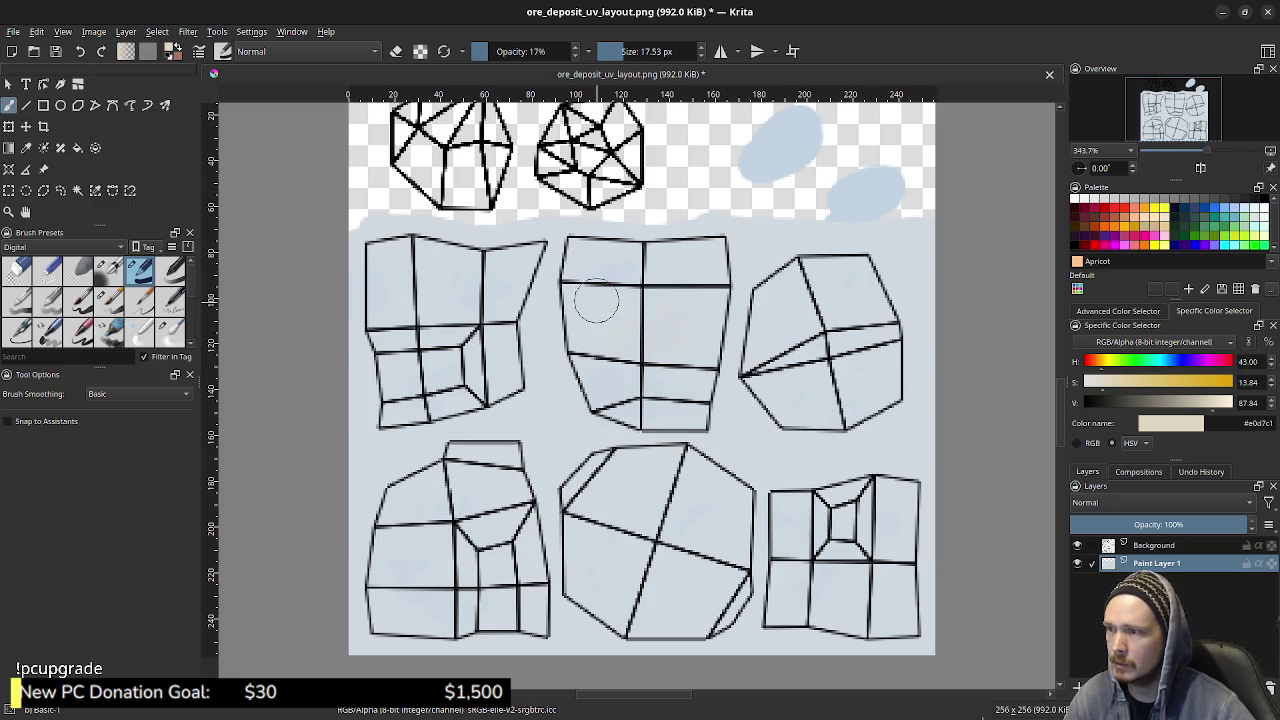
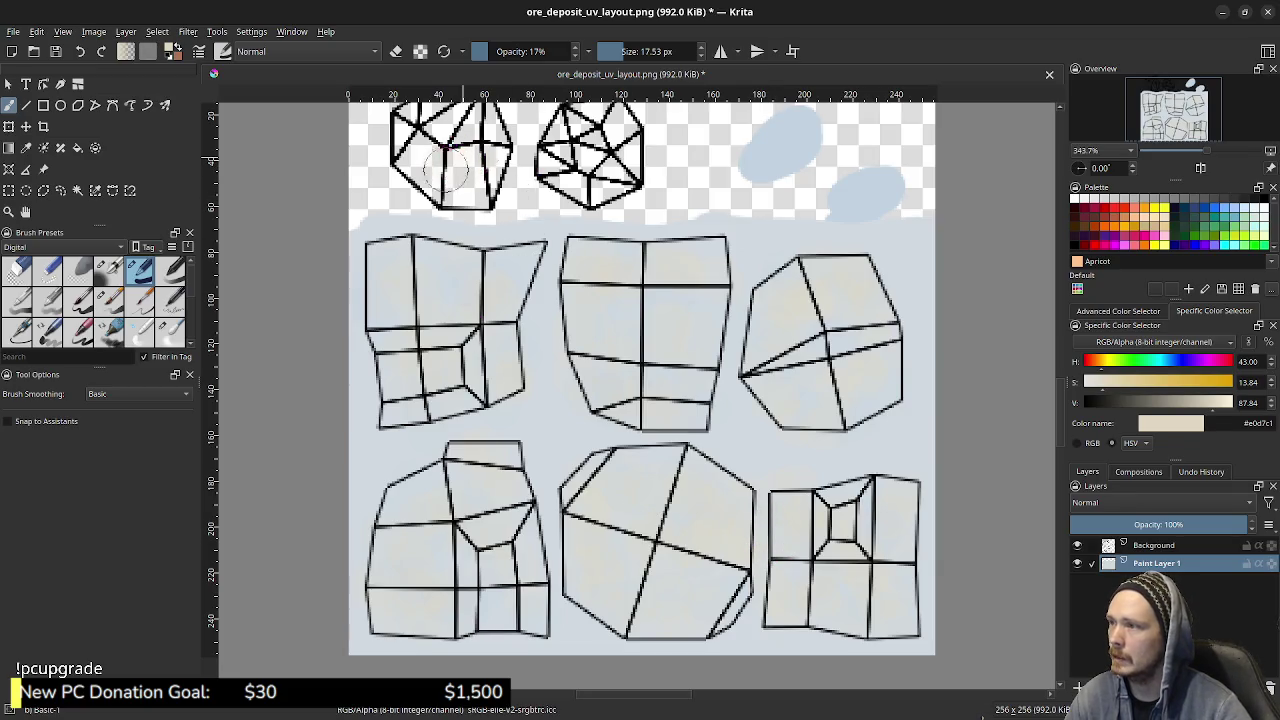
# - Set the brush to full opacity and fill the two top ore shapes with beige
pyautogui.press('i')
pyautogui.press('i')
pyautogui.press('i')
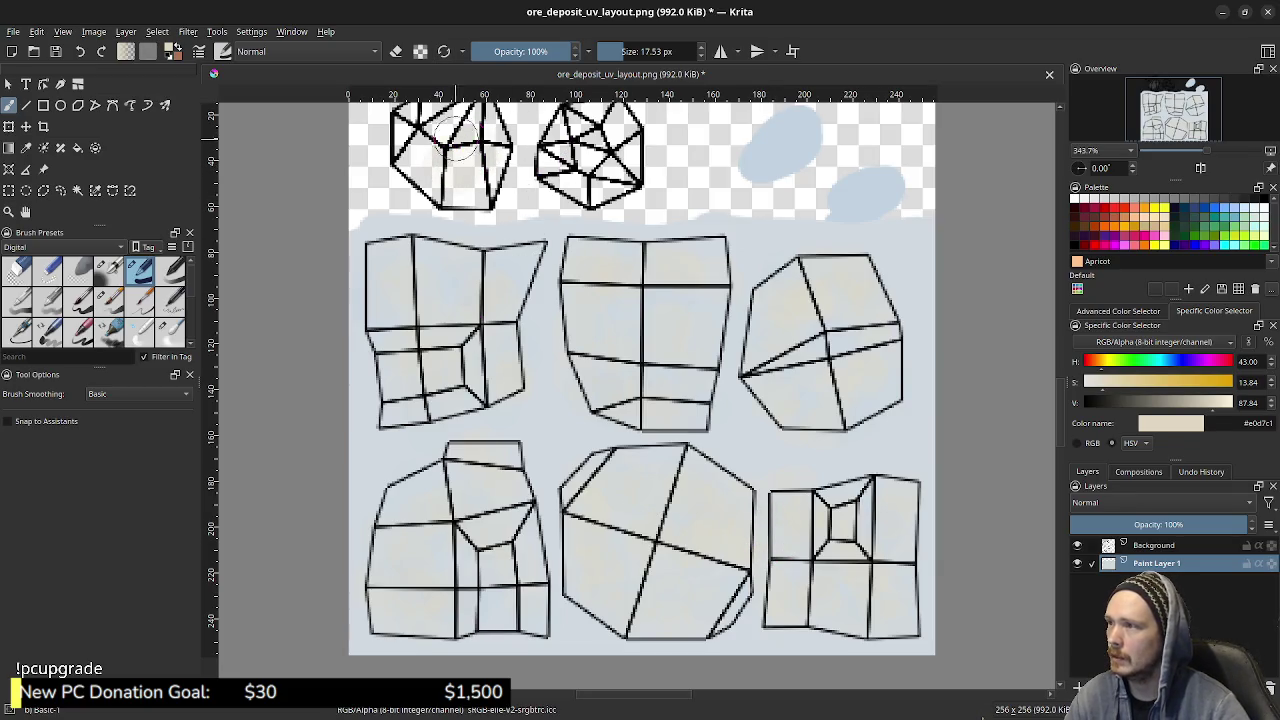
pyautogui.moveTo(432, 148); pyautogui.dragTo(456, 155)
pyautogui.moveTo(590, 230); pyautogui.dragTo(618, 345, button='middle')
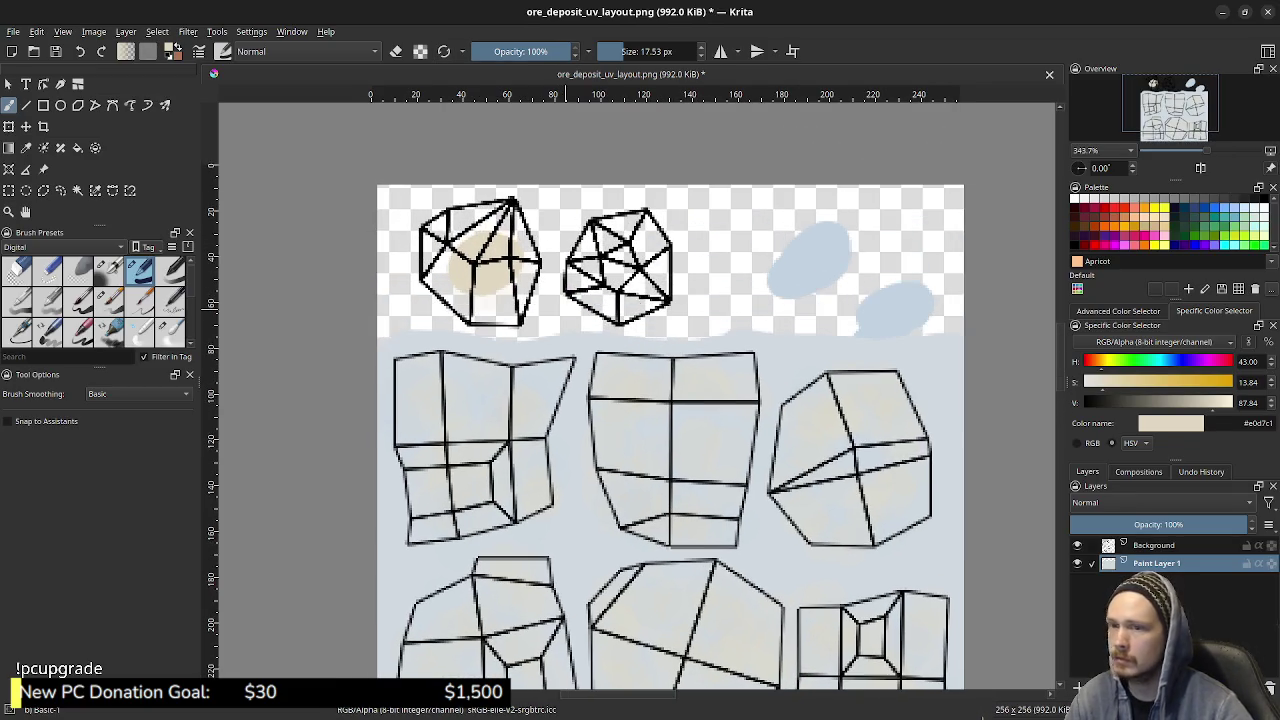
pyautogui.moveTo(478, 238)
pyautogui.mouseDown()
pyautogui.moveTo(455, 225)
pyautogui.moveTo(505, 215)
pyautogui.moveTo(525, 265)
pyautogui.moveTo(513, 310)
pyautogui.moveTo(455, 305)
pyautogui.moveTo(442, 249)
pyautogui.moveTo(412, 245)
pyautogui.moveTo(530, 235)
pyautogui.moveTo(508, 300)
pyautogui.moveTo(442, 300)
pyautogui.moveTo(555, 270)
pyautogui.moveTo(580, 305)
pyautogui.moveTo(645, 312)
pyautogui.moveTo(680, 250)
pyautogui.moveTo(620, 210)
pyautogui.moveTo(570, 250)
pyautogui.moveTo(605, 265)
pyautogui.mouseUp()
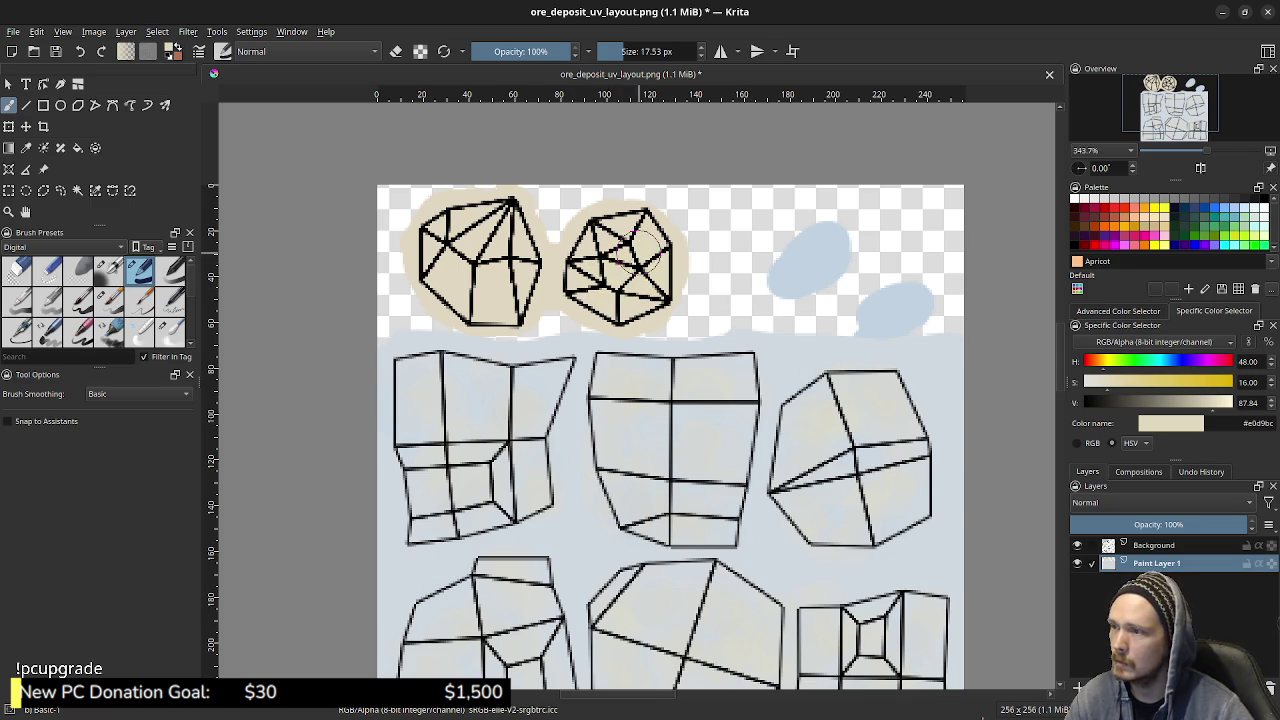
pyautogui.moveTo(640, 245)
pyautogui.mouseDown()
pyautogui.moveTo(595, 240)
pyautogui.moveTo(615, 295)
pyautogui.moveTo(640, 300)
pyautogui.mouseUp()
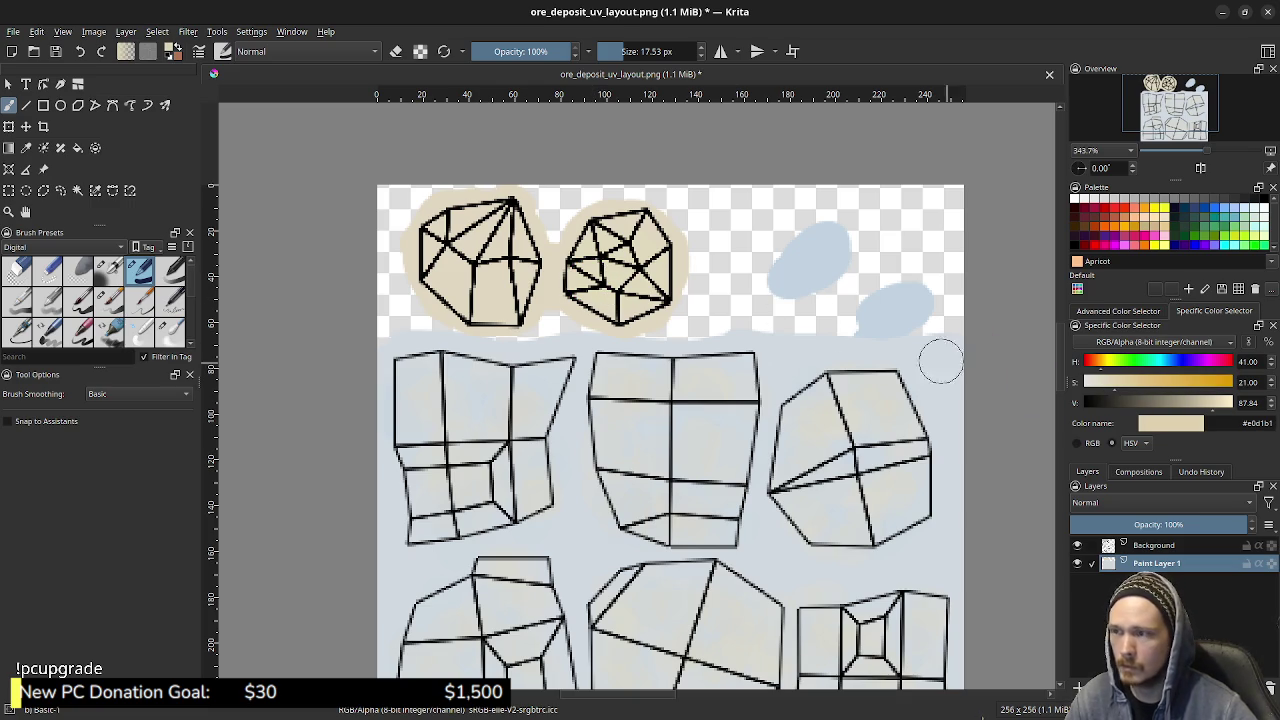
pyautogui.moveTo(474, 244)
pyautogui.mouseDown()
pyautogui.moveTo(450, 272)
pyautogui.moveTo(520, 272)
pyautogui.mouseUp()
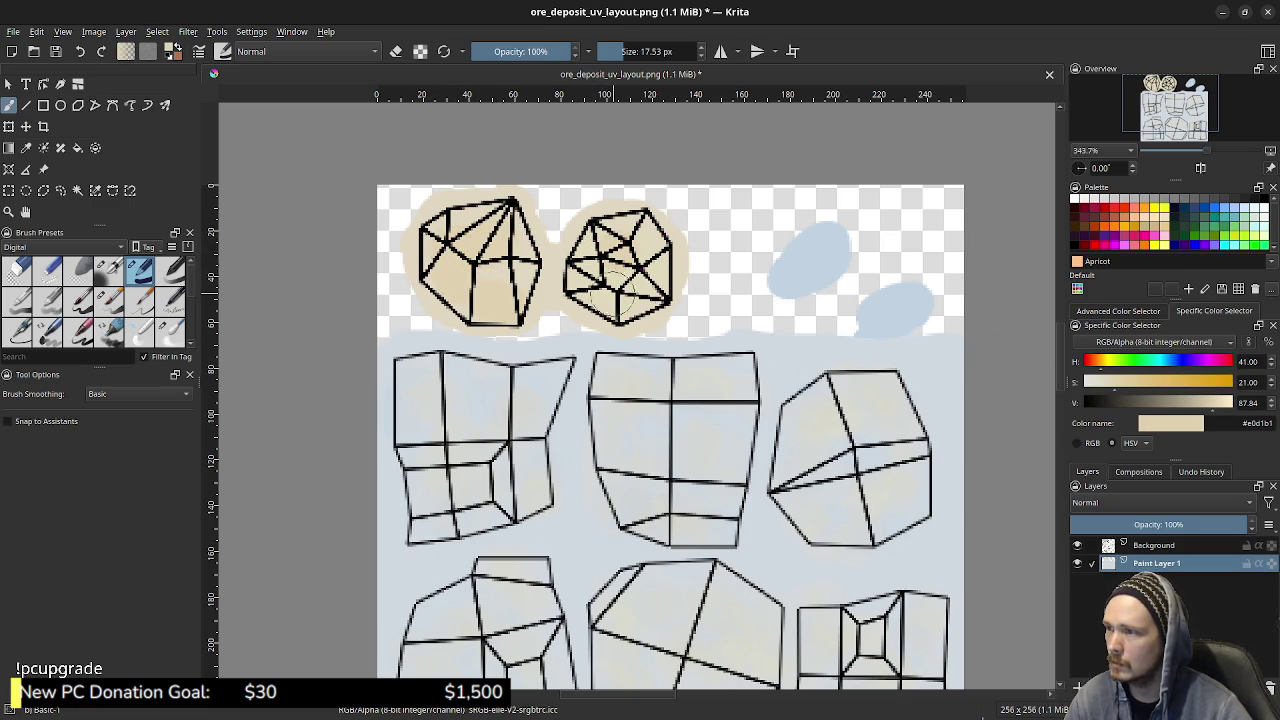
# - Lower the opacity, shift the colour to a more saturated apricot, and select Airbrush Soft
pyautogui.click(535, 51)
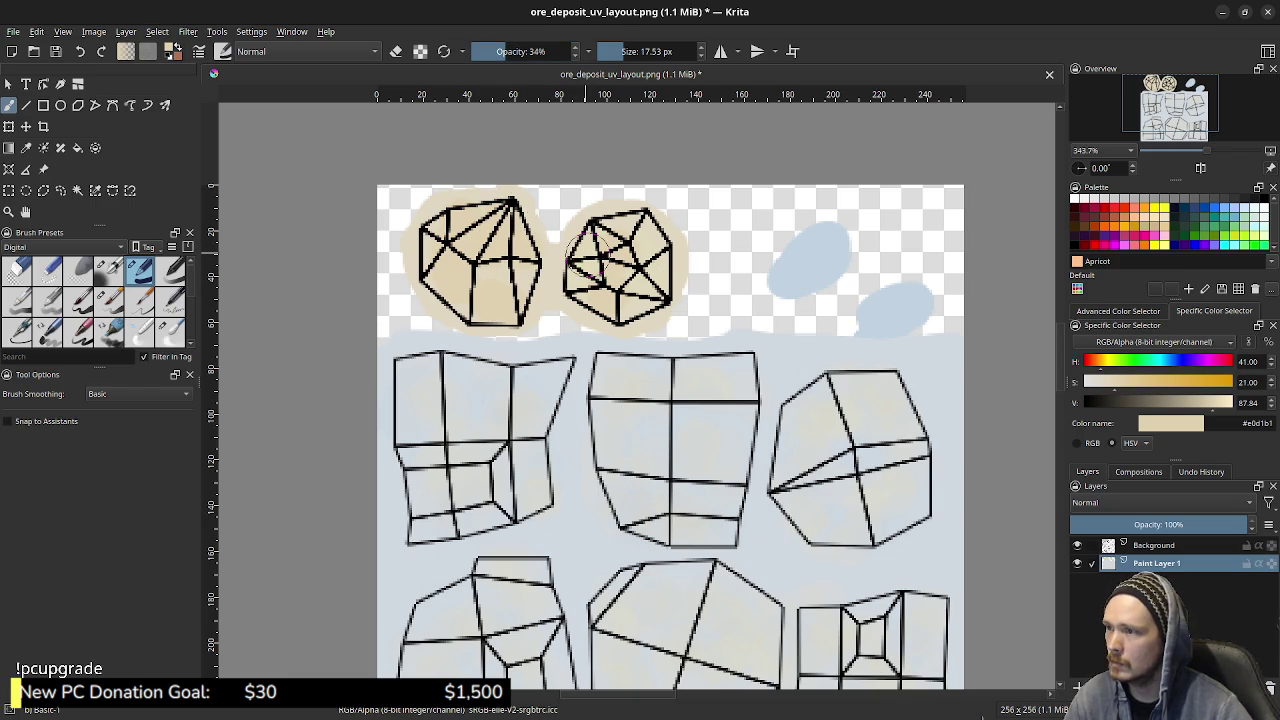
pyautogui.keyDown('ctrl'); pyautogui.click(574, 246); pyautogui.keyUp('ctrl')
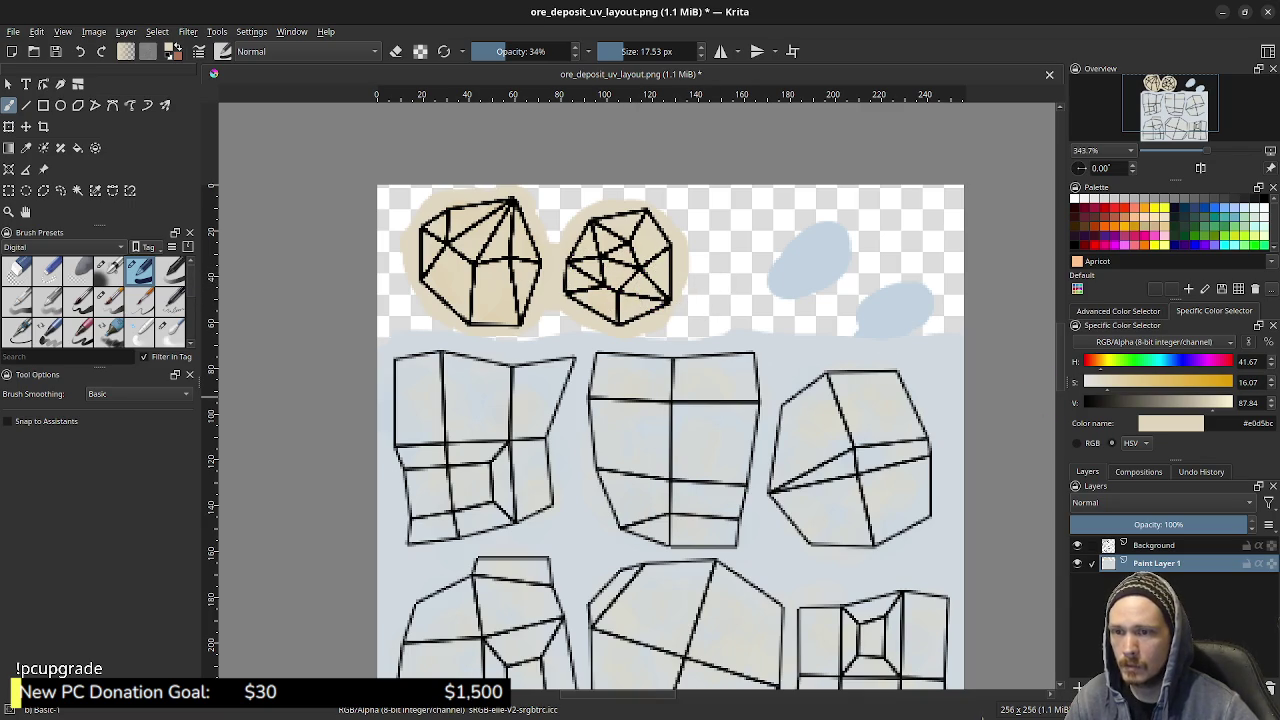
pyautogui.click(1129, 381)
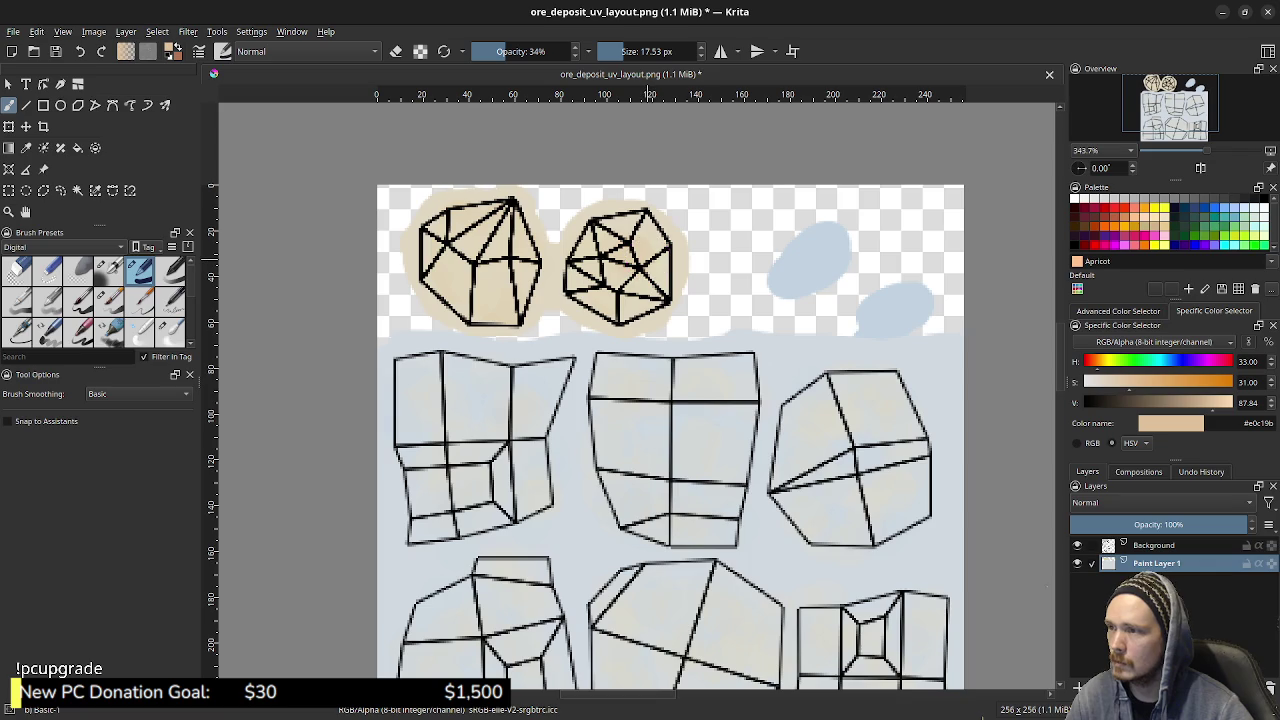
pyautogui.press('/')
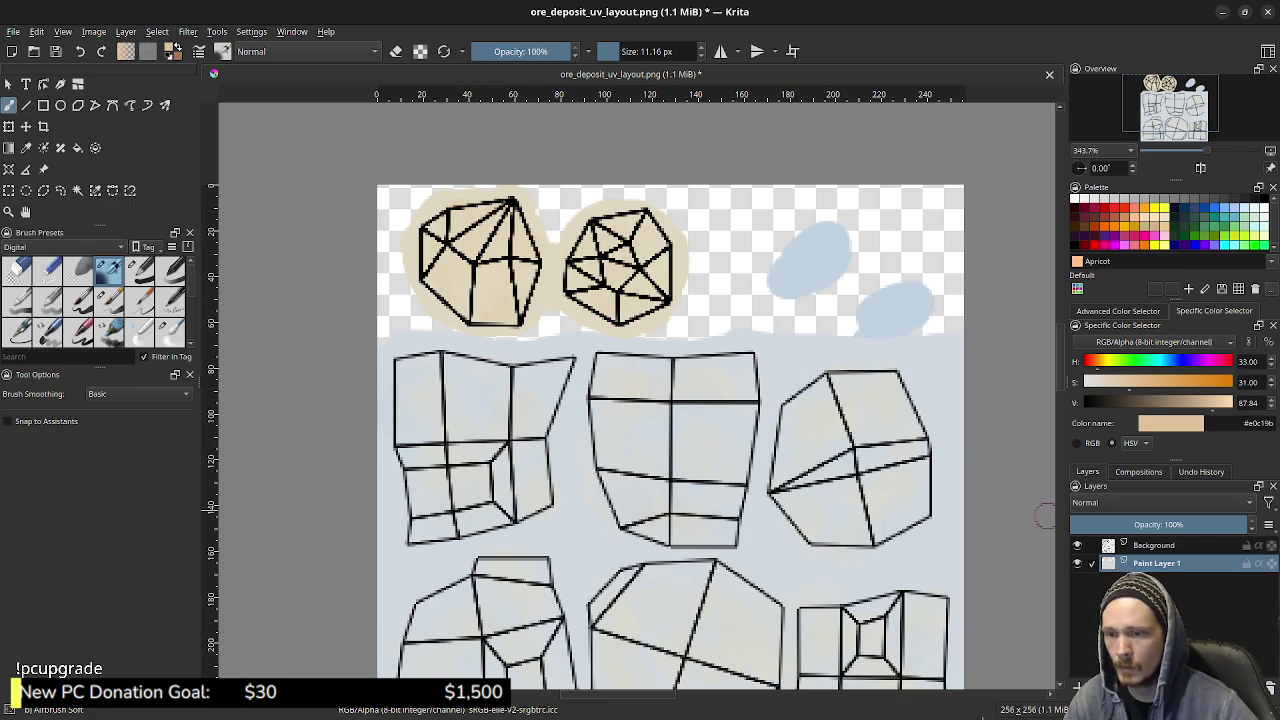
pyautogui.click(1077, 545)
pyautogui.click(1077, 545)
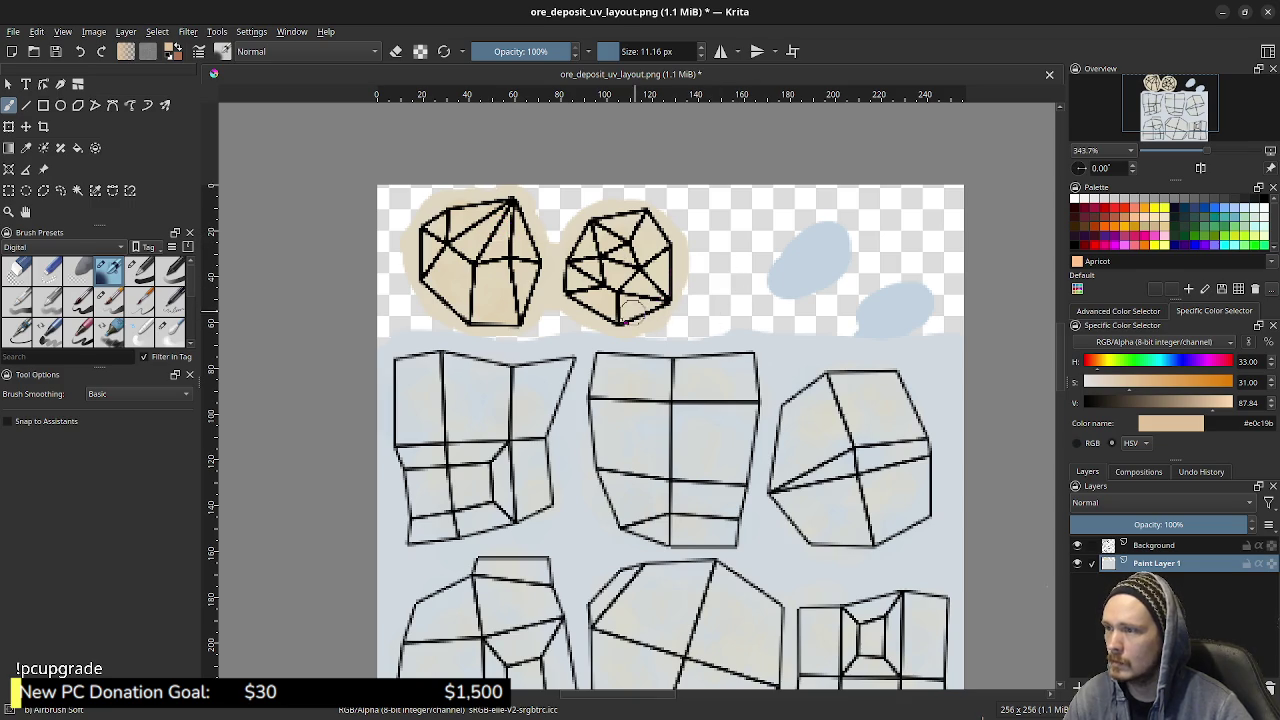
pyautogui.keyDown('ctrl'); pyautogui.moveTo(630, 310); pyautogui.dragTo(533, 345, button='middle'); pyautogui.keyUp('ctrl')
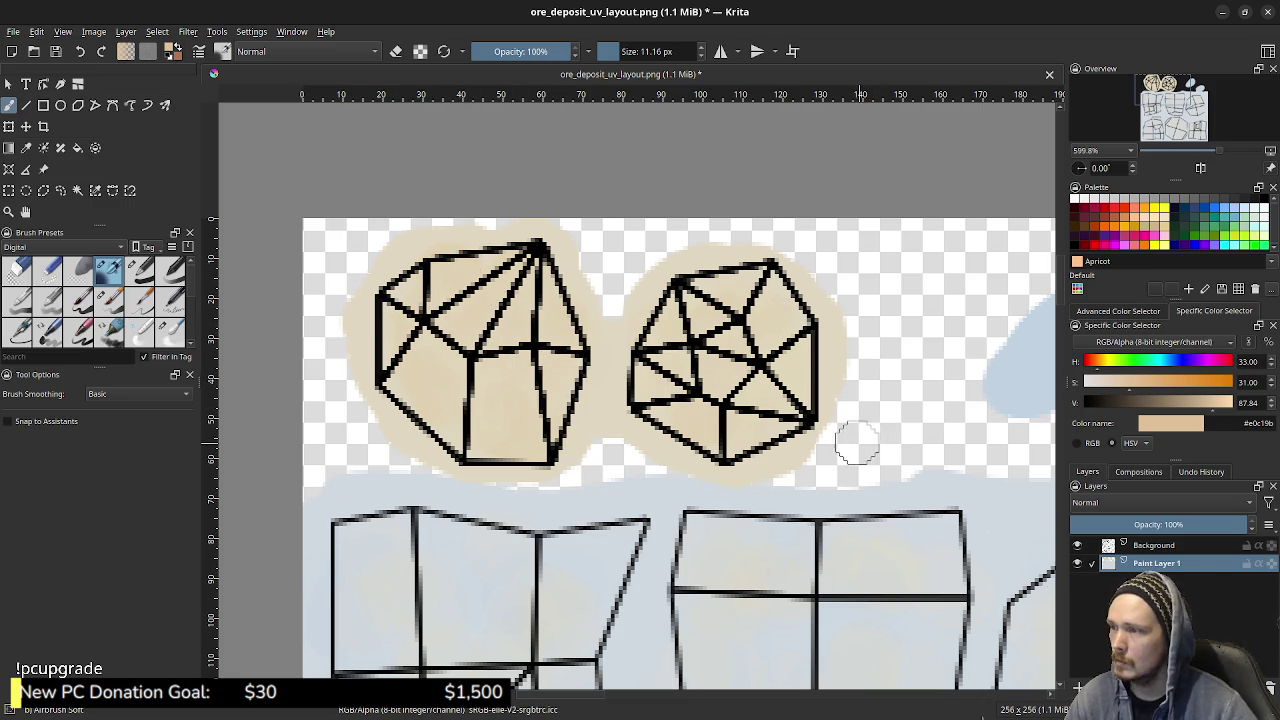
pyautogui.click(1077, 545)
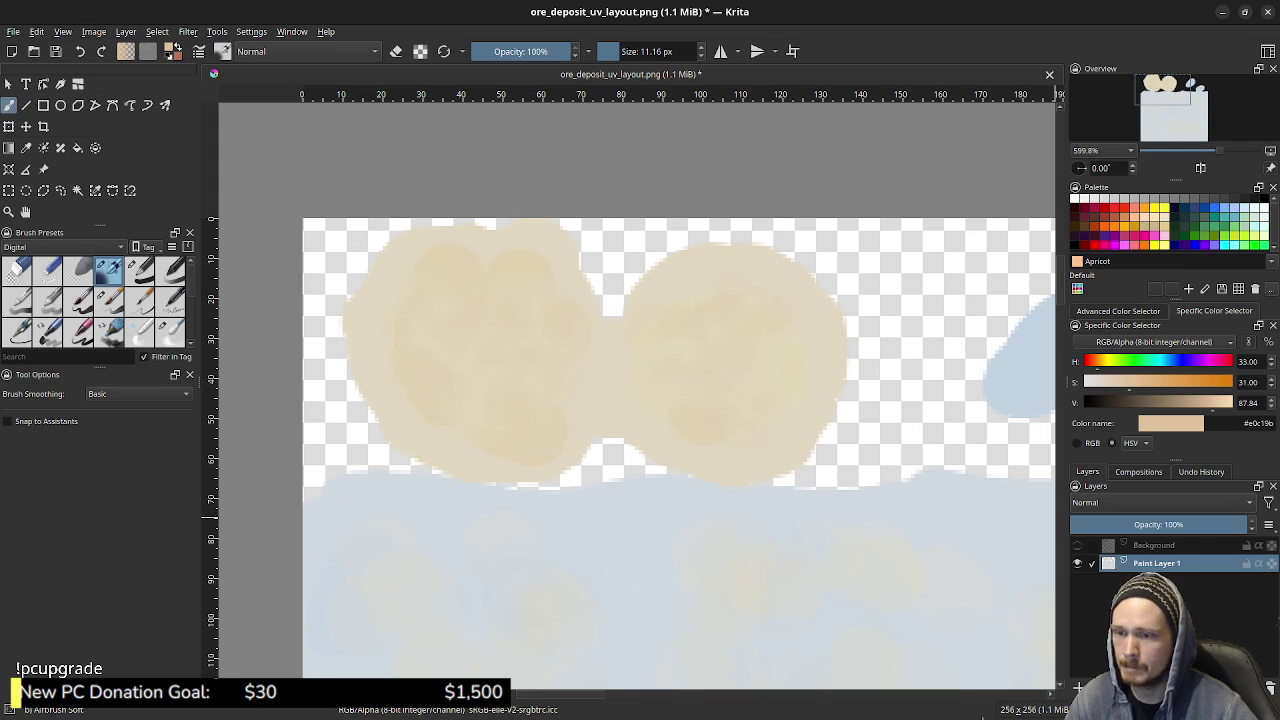
pyautogui.click(1077, 545)
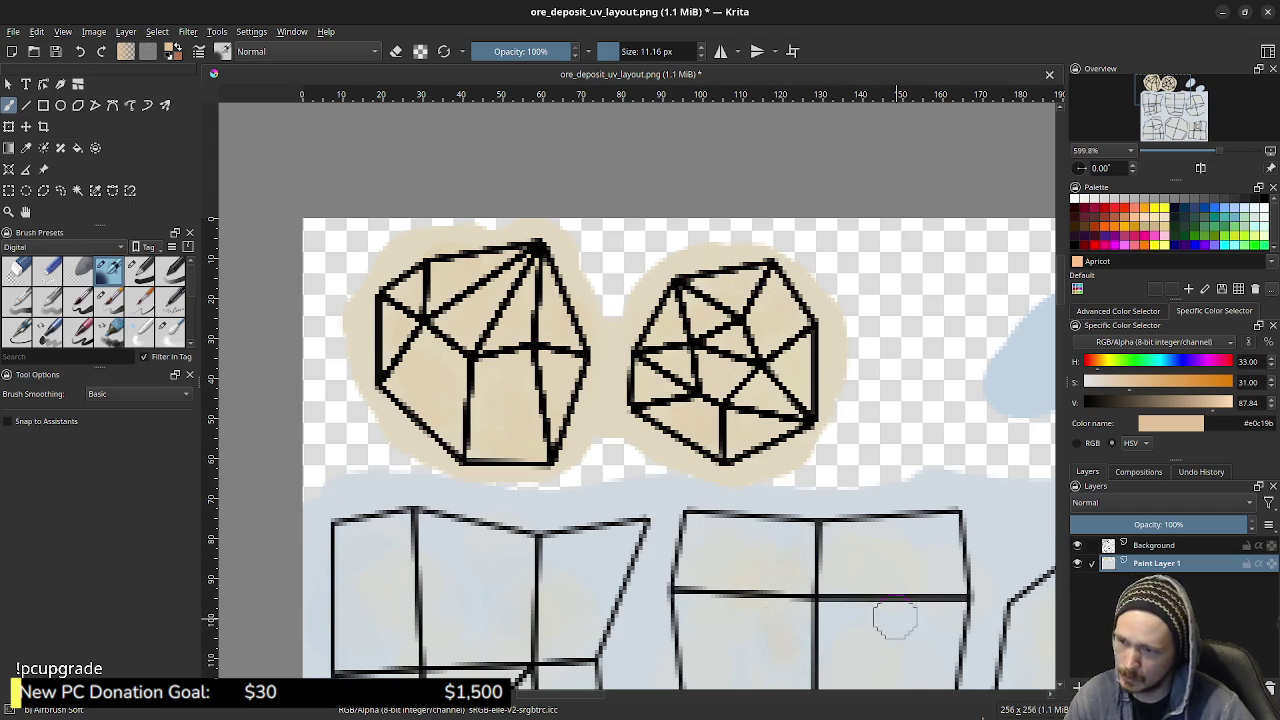
pyautogui.moveTo(829, 423)
pyautogui.mouseDown(button='middle')
pyautogui.moveTo(685, 280)
pyautogui.moveTo(685, 230)
pyautogui.moveTo(650, 345)
pyautogui.moveTo(645, 269)
pyautogui.mouseUp(button='middle')
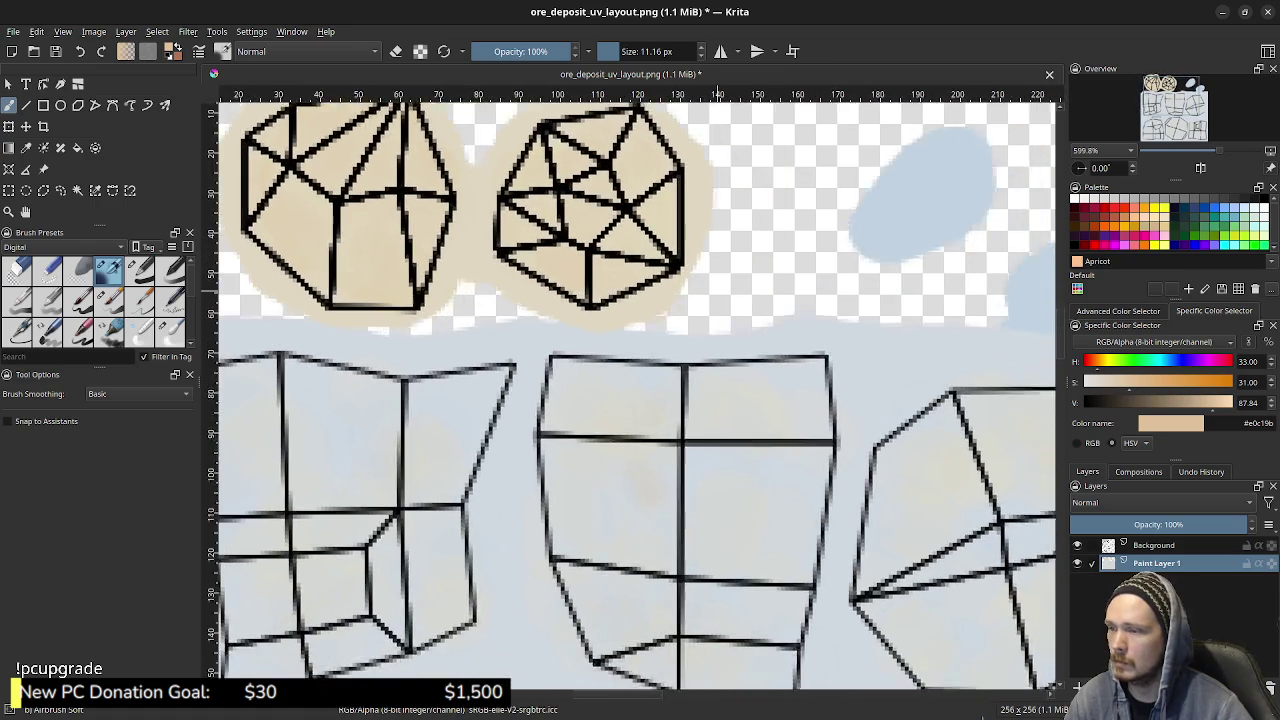
# - Sample the pale blue, darken it, and airbrush blue-grey shading into the tall middle shape
pyautogui.moveTo(700, 300); pyautogui.dragTo(725, 302, button='middle')
pyautogui.keyDown('ctrl'); pyautogui.click(846, 318); pyautogui.keyUp('ctrl')
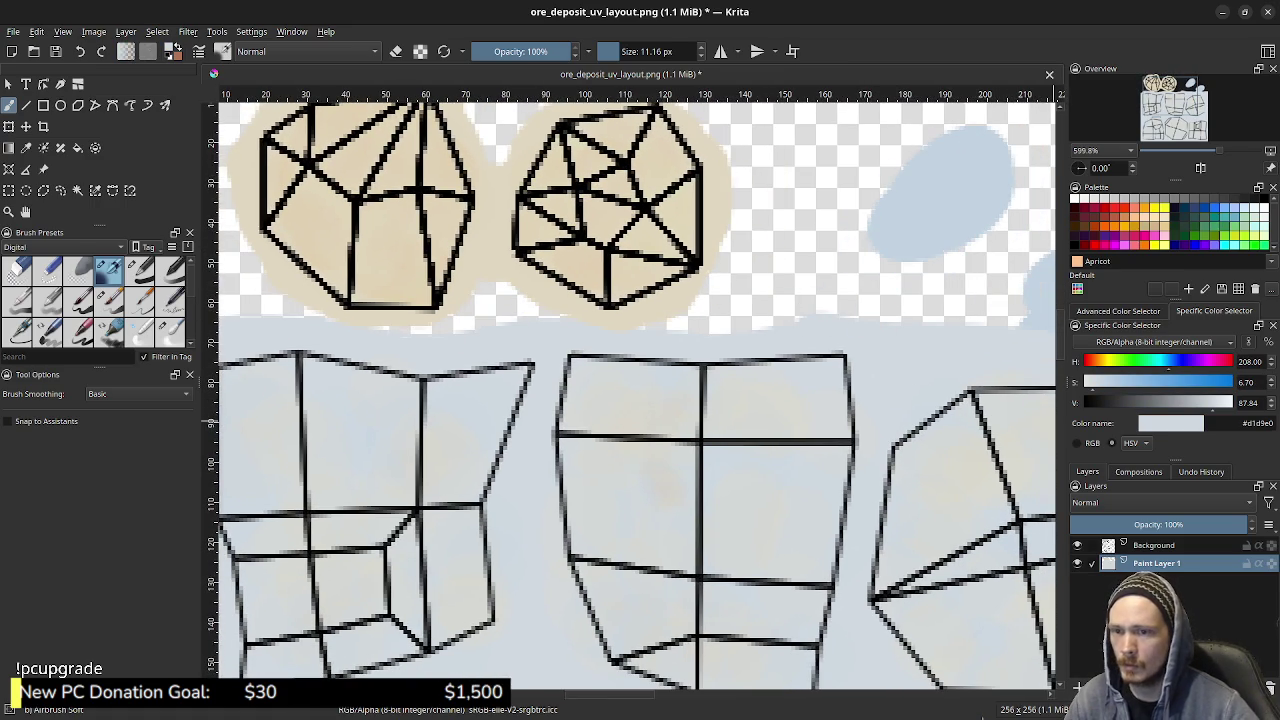
pyautogui.press('k')
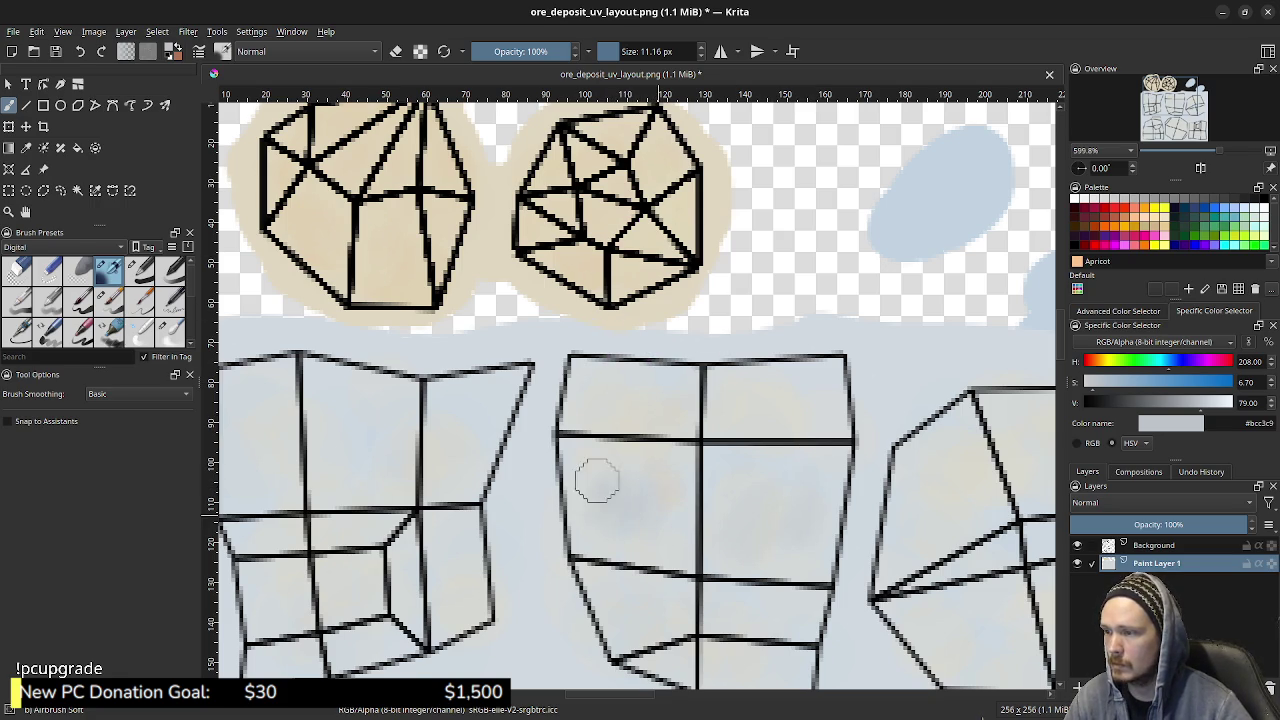
pyautogui.moveTo(597, 481)
pyautogui.mouseDown()
pyautogui.moveTo(634, 466)
pyautogui.moveTo(607, 520)
pyautogui.mouseUp()
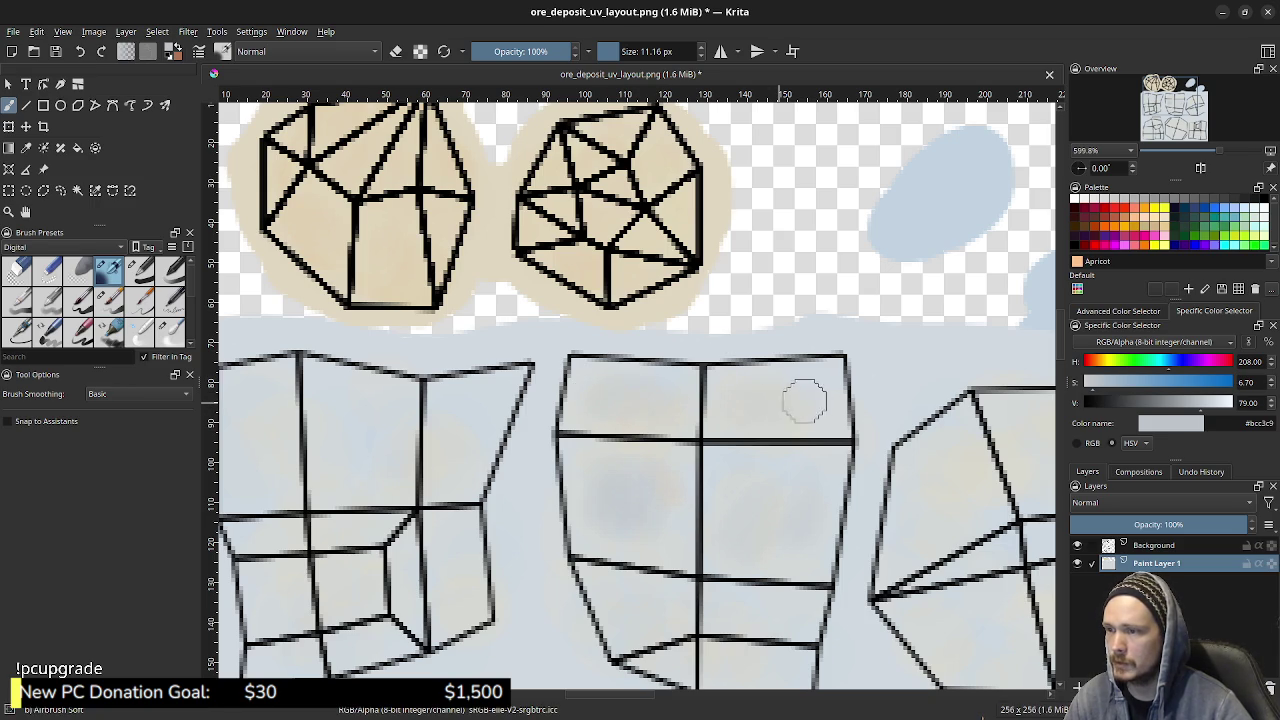
pyautogui.moveTo(754, 580); pyautogui.dragTo(740, 455, button='middle')
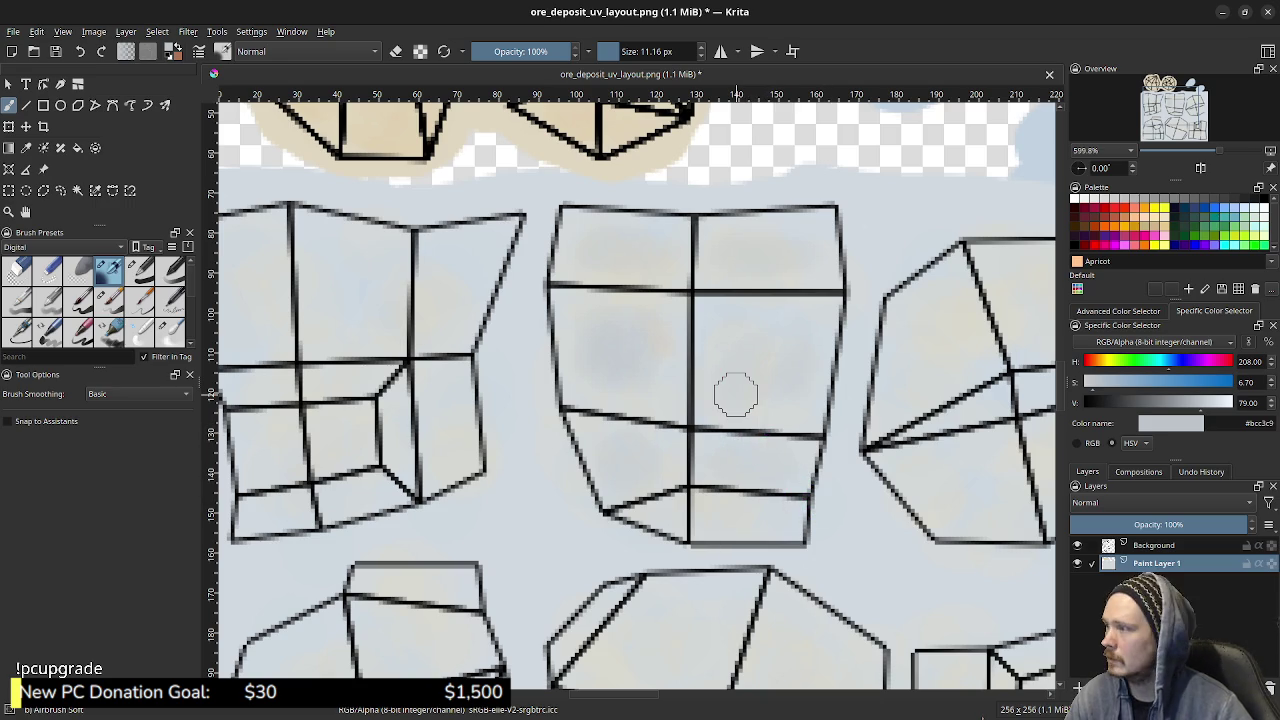
pyautogui.press('k')
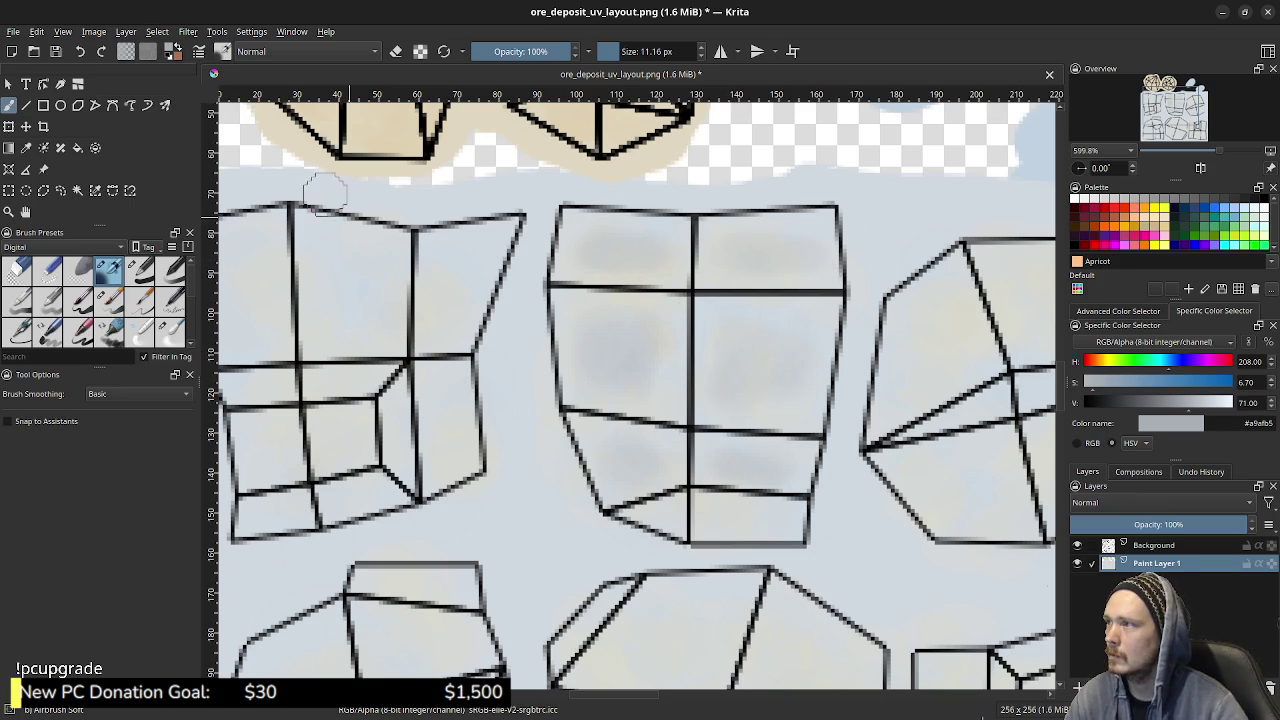
pyautogui.click(300, 51)
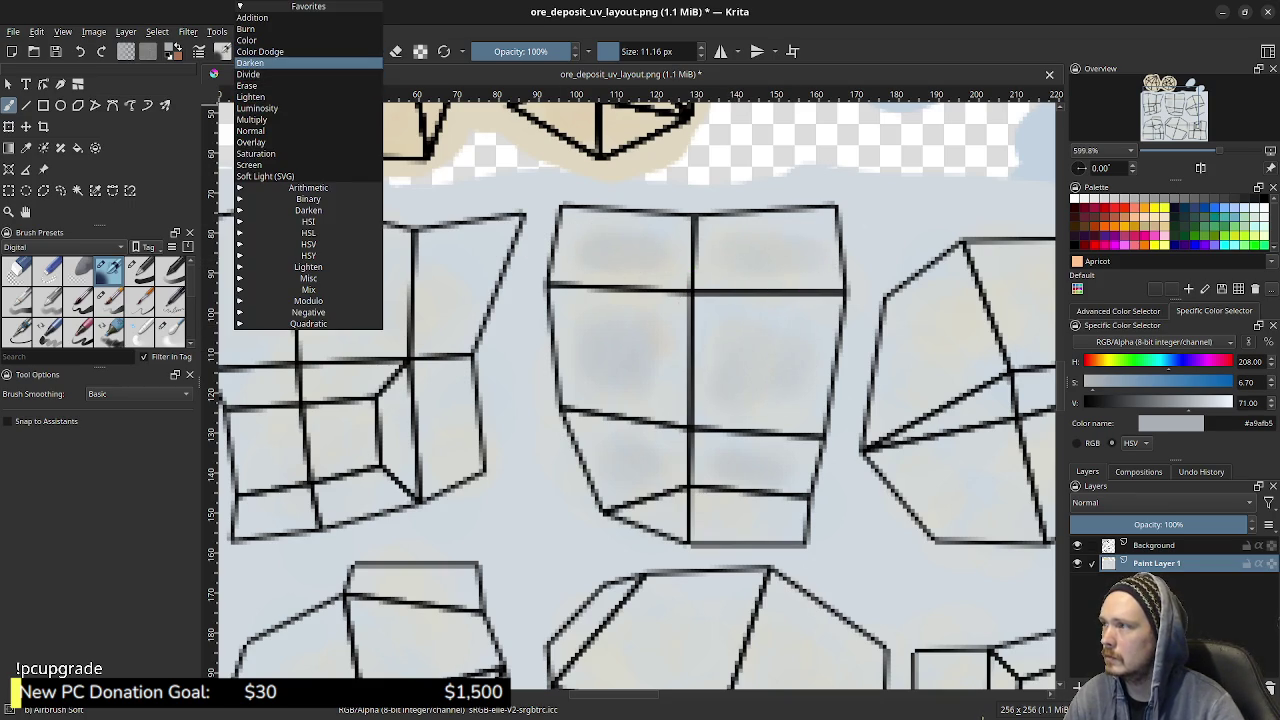
# - Switch brush blending to Darken and airbrush grey shading into the left and lower-left shapes
pyautogui.click(255, 62)
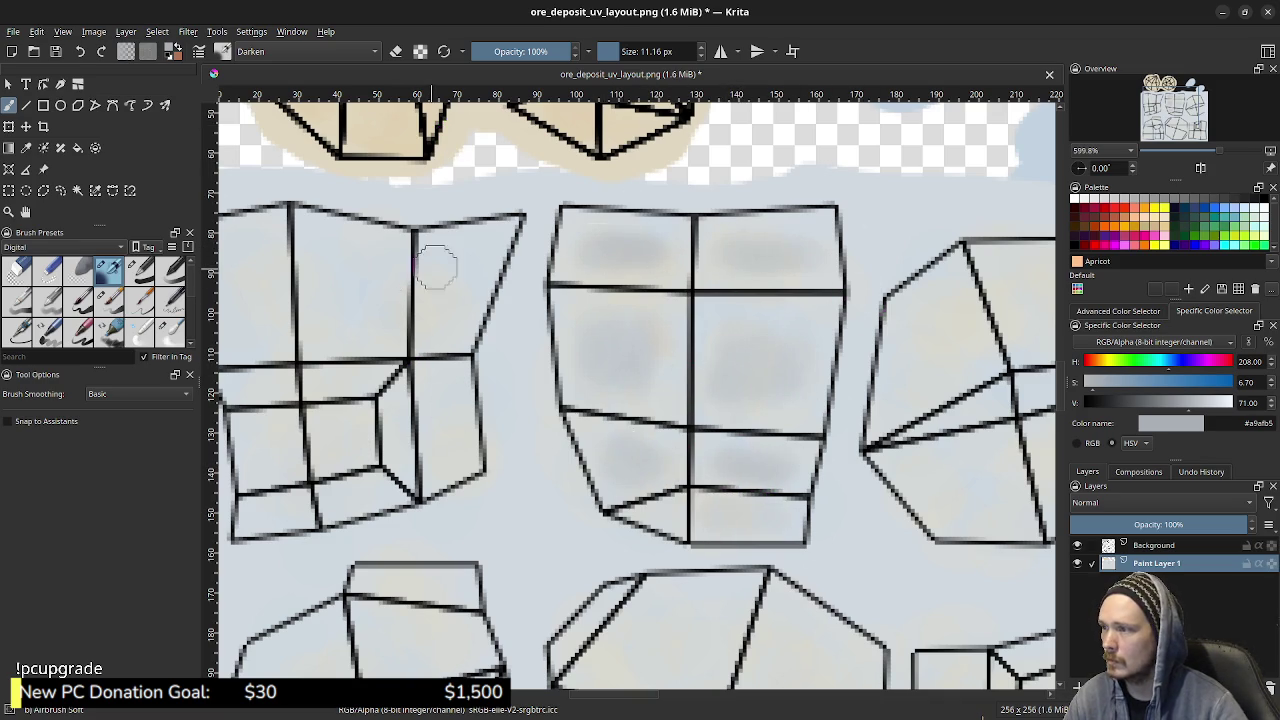
pyautogui.moveTo(443, 315); pyautogui.dragTo(449, 300)
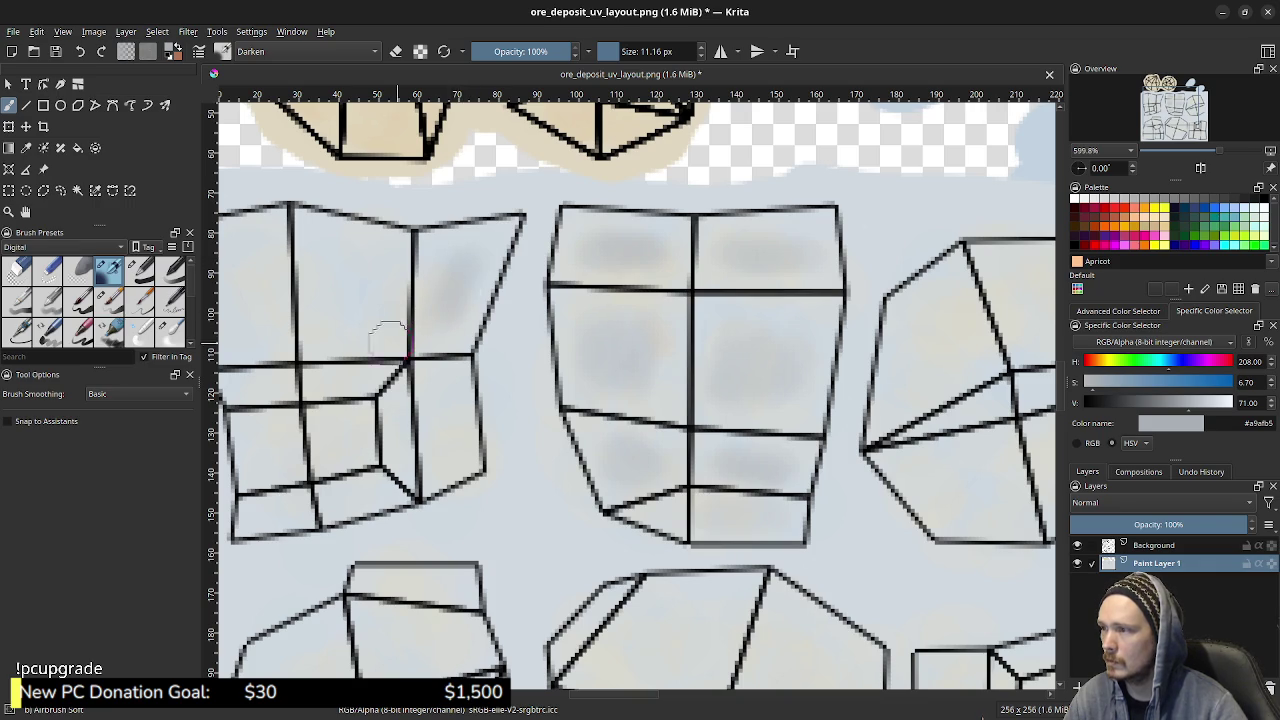
pyautogui.moveTo(371, 329)
pyautogui.mouseDown()
pyautogui.moveTo(329, 306)
pyautogui.moveTo(356, 323)
pyautogui.mouseUp()
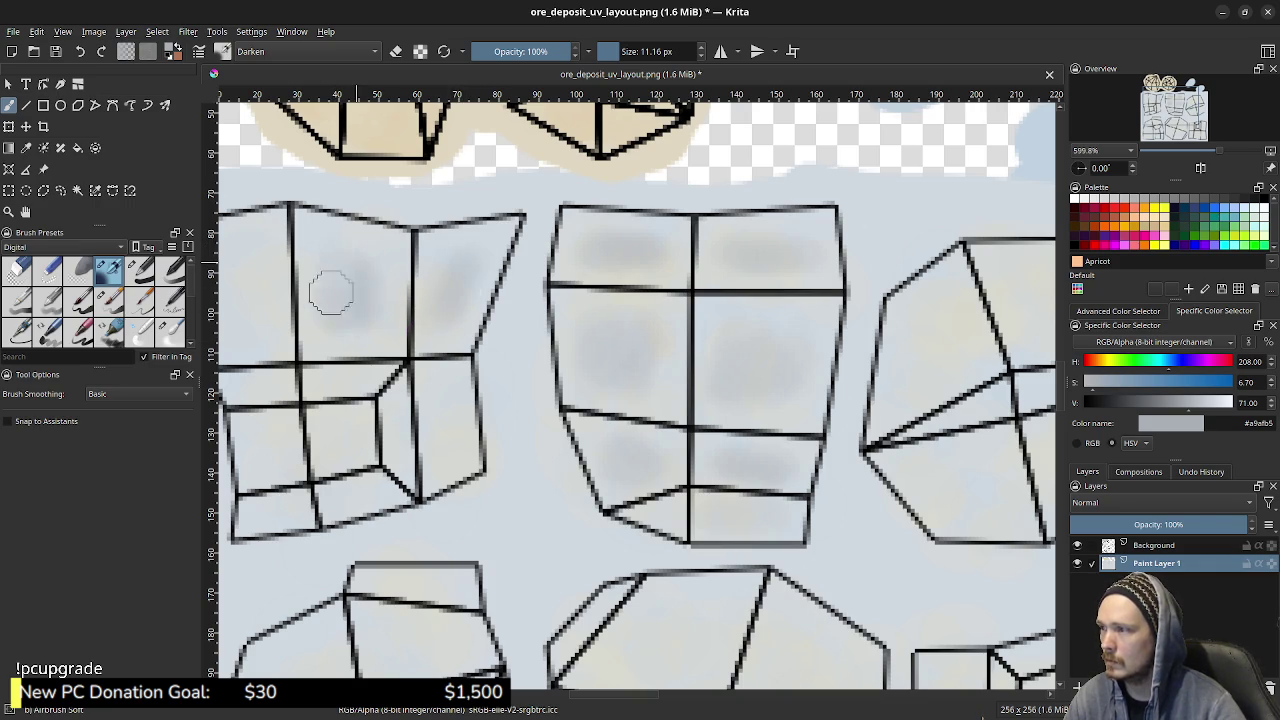
pyautogui.moveTo(251, 323); pyautogui.dragTo(321, 318, button='middle')
pyautogui.moveTo(303, 260); pyautogui.dragTo(394, 257, button='middle')
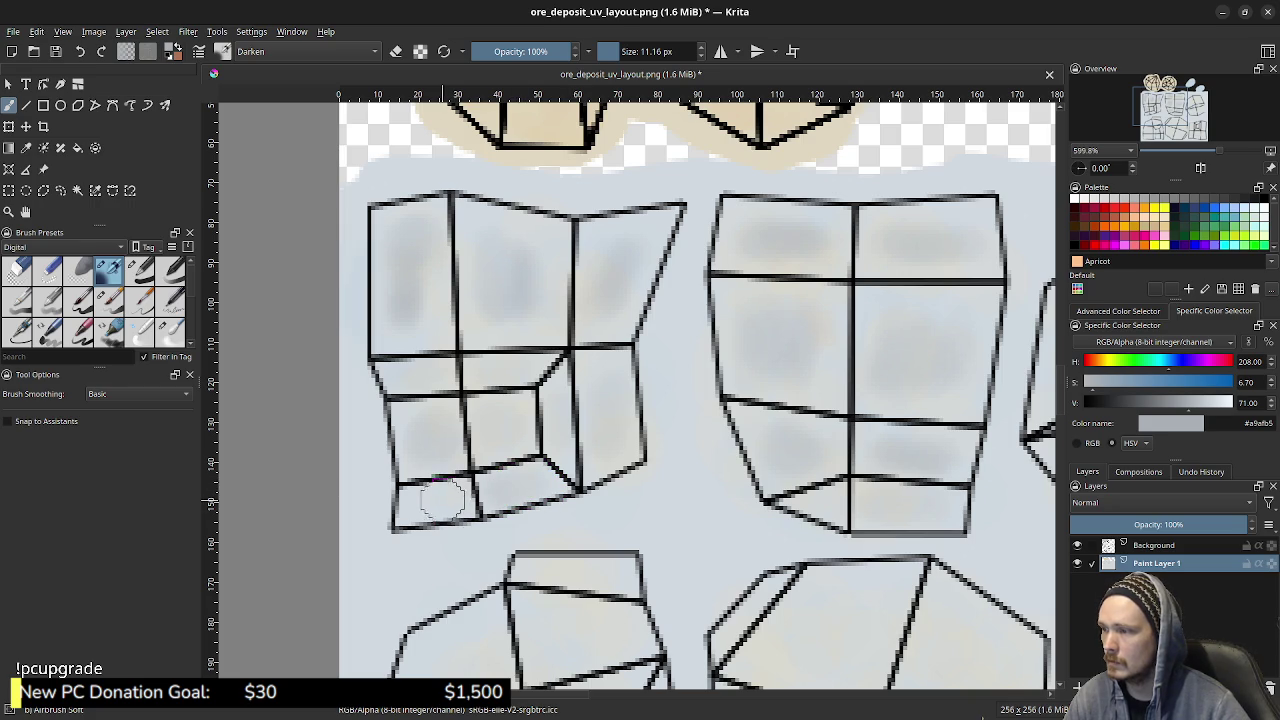
pyautogui.scroll(-5, 500, 430)
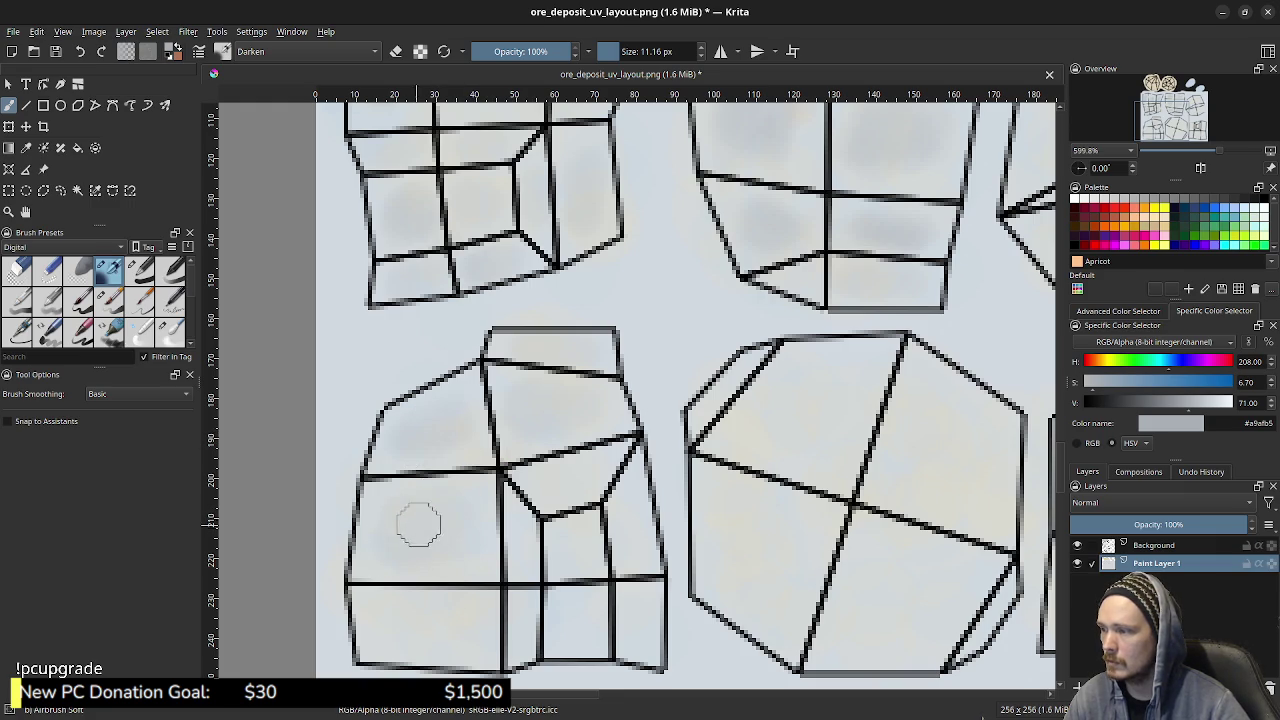
pyautogui.click(405, 523)
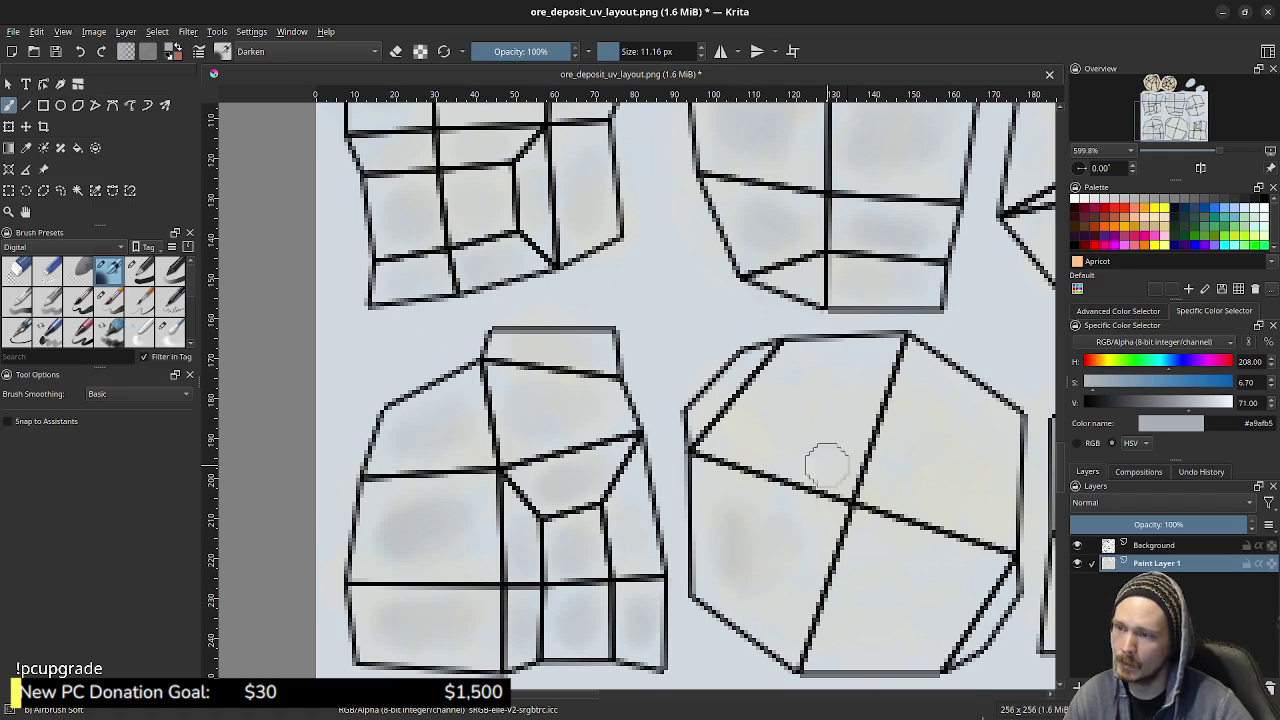
pyautogui.moveTo(817, 474); pyautogui.dragTo(657, 434, button='middle')
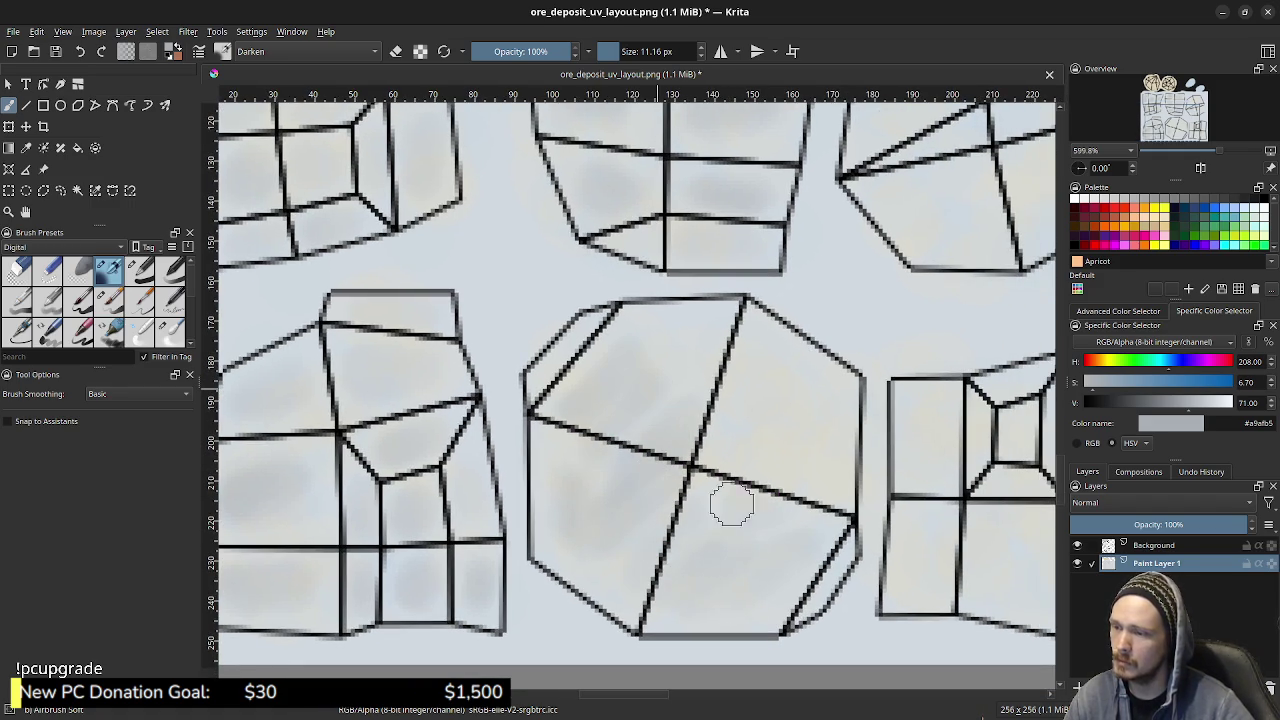
# - Airbrush faint grey into the octagon cell and along its lower-left edge
pyautogui.moveTo(731, 506)
pyautogui.mouseDown()
pyautogui.moveTo(751, 429)
pyautogui.moveTo(771, 434)
pyautogui.moveTo(791, 523)
pyautogui.moveTo(810, 402)
pyautogui.moveTo(709, 394)
pyautogui.moveTo(666, 353)
pyautogui.mouseUp()
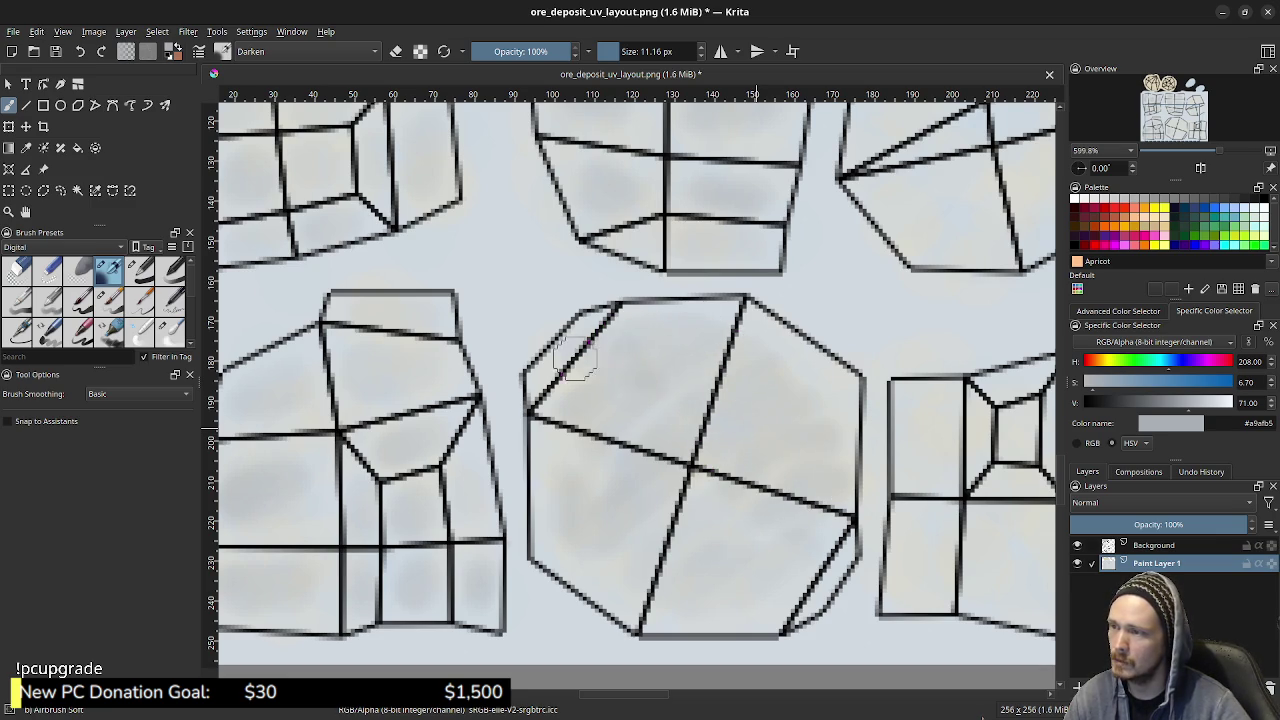
pyautogui.moveTo(553, 395)
pyautogui.mouseDown()
pyautogui.moveTo(569, 534)
pyautogui.moveTo(674, 606)
pyautogui.moveTo(782, 598)
pyautogui.mouseUp()
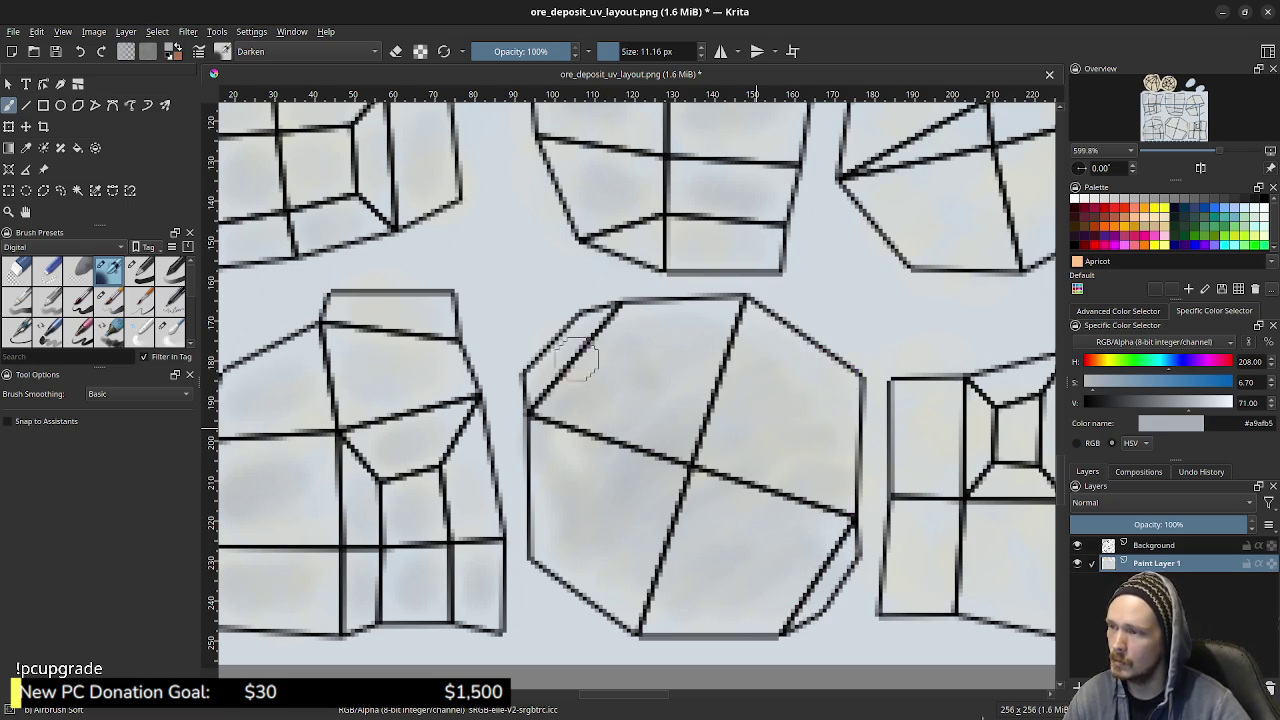
pyautogui.moveTo(937, 428); pyautogui.dragTo(614, 386, button='middle')
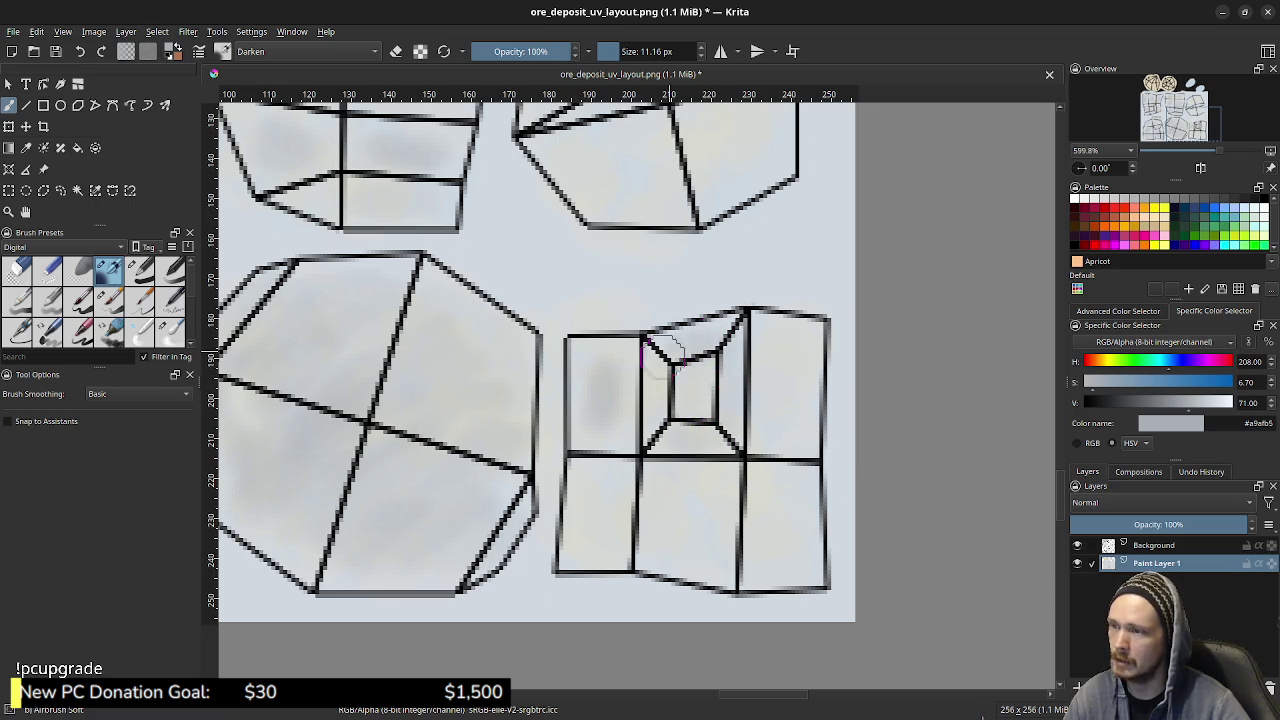
# - Shade the box island's inner square, right and lower cells, and the hexagon's lower-right face
pyautogui.moveTo(663, 352); pyautogui.dragTo(705, 383)
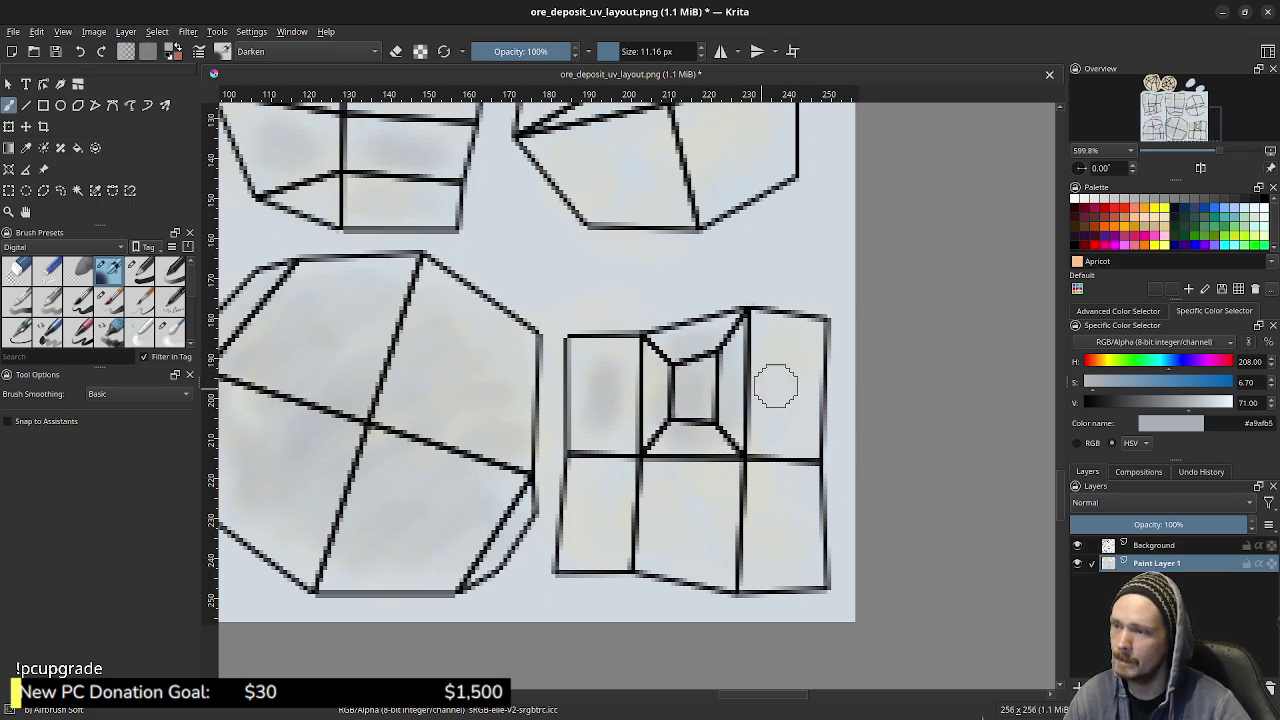
pyautogui.moveTo(782, 383)
pyautogui.mouseDown()
pyautogui.moveTo(777, 366)
pyautogui.moveTo(791, 412)
pyautogui.mouseUp()
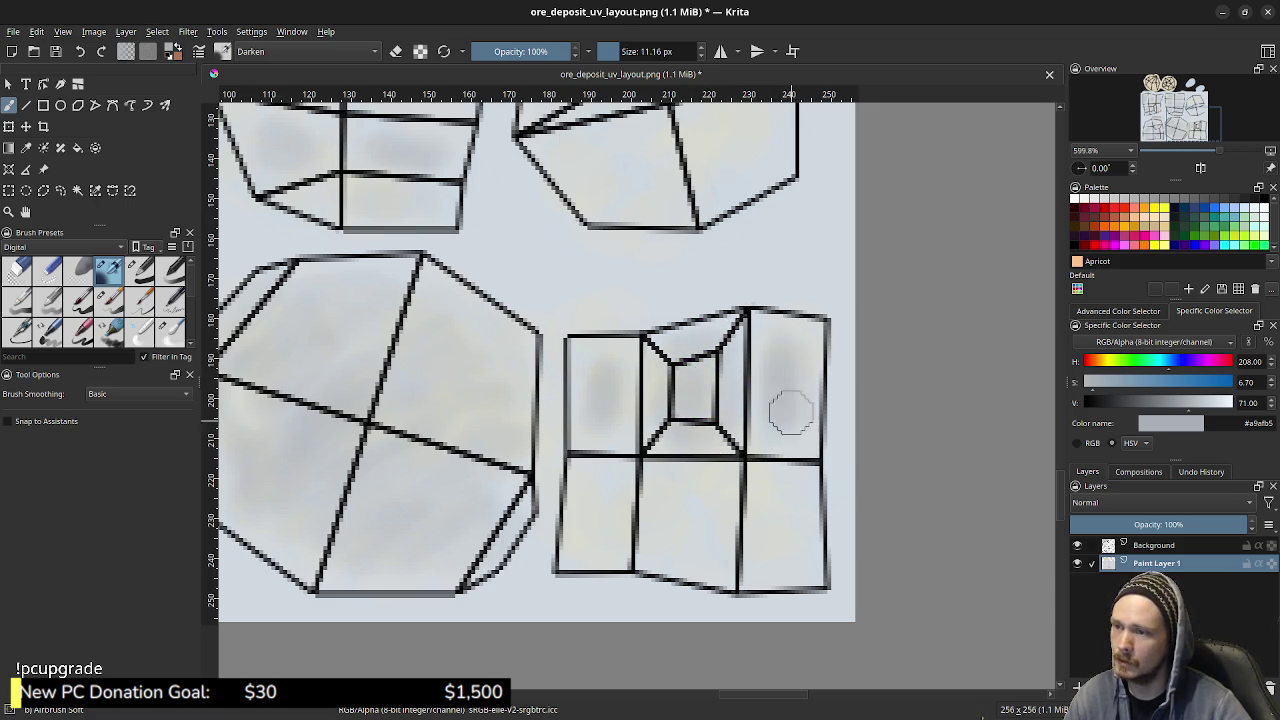
pyautogui.moveTo(783, 493); pyautogui.dragTo(774, 539)
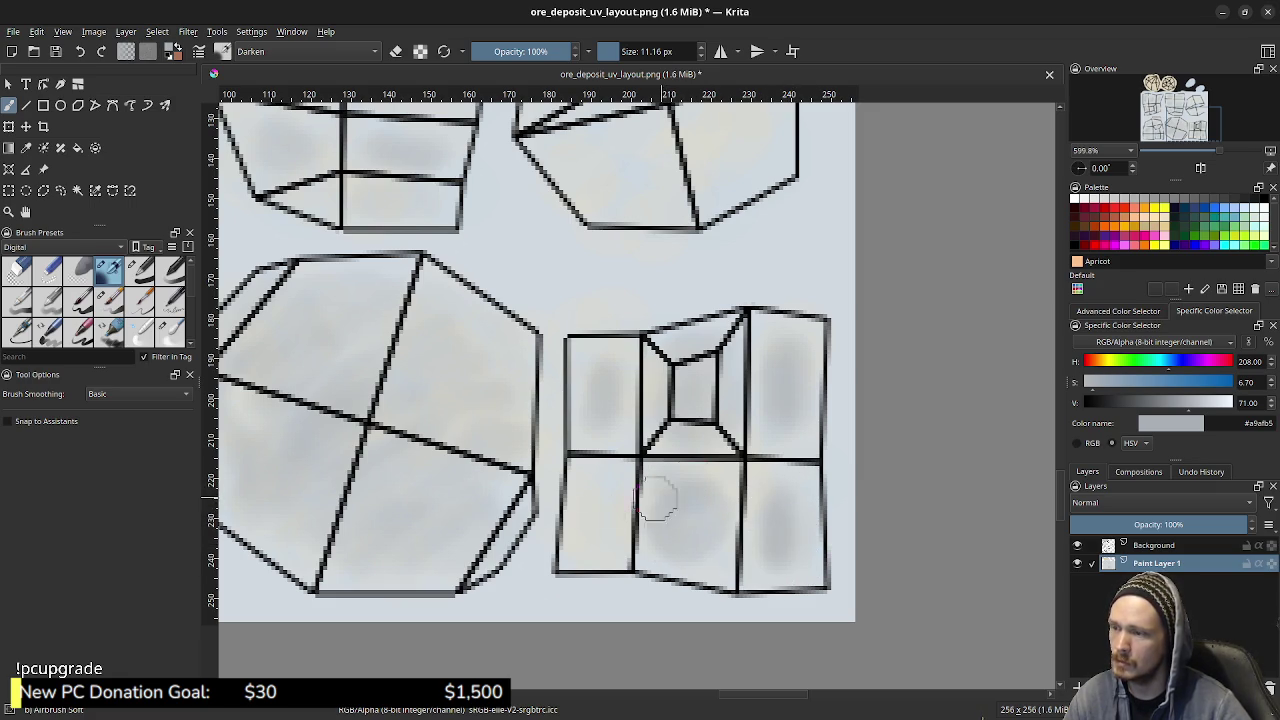
pyautogui.moveTo(600, 504); pyautogui.dragTo(599, 525)
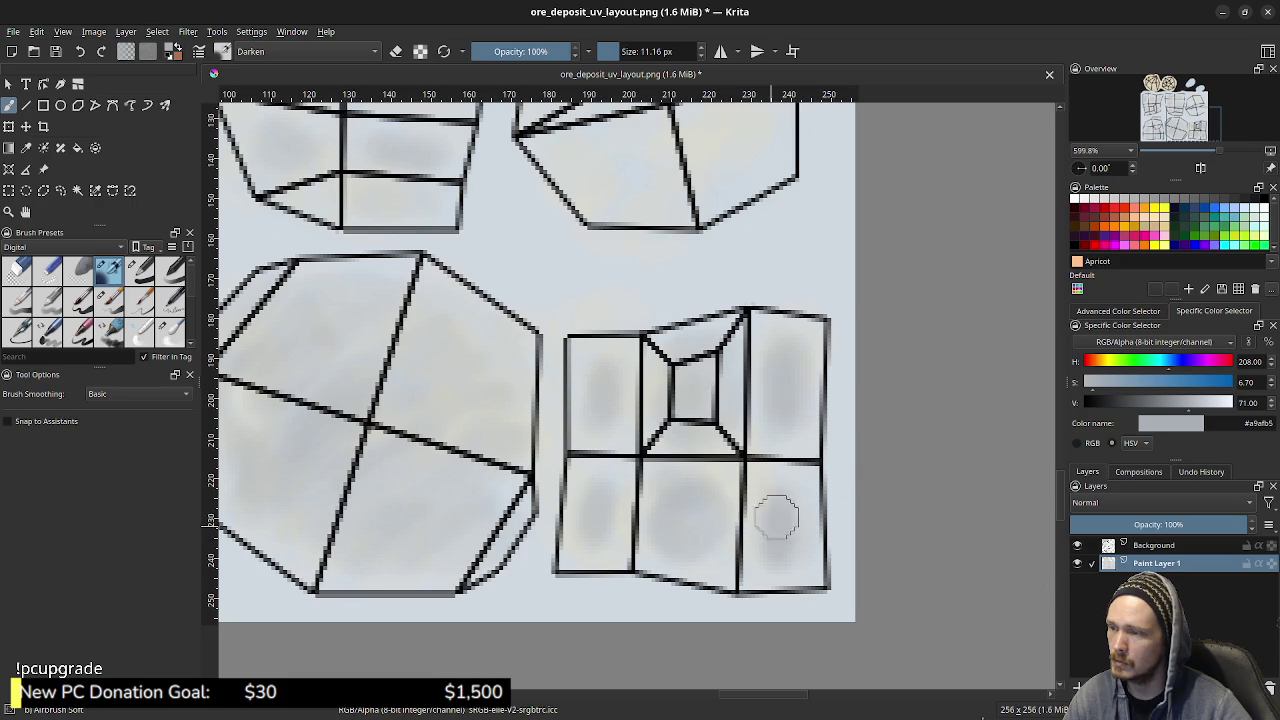
pyautogui.scroll(5, 598, 395)
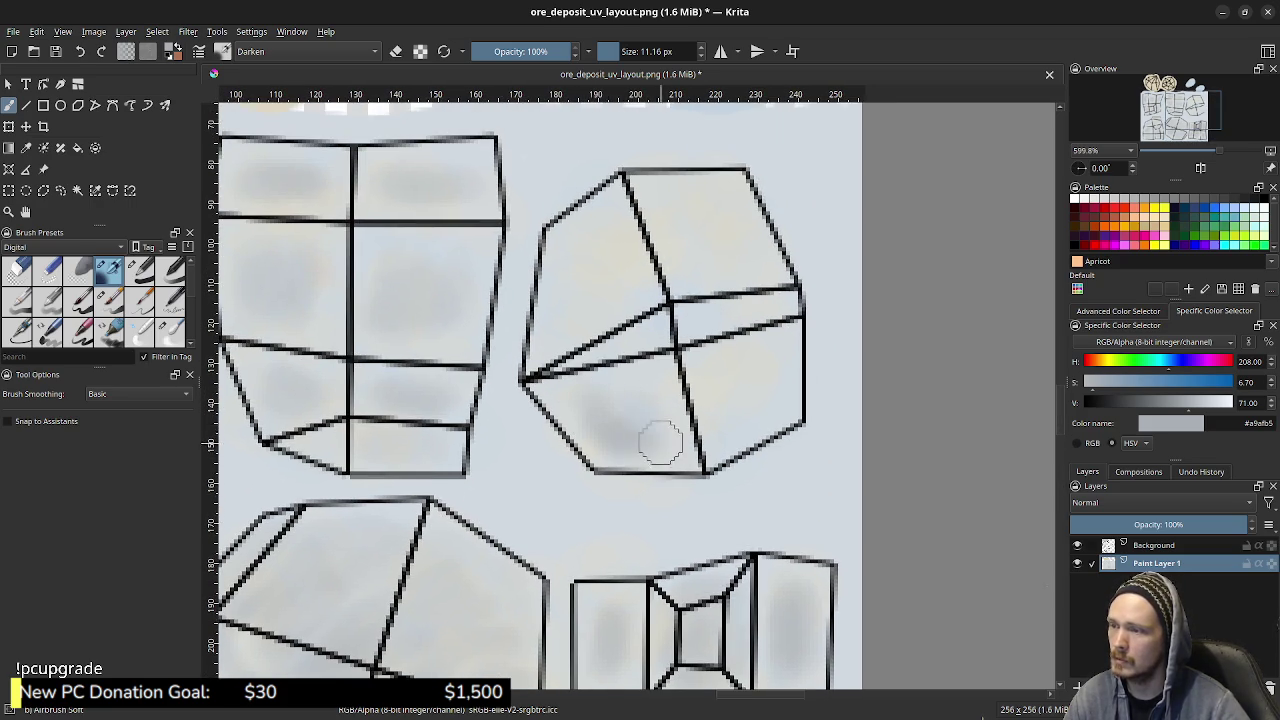
pyautogui.moveTo(777, 358); pyautogui.dragTo(736, 428)
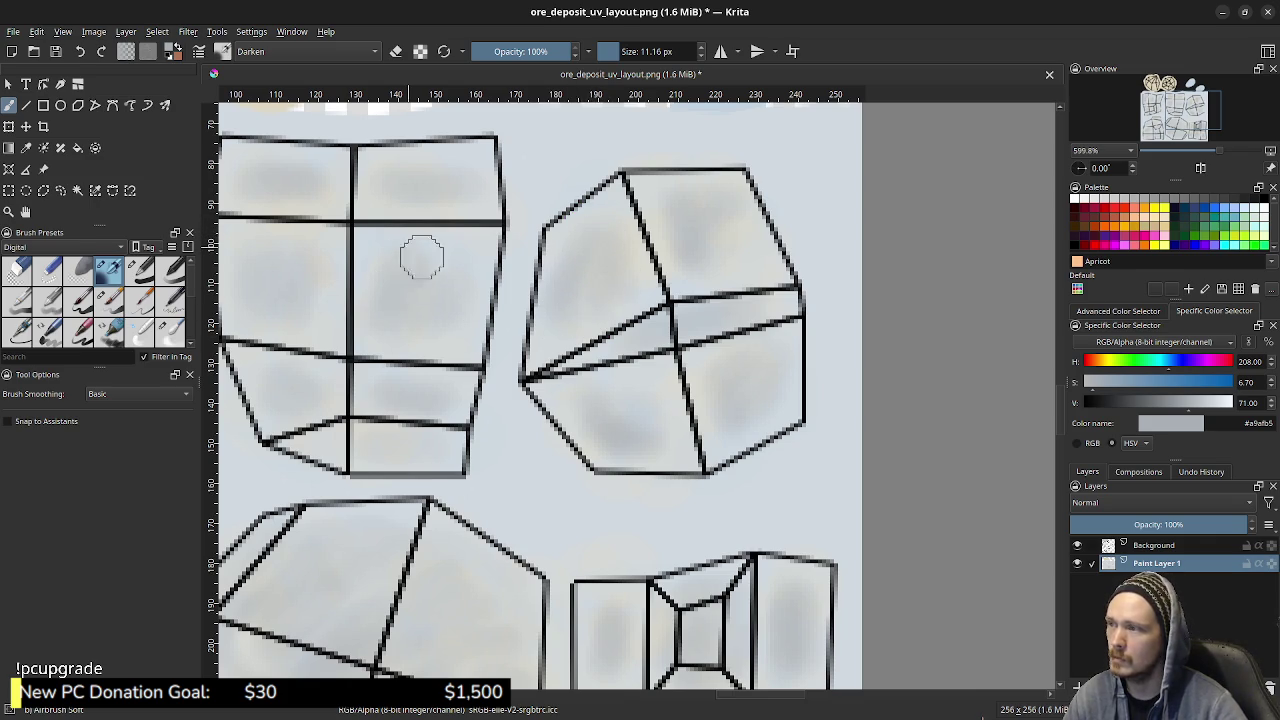
pyautogui.moveTo(809, 443); pyautogui.dragTo(1073, 415, button='middle')
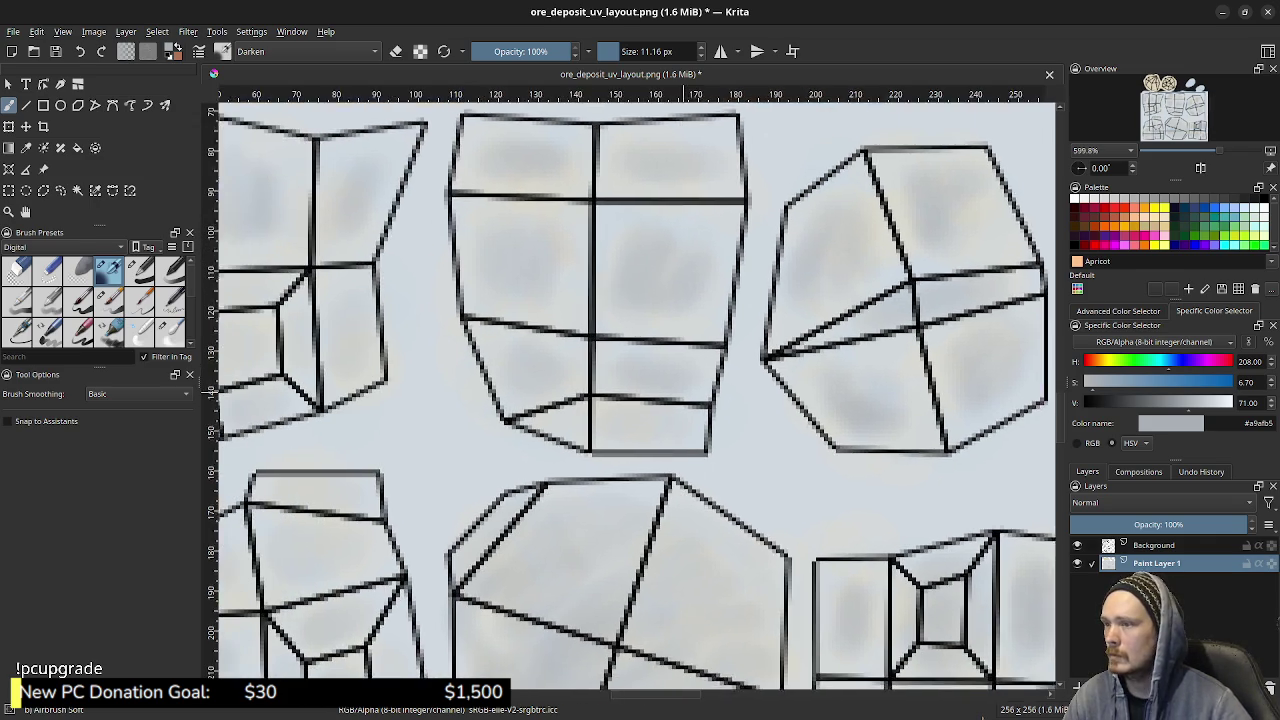
pyautogui.moveTo(640, 400)
pyautogui.keyDown('ctrl'); pyautogui.mouseDown(button='middle')
pyautogui.moveTo(588, 442)
pyautogui.moveTo(648, 483)
pyautogui.mouseUp(button='middle'); pyautogui.keyUp('ctrl')
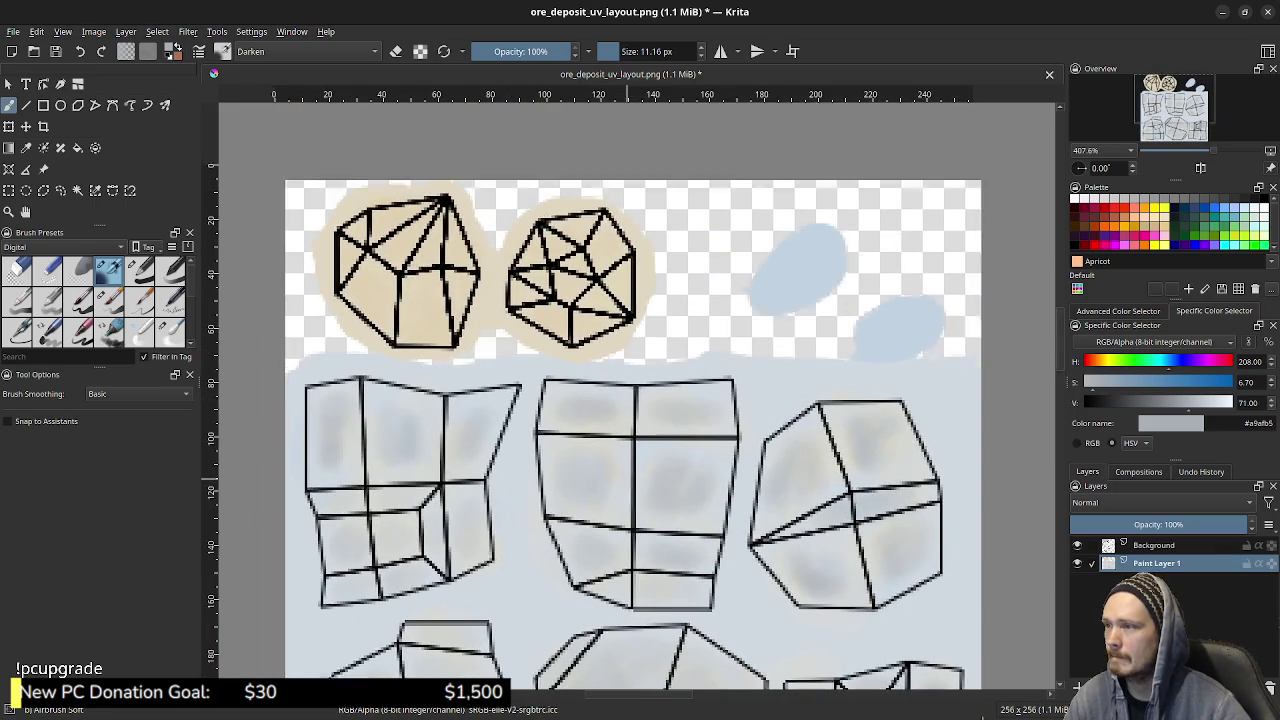
# - Lighten the colour and switch to the Basic-5 Size Opacity preset in Normal blend mode
pyautogui.moveTo(415, 274); pyautogui.dragTo(455, 357, button='middle')
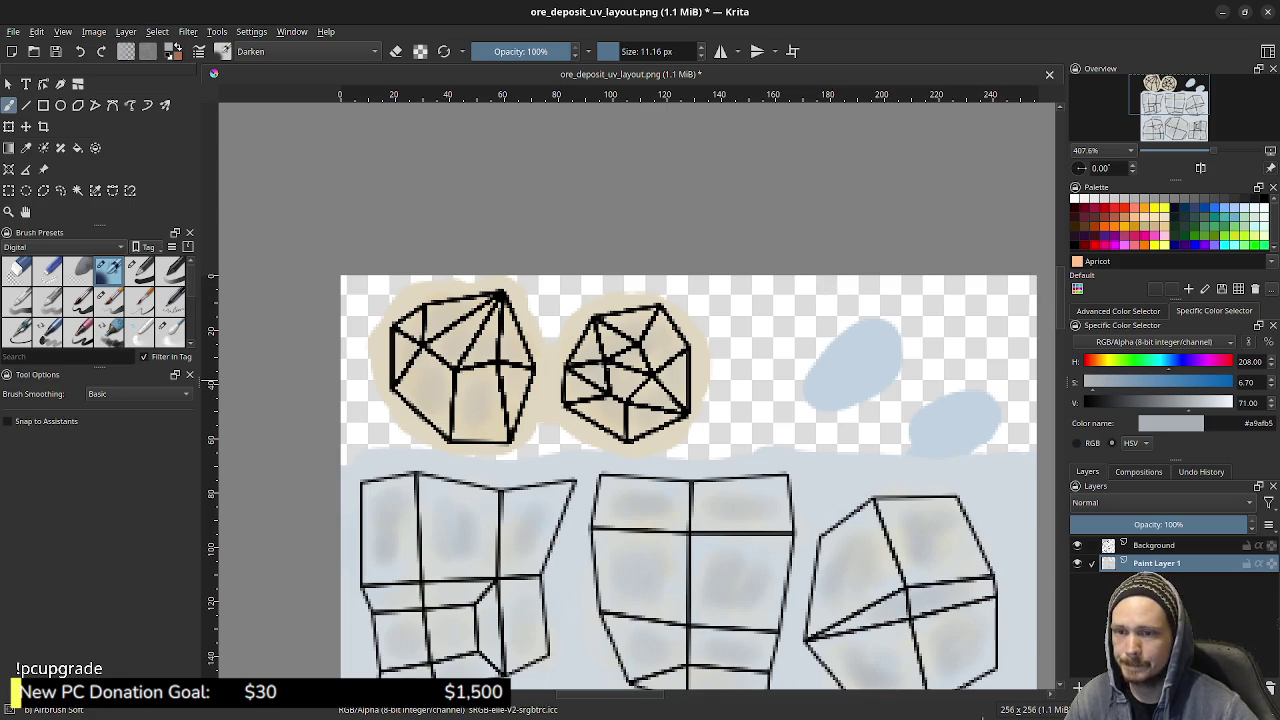
pyautogui.press('l')
pyautogui.press('l')
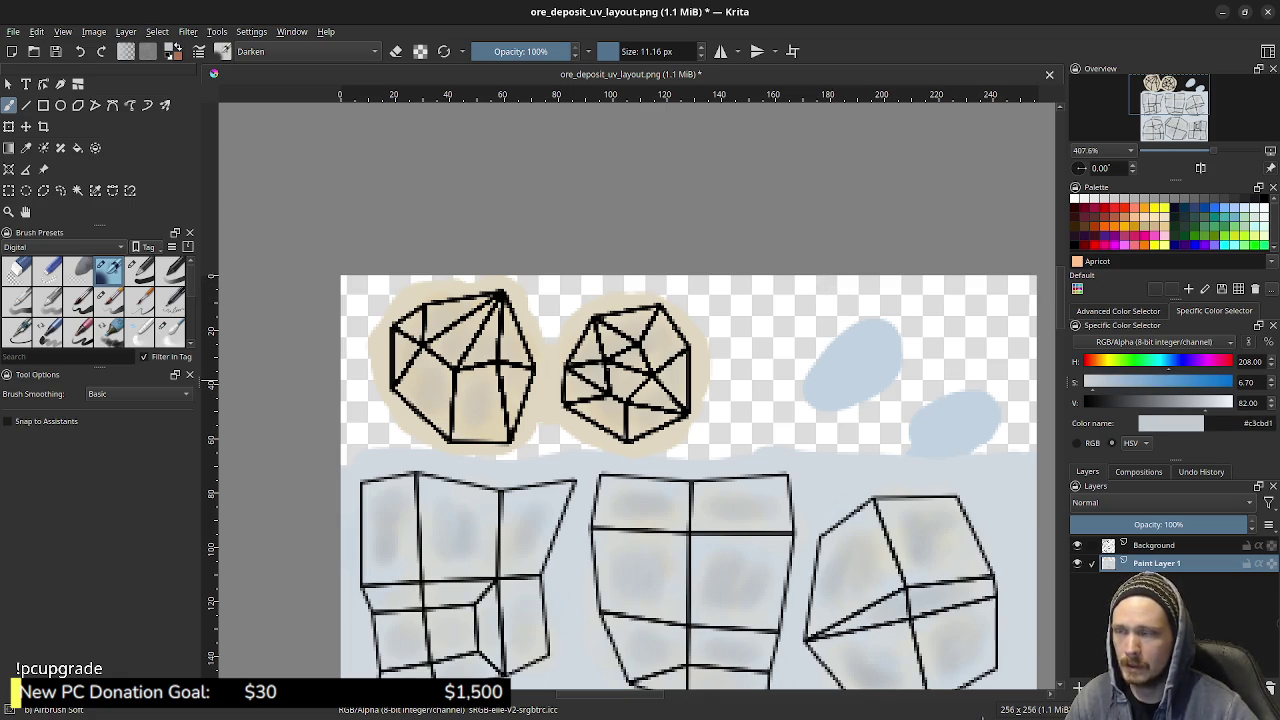
pyautogui.press('/')
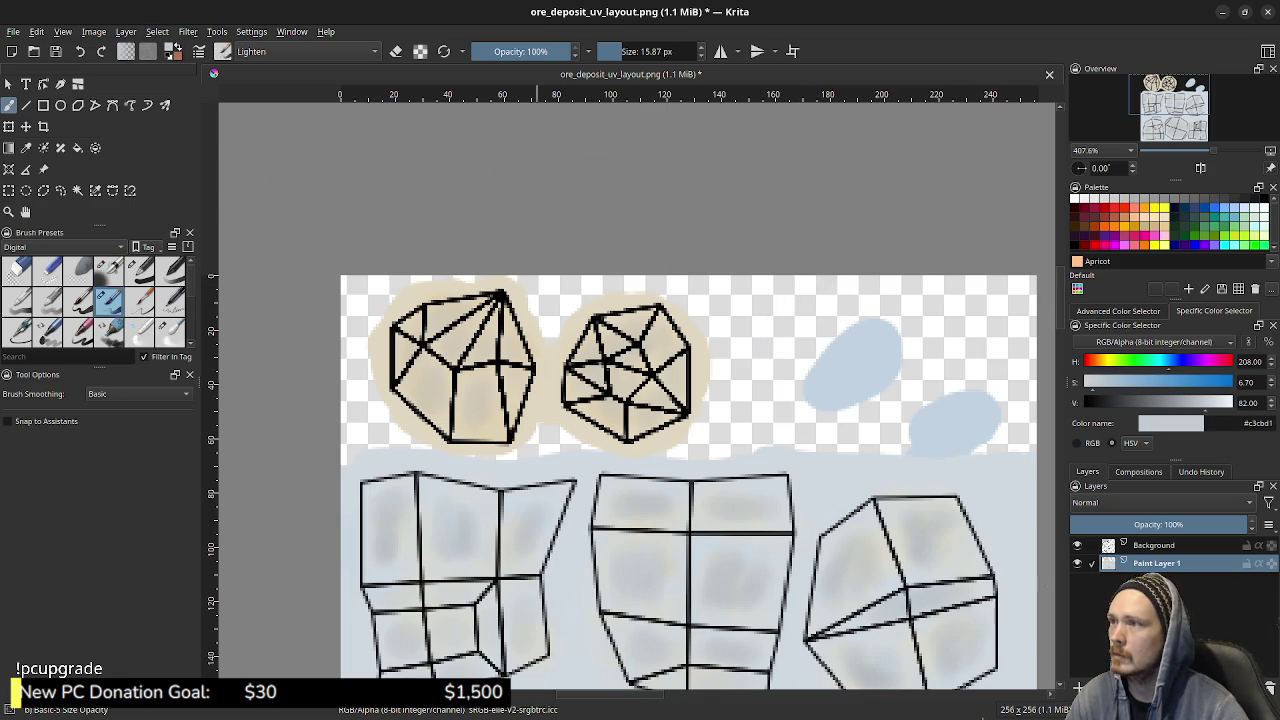
pyautogui.click(326, 31)
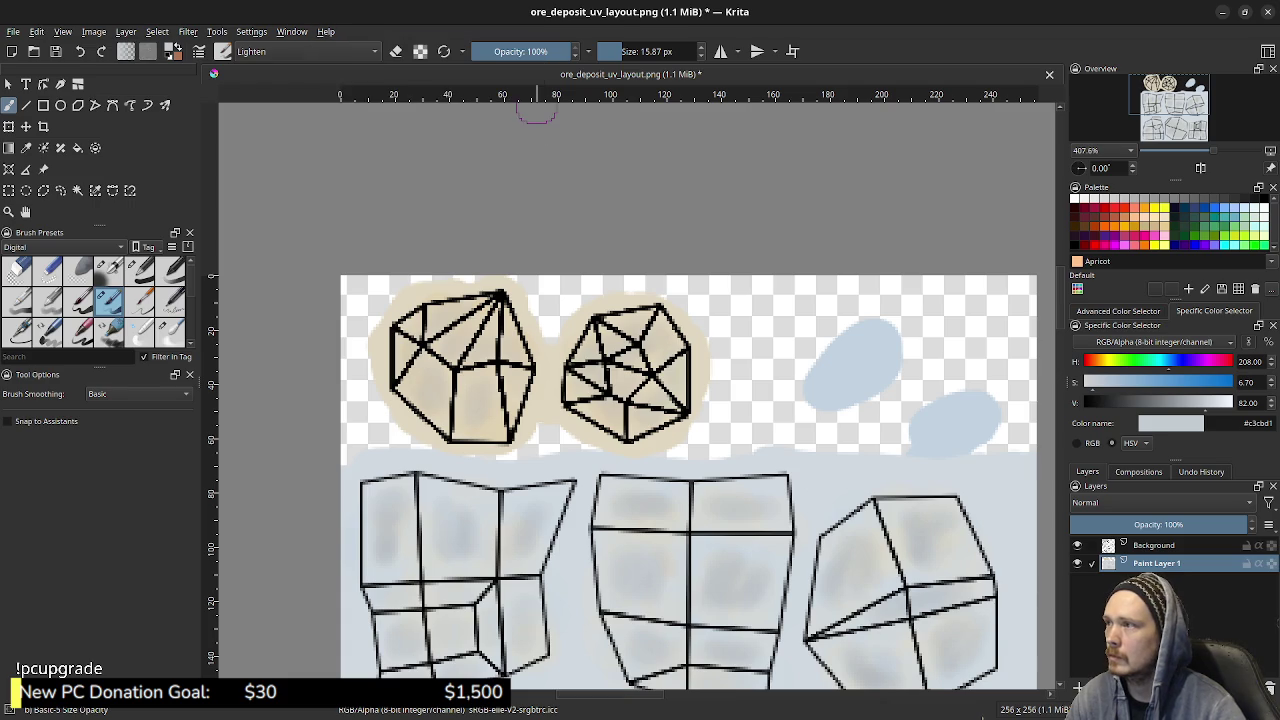
pyautogui.click(305, 51)
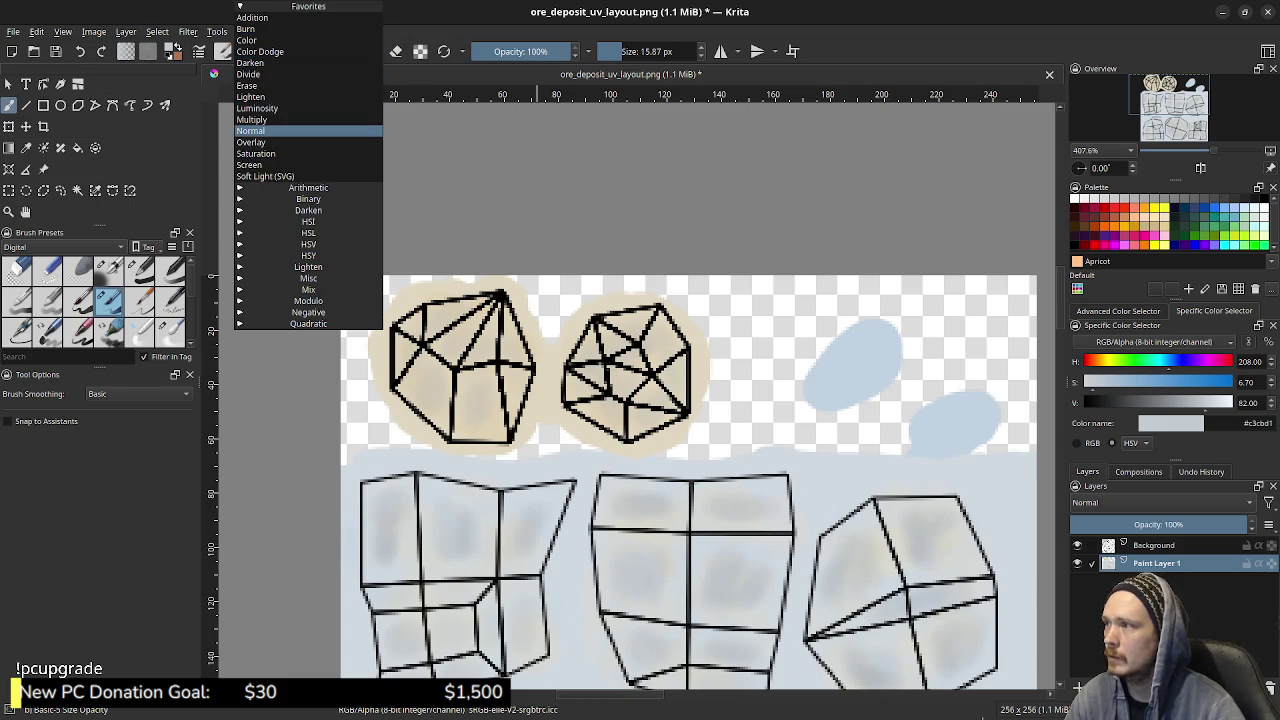
pyautogui.click(250, 131)
pyautogui.hotkey('ctrl', 'z')
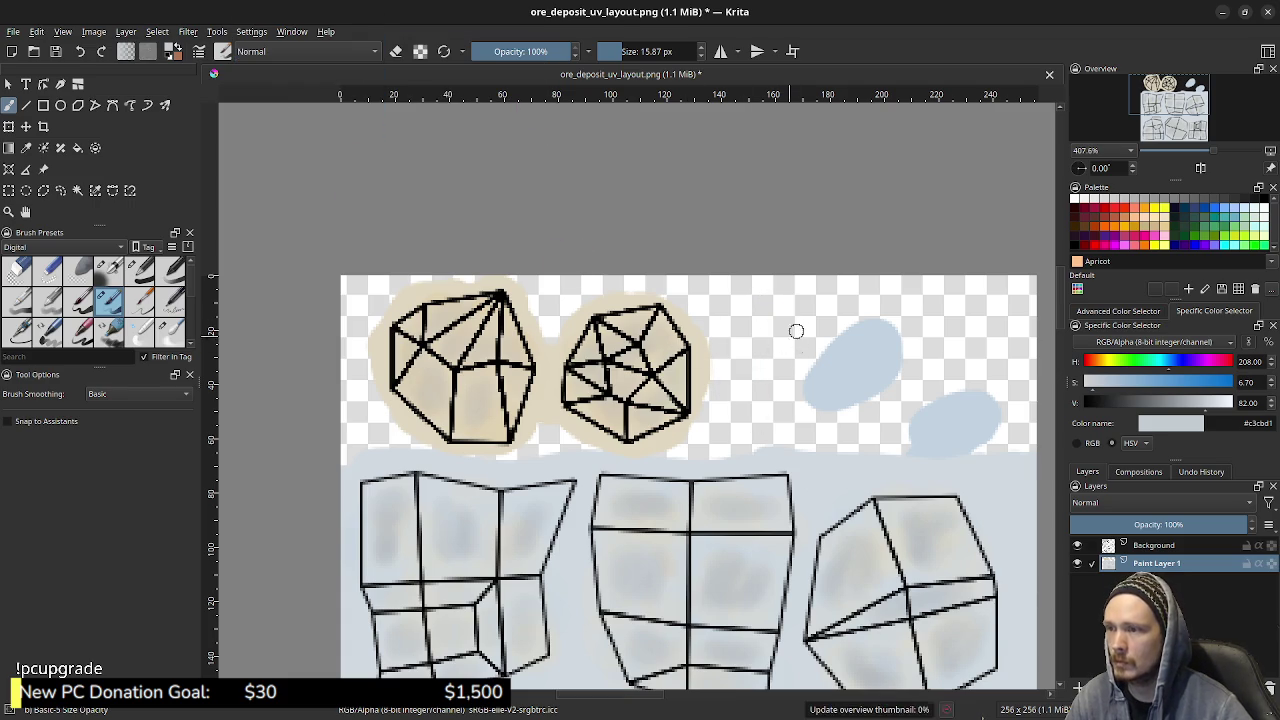
# - Set the brush size to 40 px and lower its opacity, testing strokes near the blue blobs
pyautogui.moveTo(795, 328); pyautogui.dragTo(775, 358)
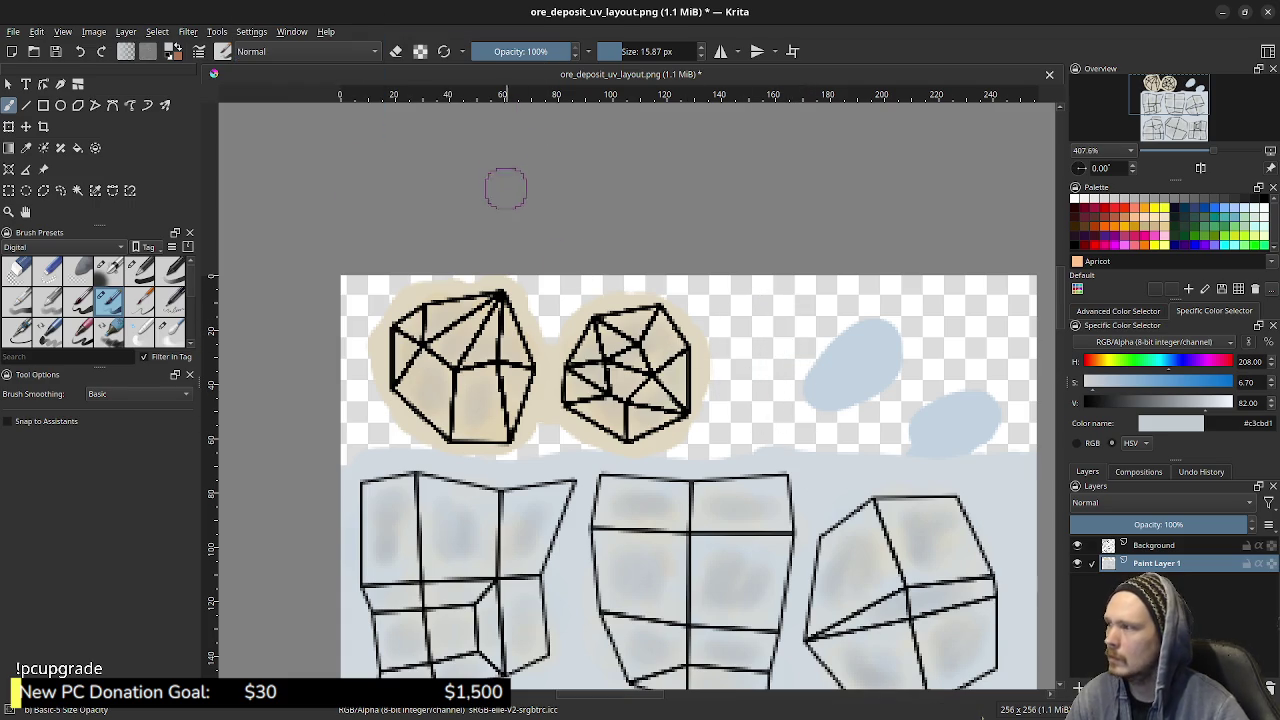
pyautogui.click(79, 300)
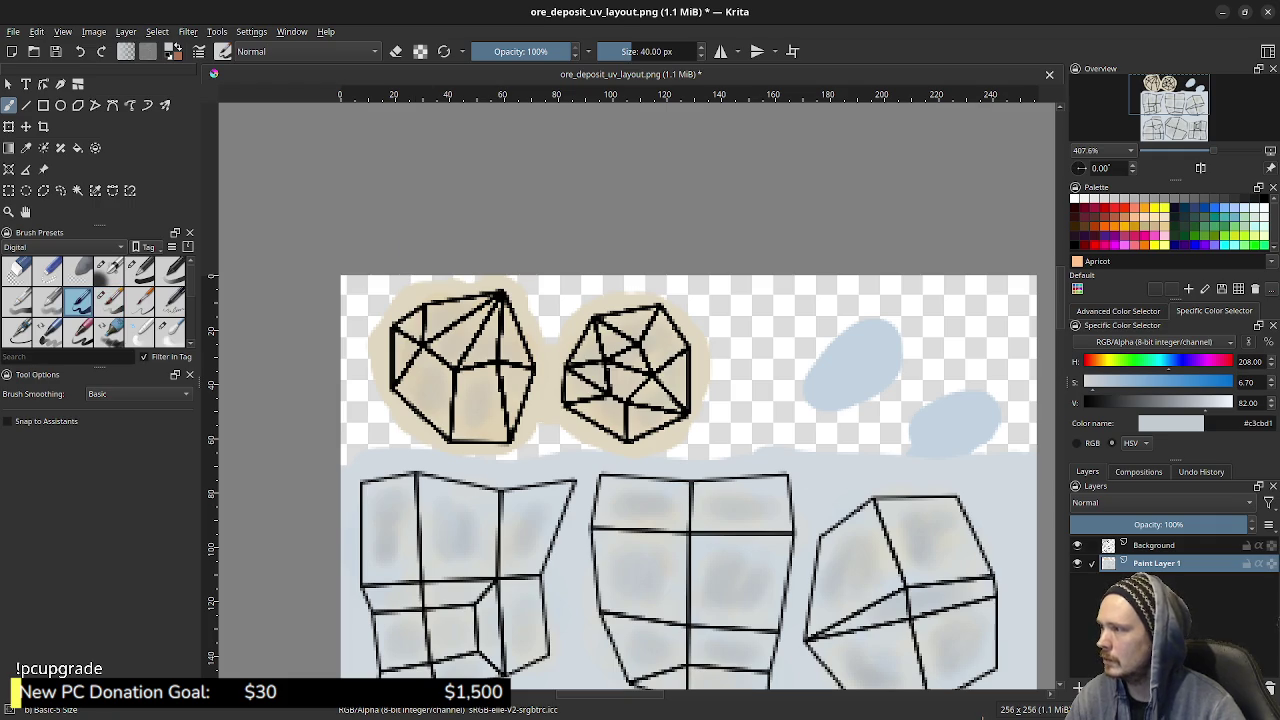
pyautogui.moveTo(762, 330); pyautogui.dragTo(760, 362)
pyautogui.hotkey('ctrl', 'z')
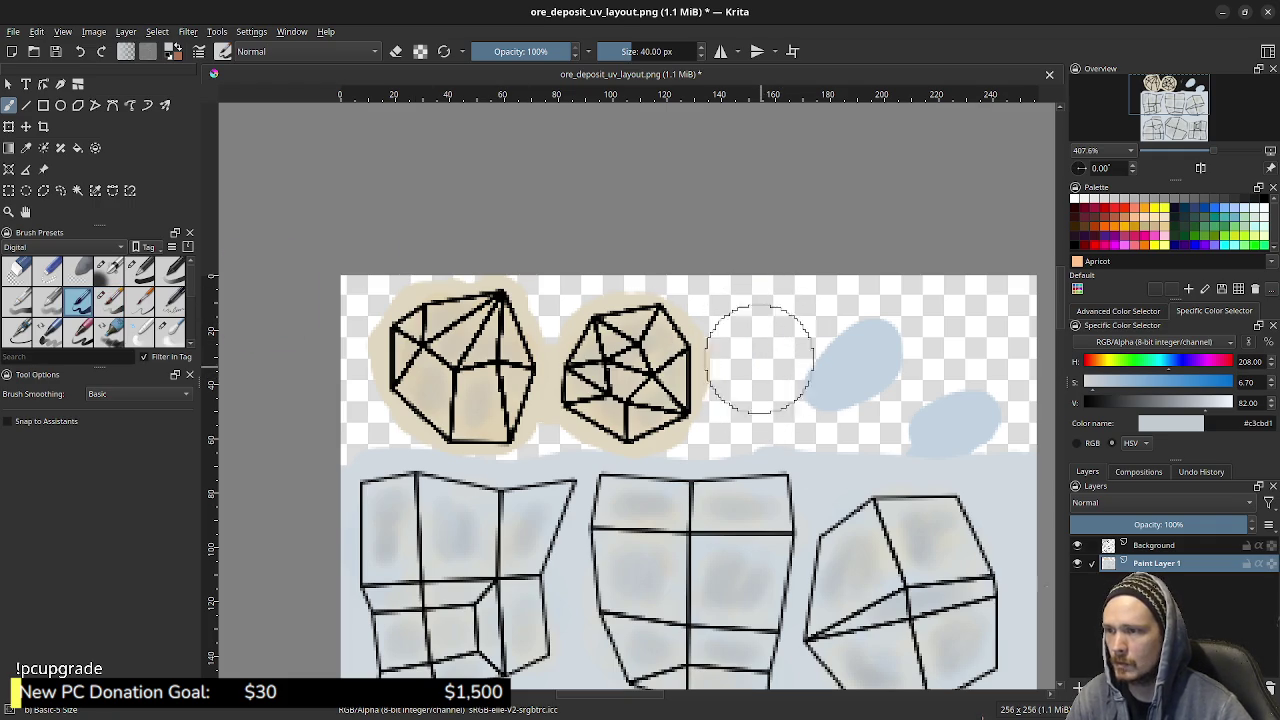
pyautogui.click(509, 51)
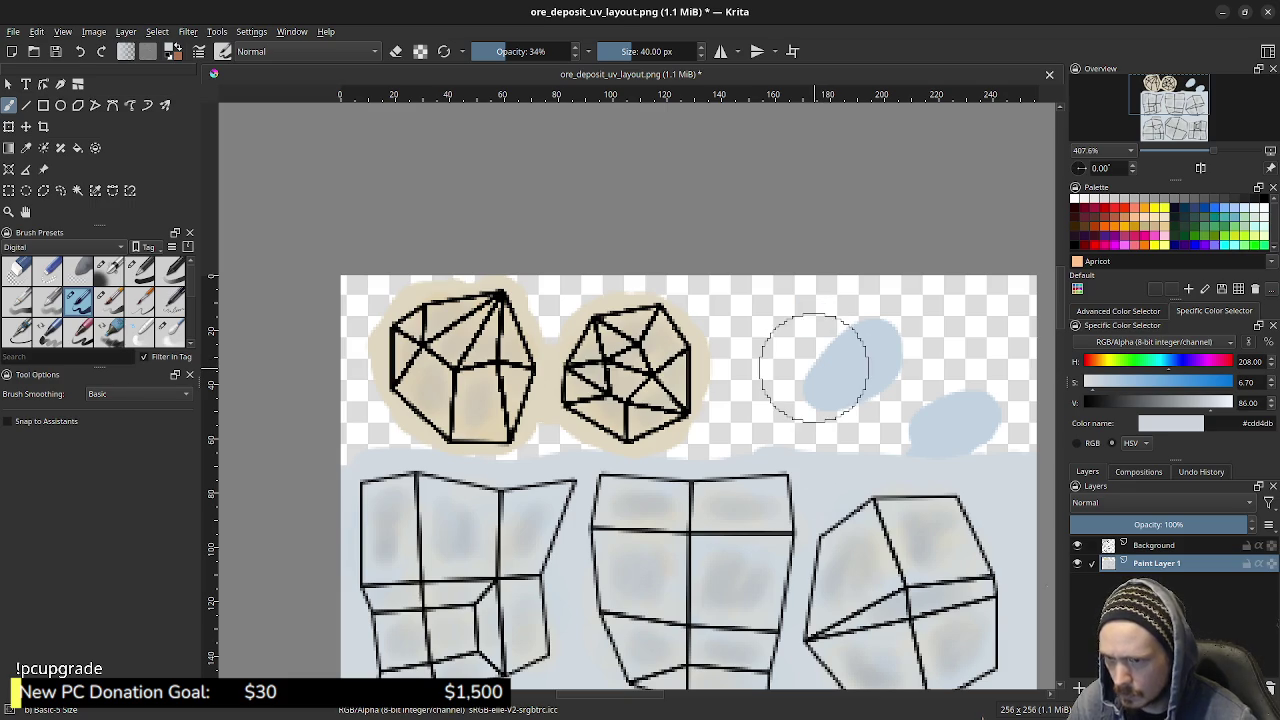
# - Lighten the colour further, dab a faint highlight on the rock area, and raise opacity to ~51%
pyautogui.keyDown('ctrl'); pyautogui.click(821, 420); pyautogui.keyUp('ctrl')
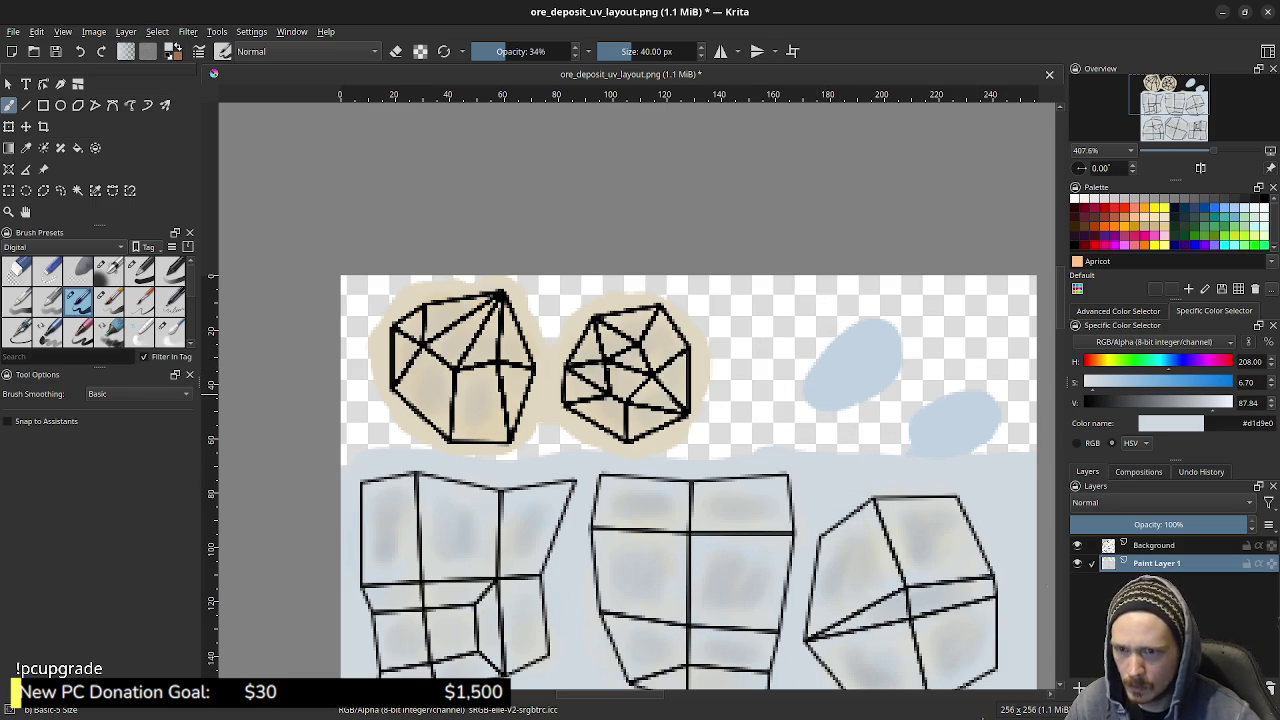
pyautogui.keyDown('ctrl'); pyautogui.click(890, 470); pyautogui.keyUp('ctrl')
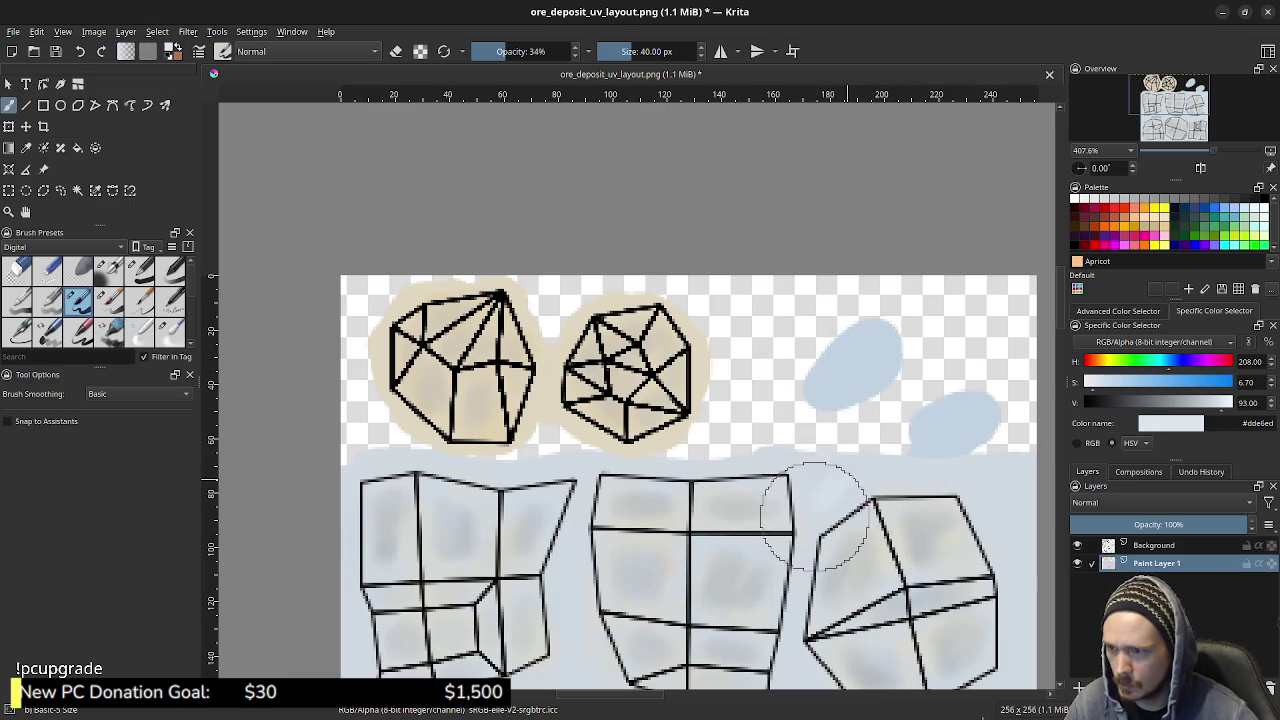
pyautogui.click(828, 484)
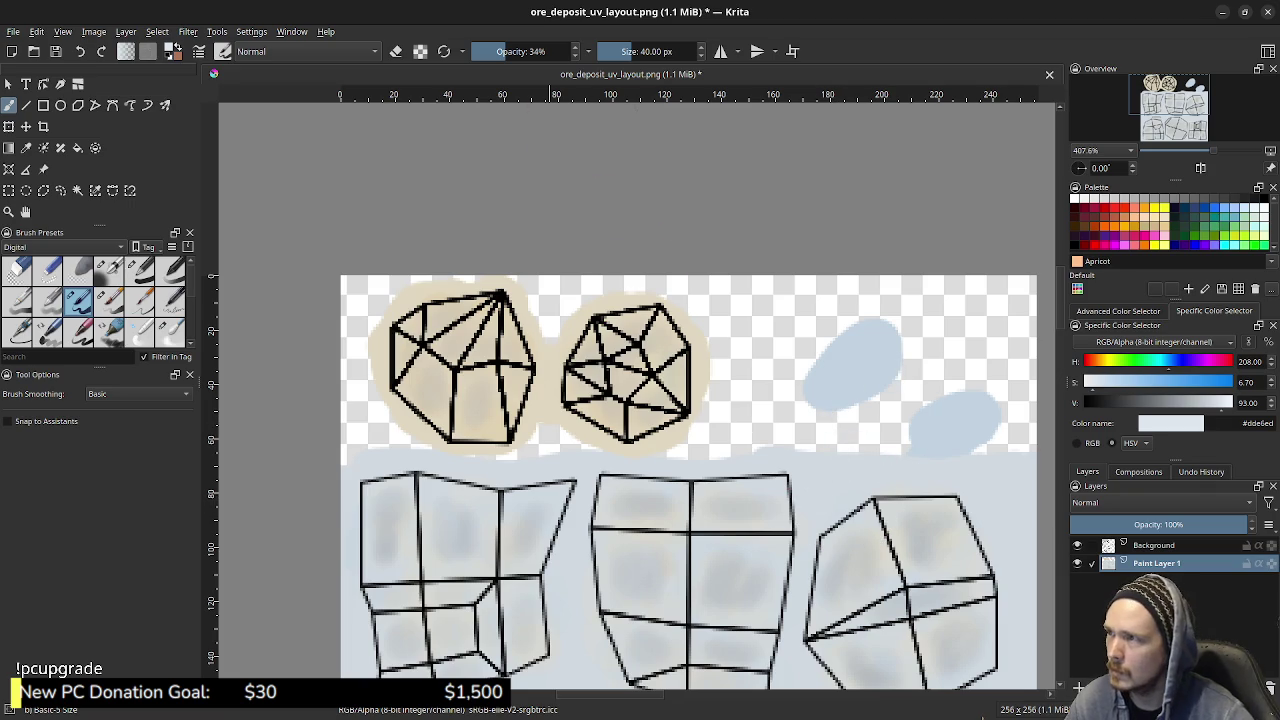
pyautogui.click(523, 51)
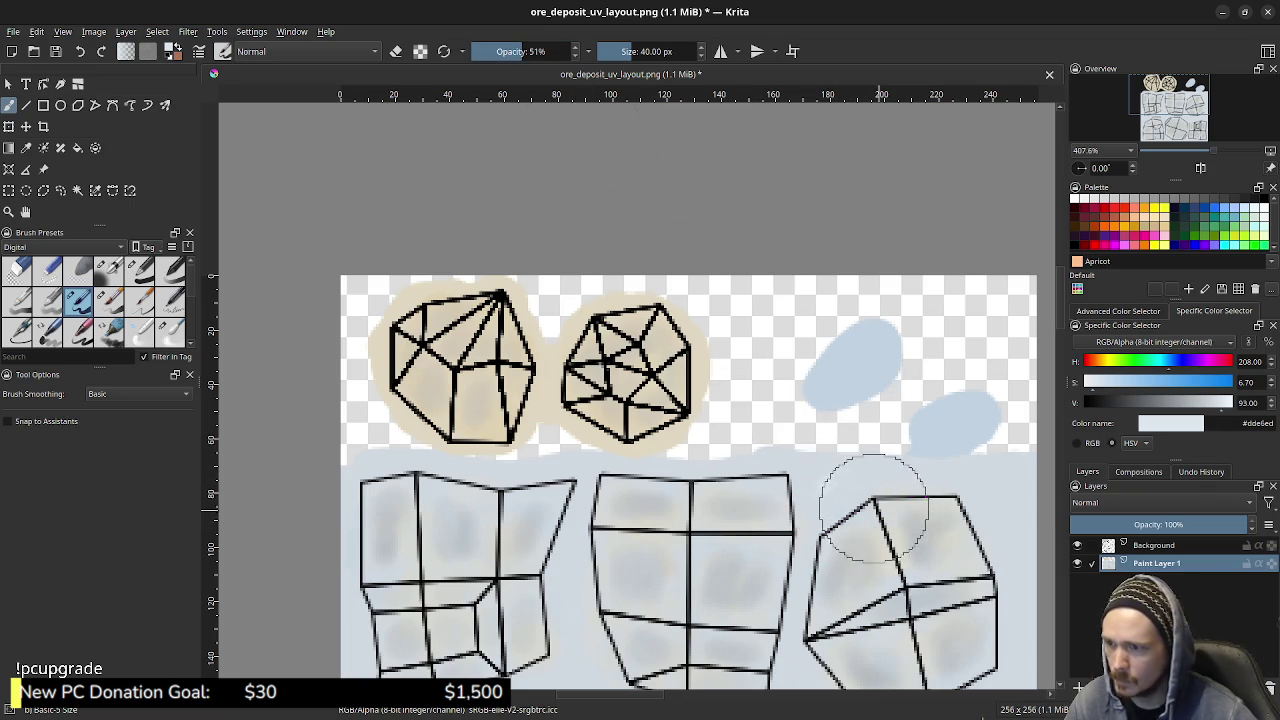
pyautogui.moveTo(748, 540); pyautogui.dragTo(780, 355, button='middle')
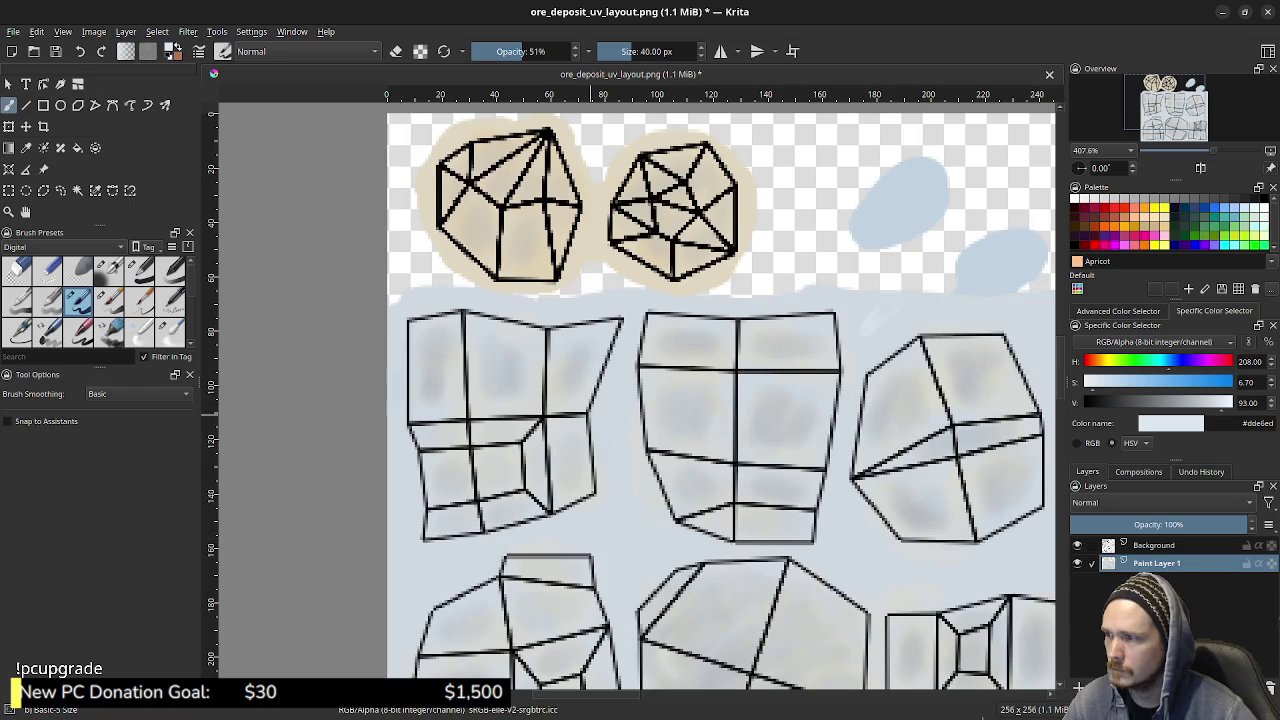
pyautogui.scroll(2, 533, 375)
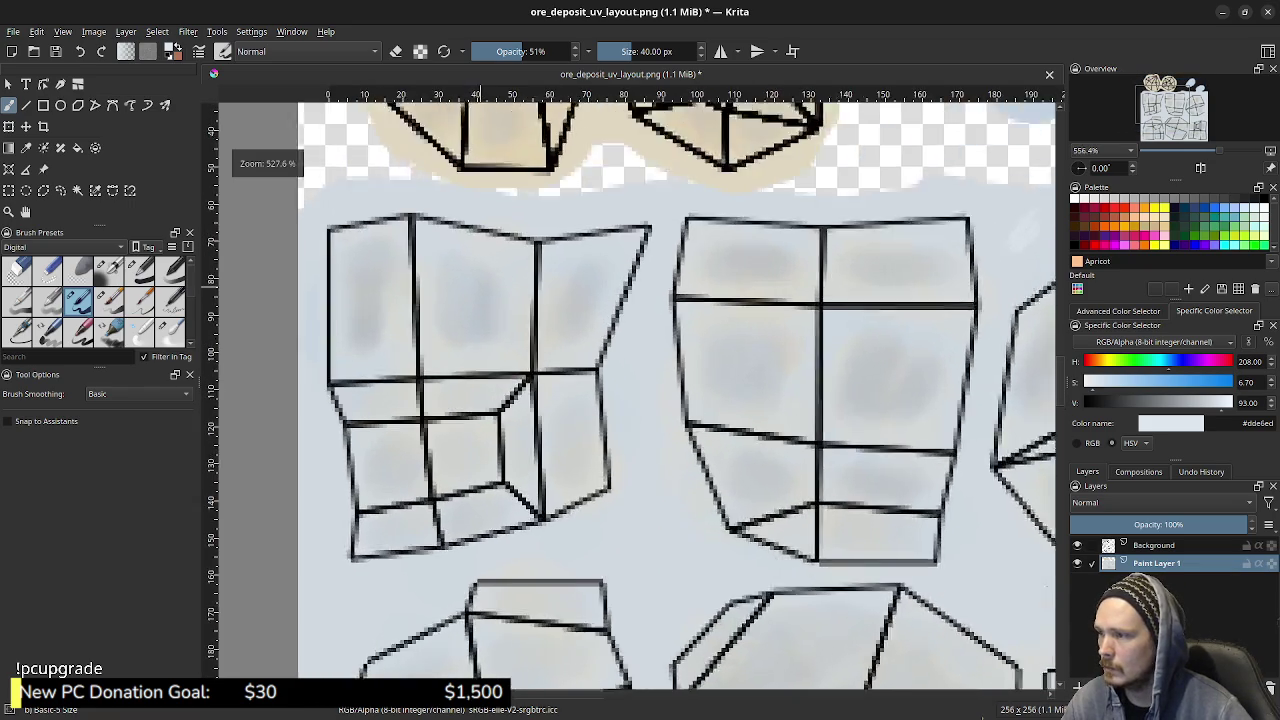
pyautogui.scroll(1, 533, 375)
pyautogui.moveTo(510, 320); pyautogui.dragTo(629, 327, button='middle')
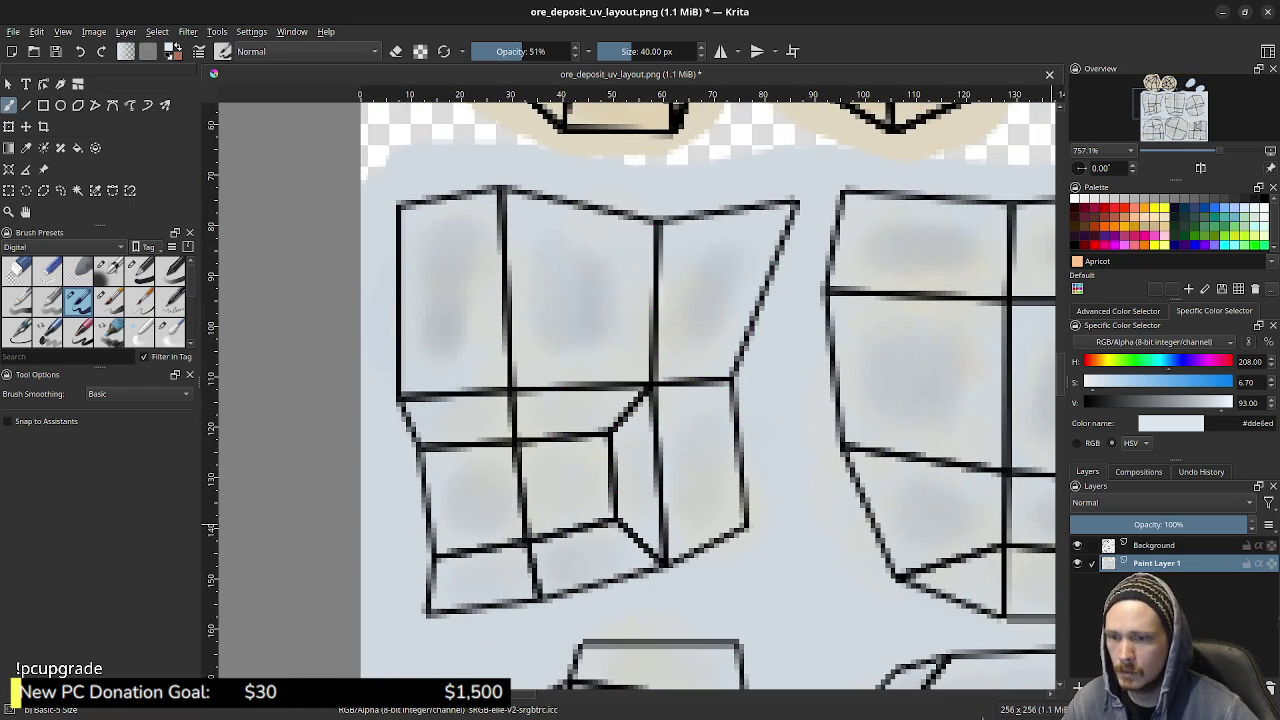
pyautogui.click(1077, 545)
pyautogui.click(1077, 545)
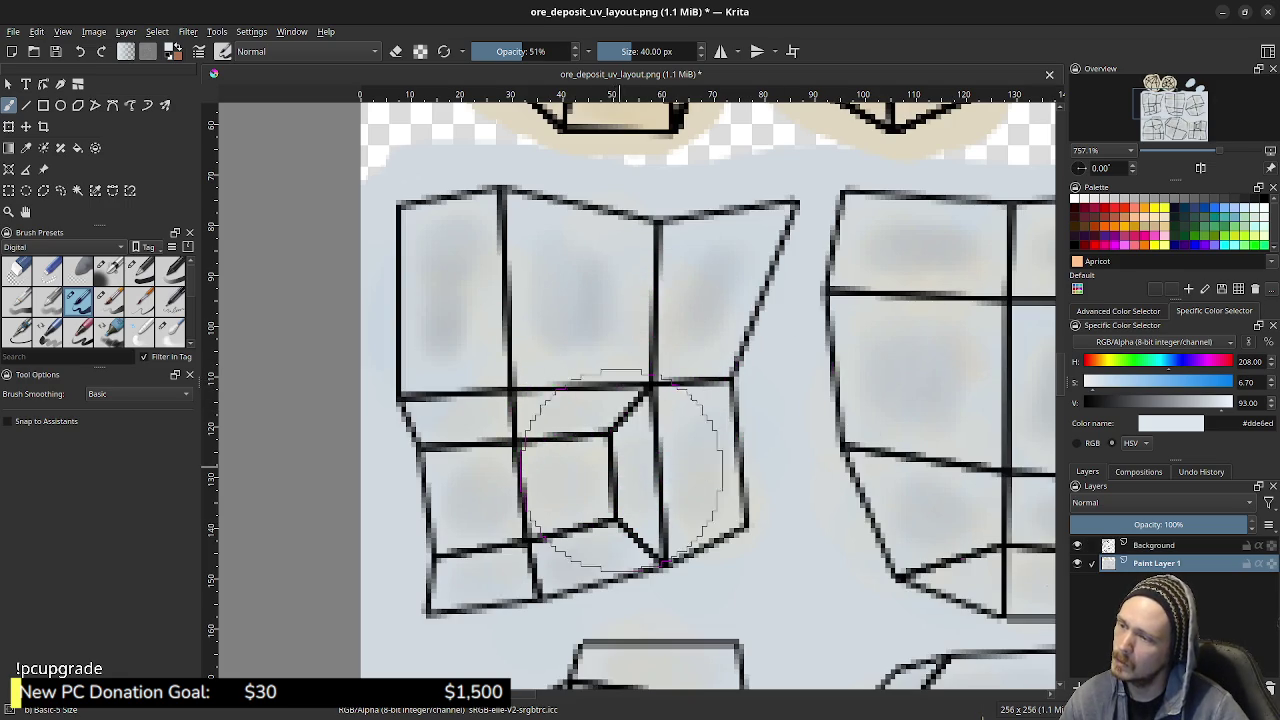
pyautogui.moveTo(623, 500); pyautogui.dragTo(596, 527)
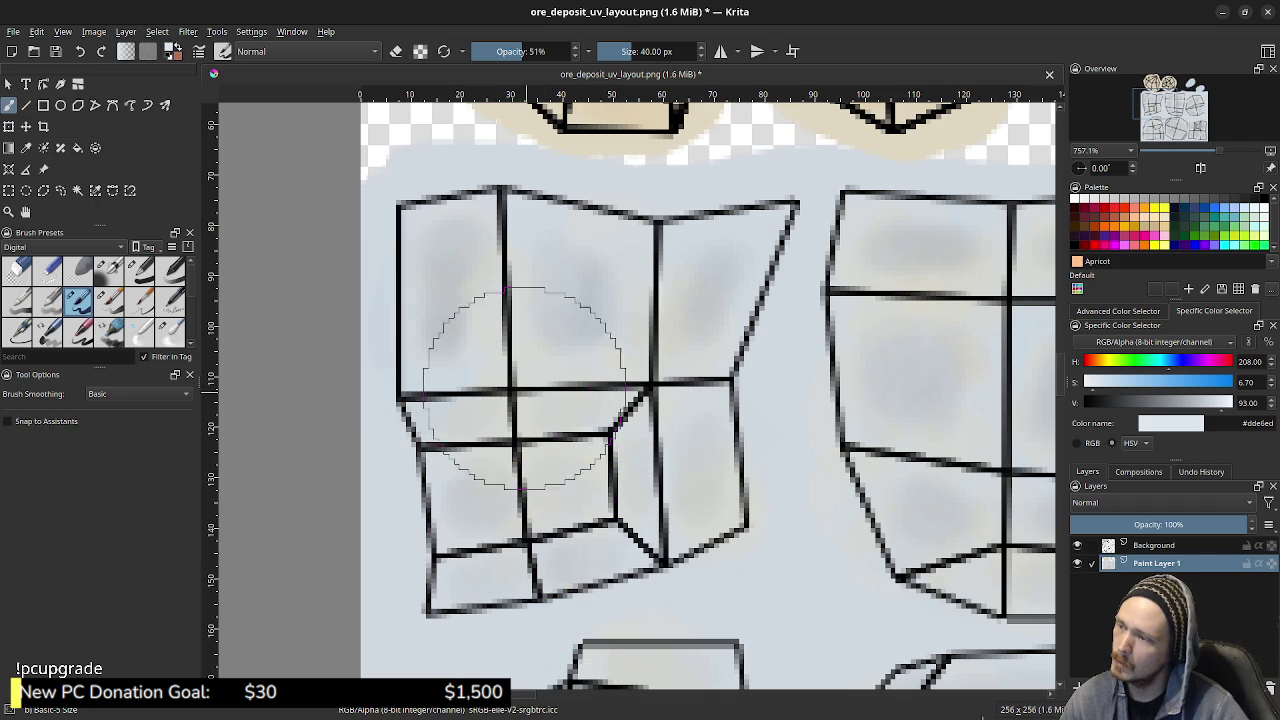
pyautogui.hotkey('ctrl', 'z')
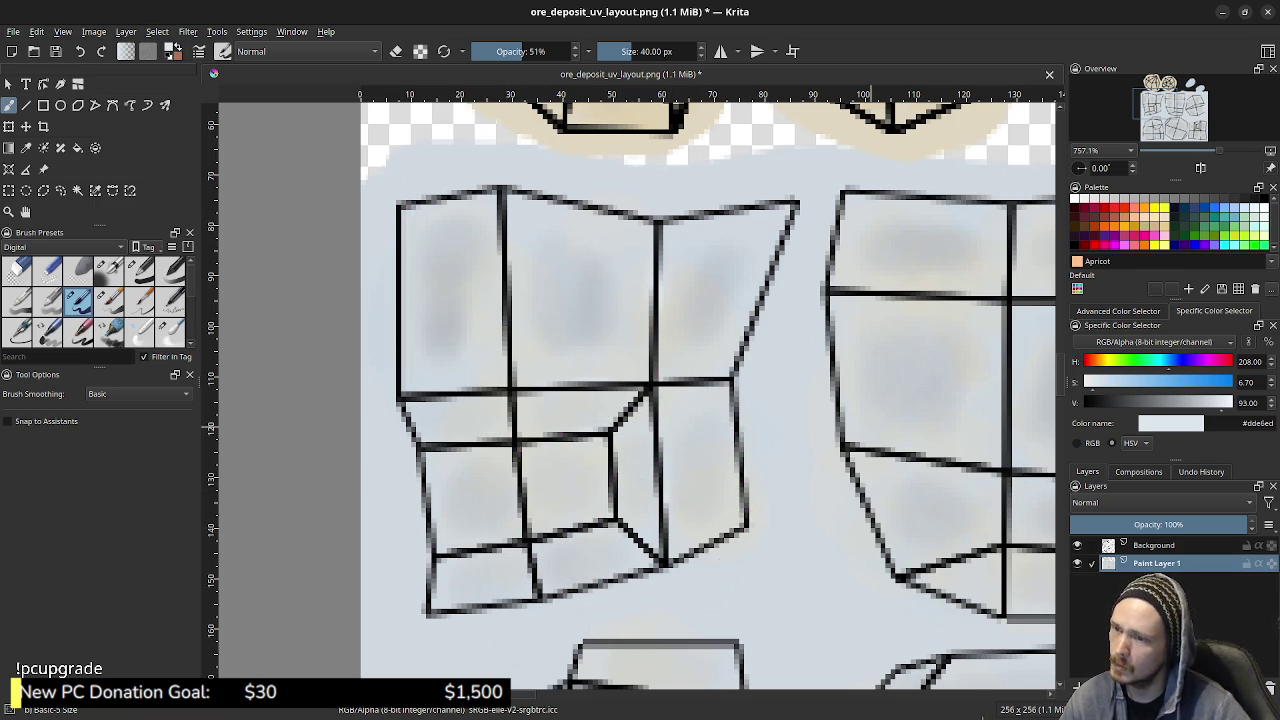
pyautogui.moveTo(500, 345); pyautogui.dragTo(251, 300, button='middle')
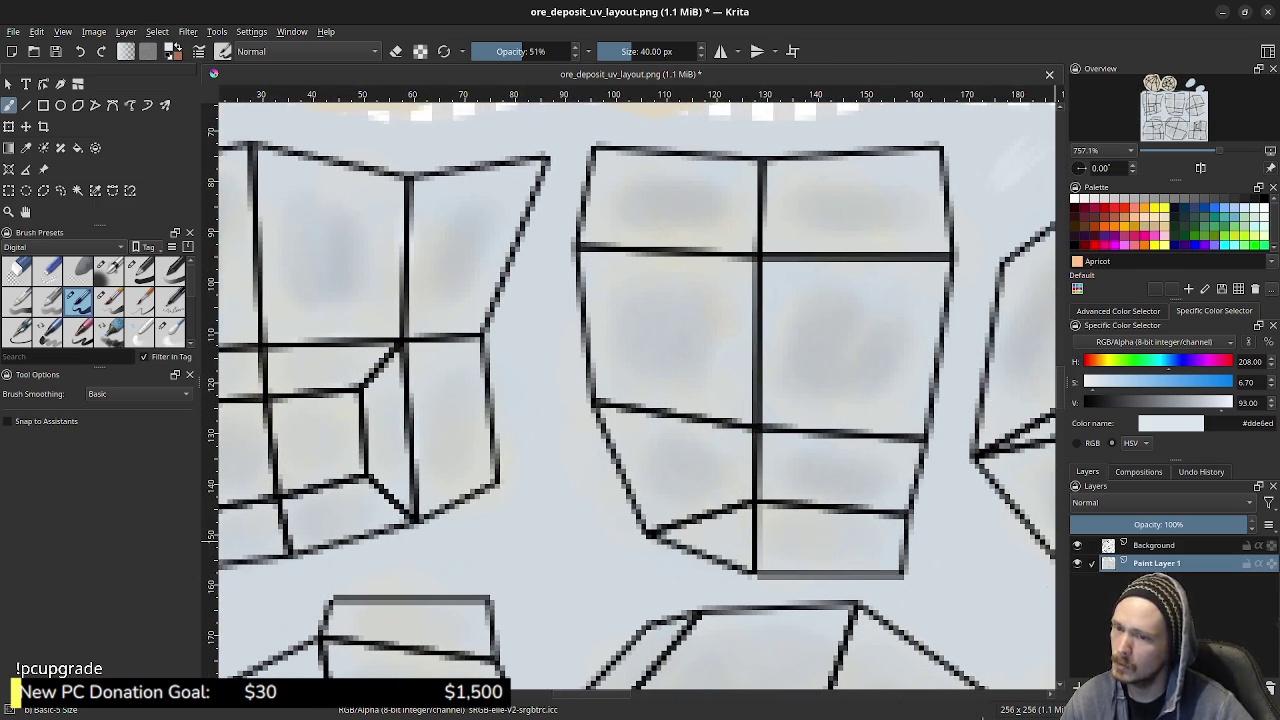
pyautogui.click(1077, 545)
pyautogui.click(1077, 545)
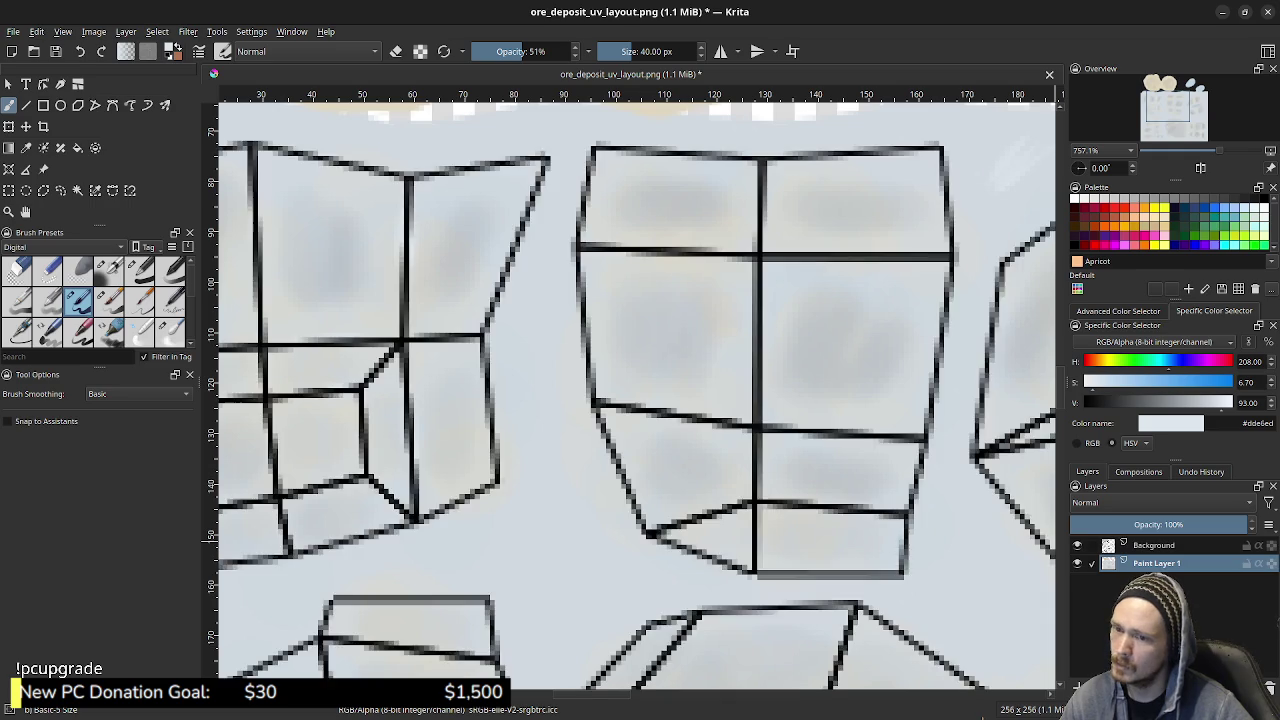
pyautogui.click(1077, 545)
pyautogui.moveTo(410, 405); pyautogui.dragTo(541, 410, button='middle')
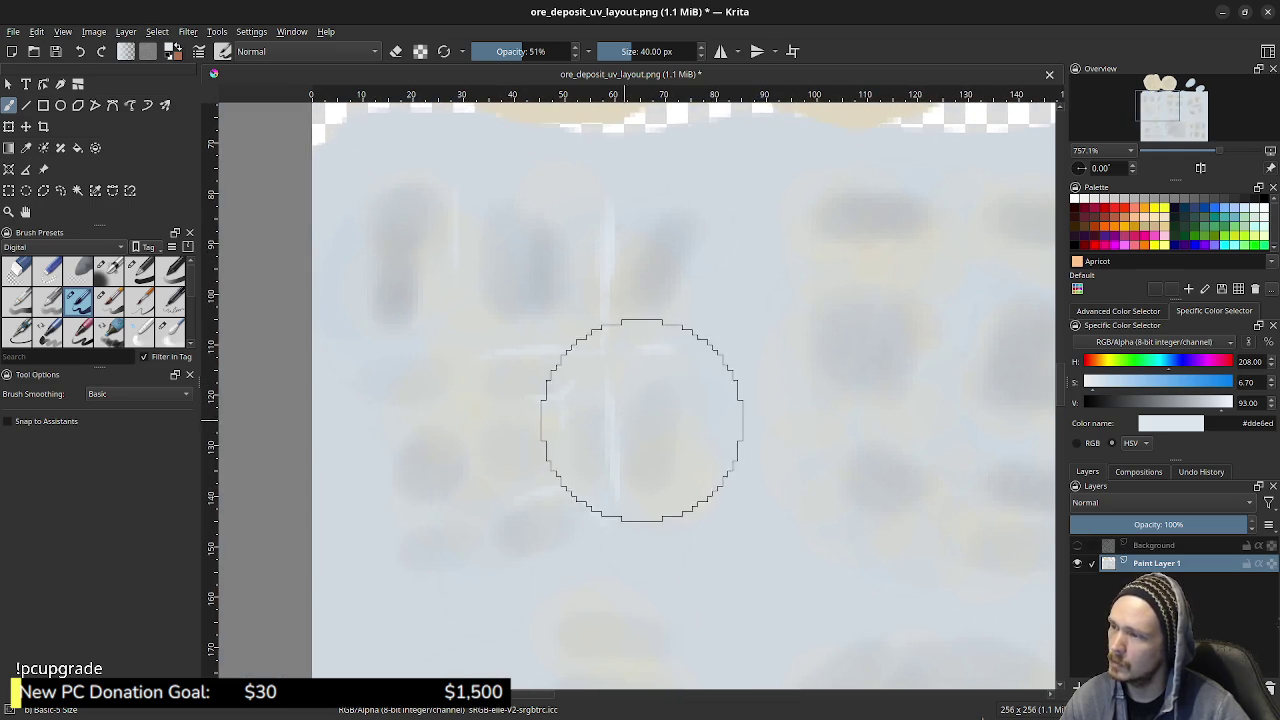
pyautogui.click(1077, 545)
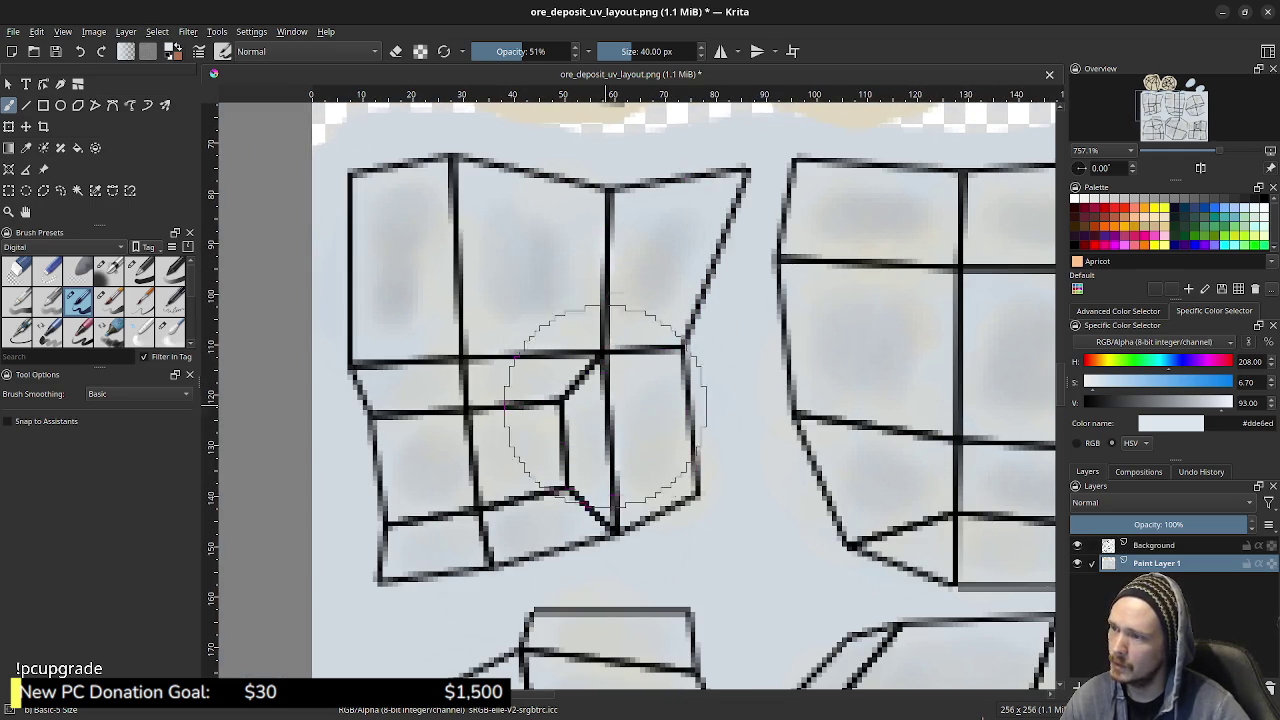
pyautogui.moveTo(610, 505); pyautogui.dragTo(565, 463)
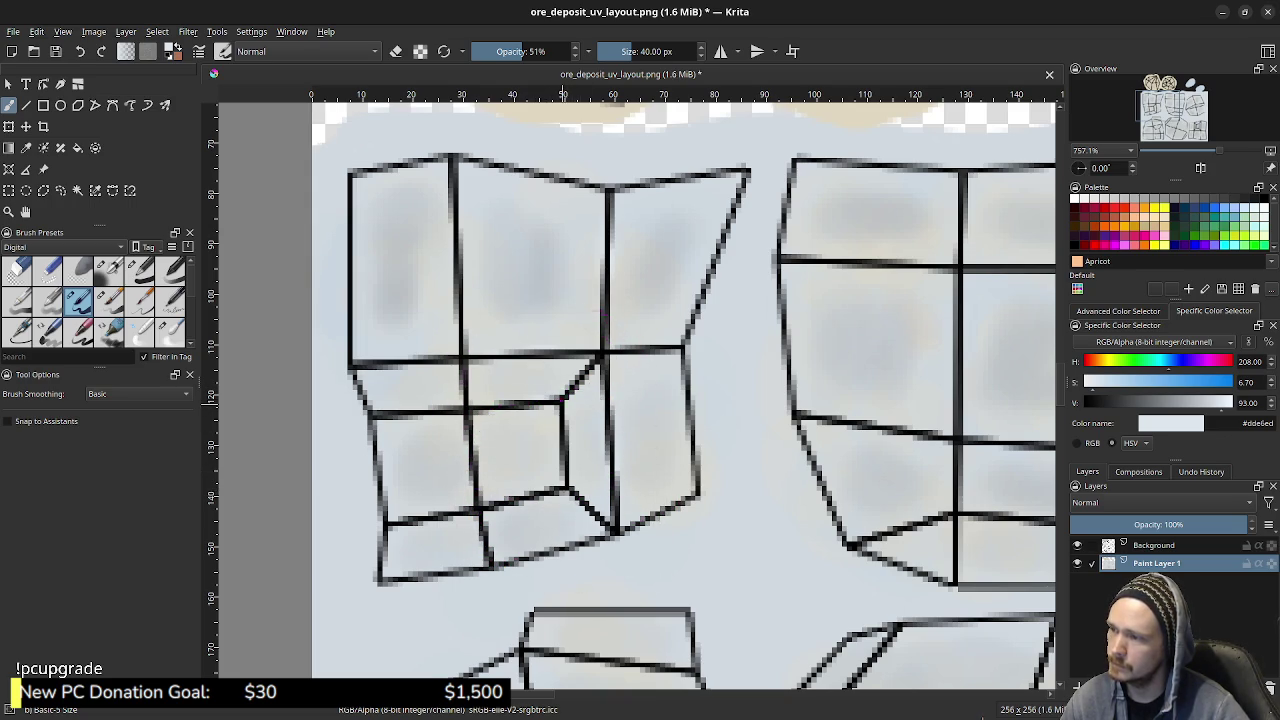
pyautogui.hotkey('ctrl', 'z')
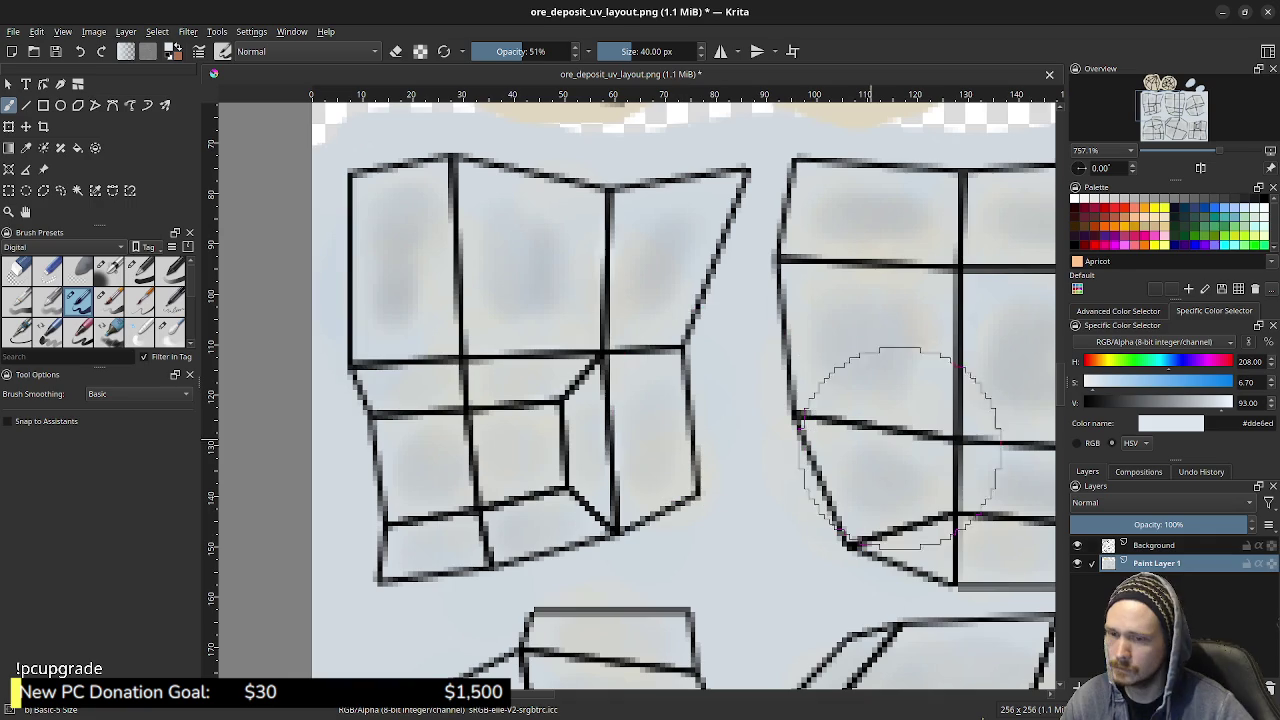
pyautogui.click(1077, 545)
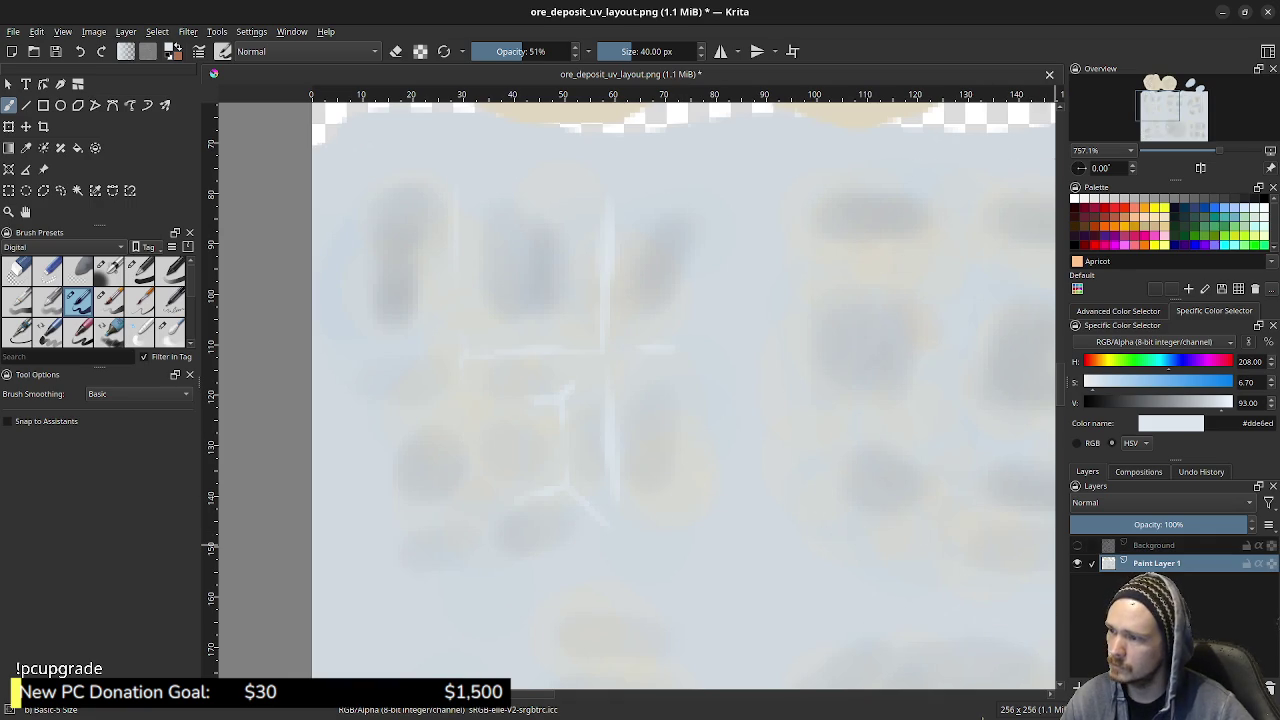
pyautogui.click(1077, 545)
pyautogui.click(1077, 545)
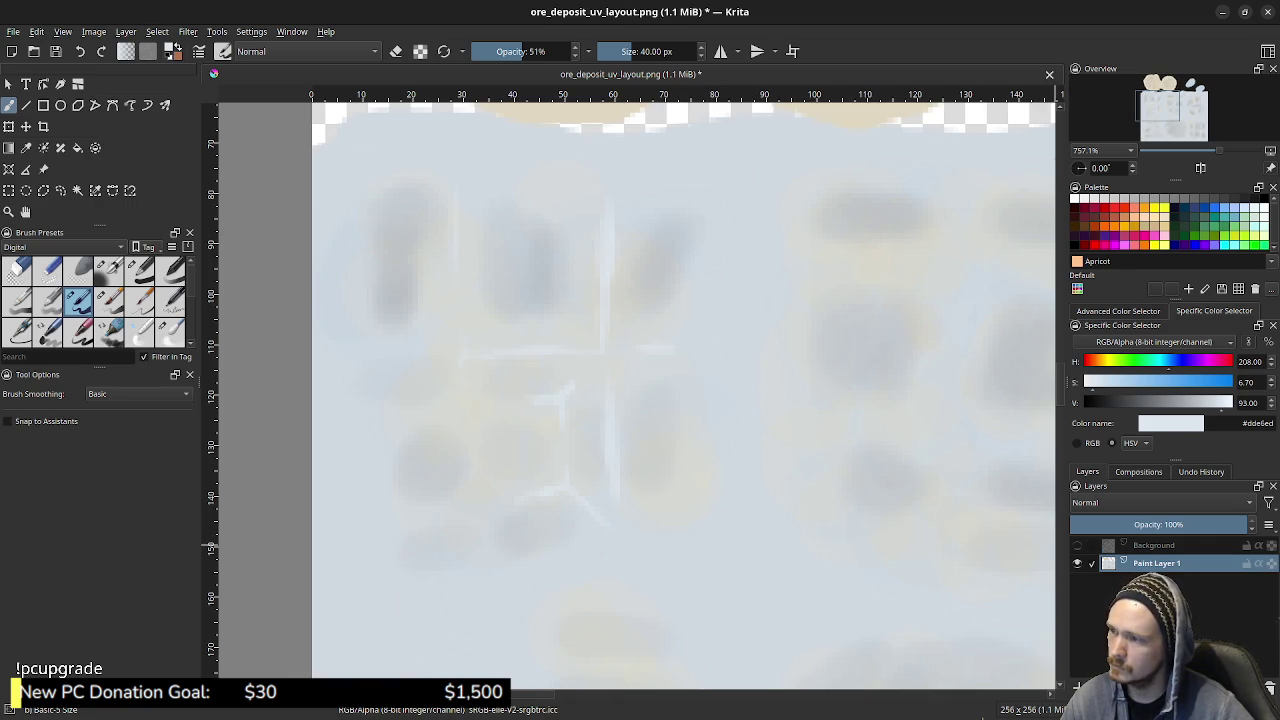
pyautogui.click(1077, 545)
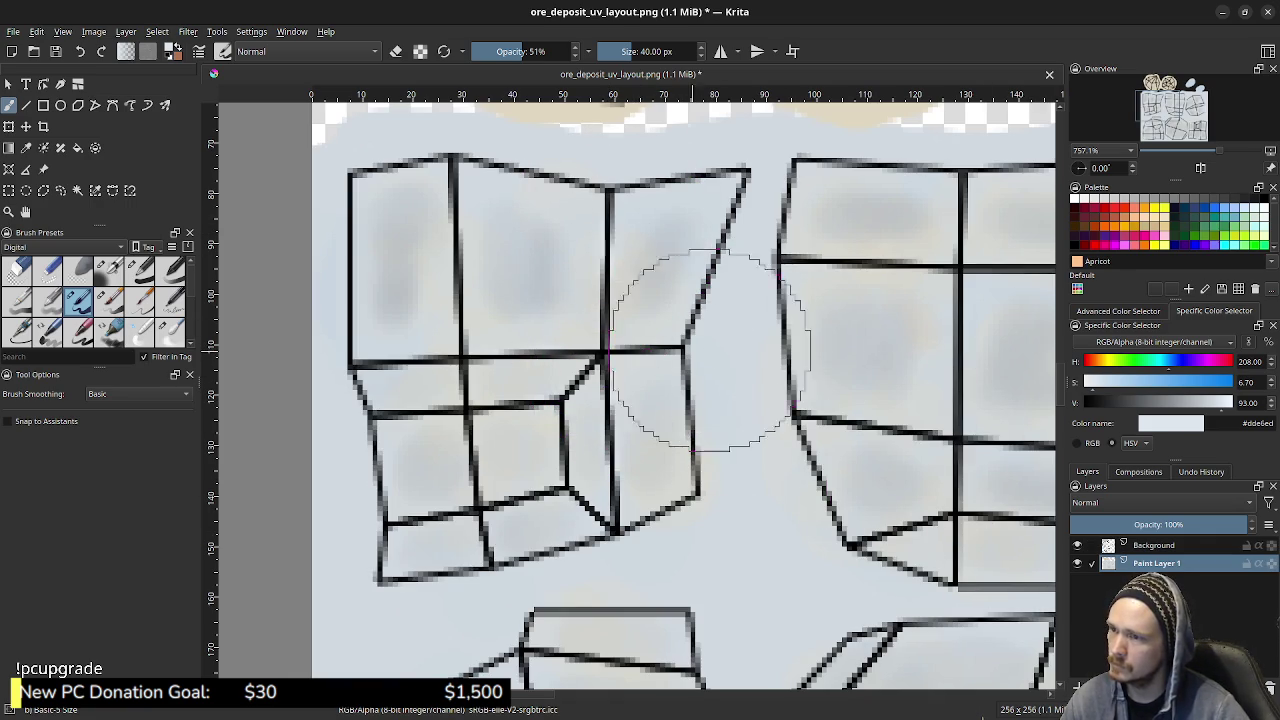
pyautogui.moveTo(686, 371); pyautogui.dragTo(431, 344, button='middle')
pyautogui.moveTo(693, 250); pyautogui.dragTo(671, 286, button='middle')
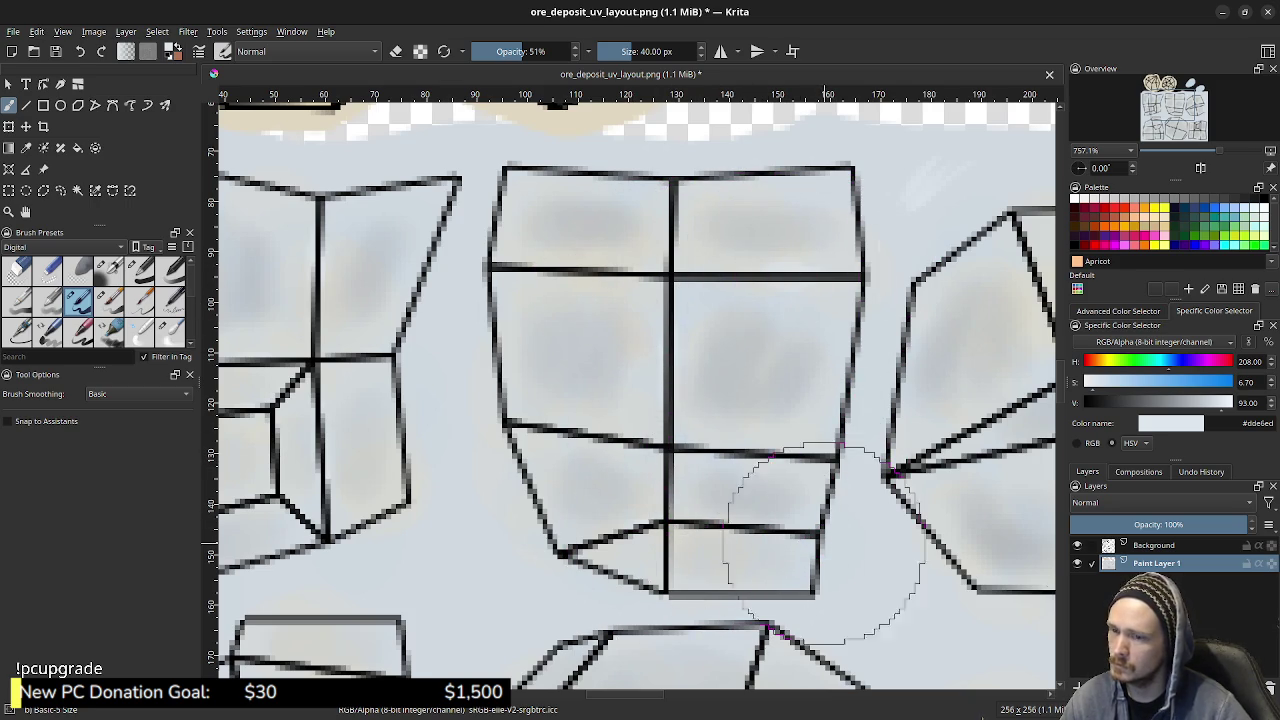
# - Hide the Background line art and brush faint light-blue strokes over the left islands' shading
pyautogui.click(1077, 545)
pyautogui.click(1077, 545)
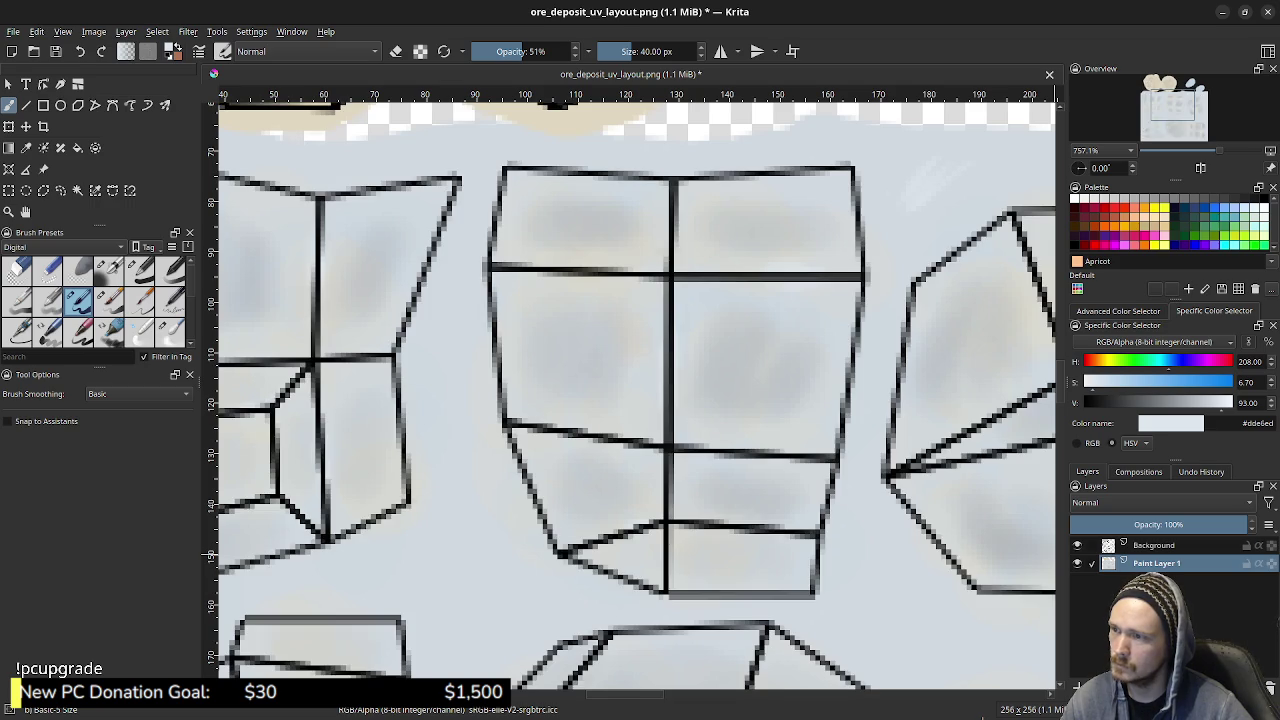
pyautogui.click(1077, 545)
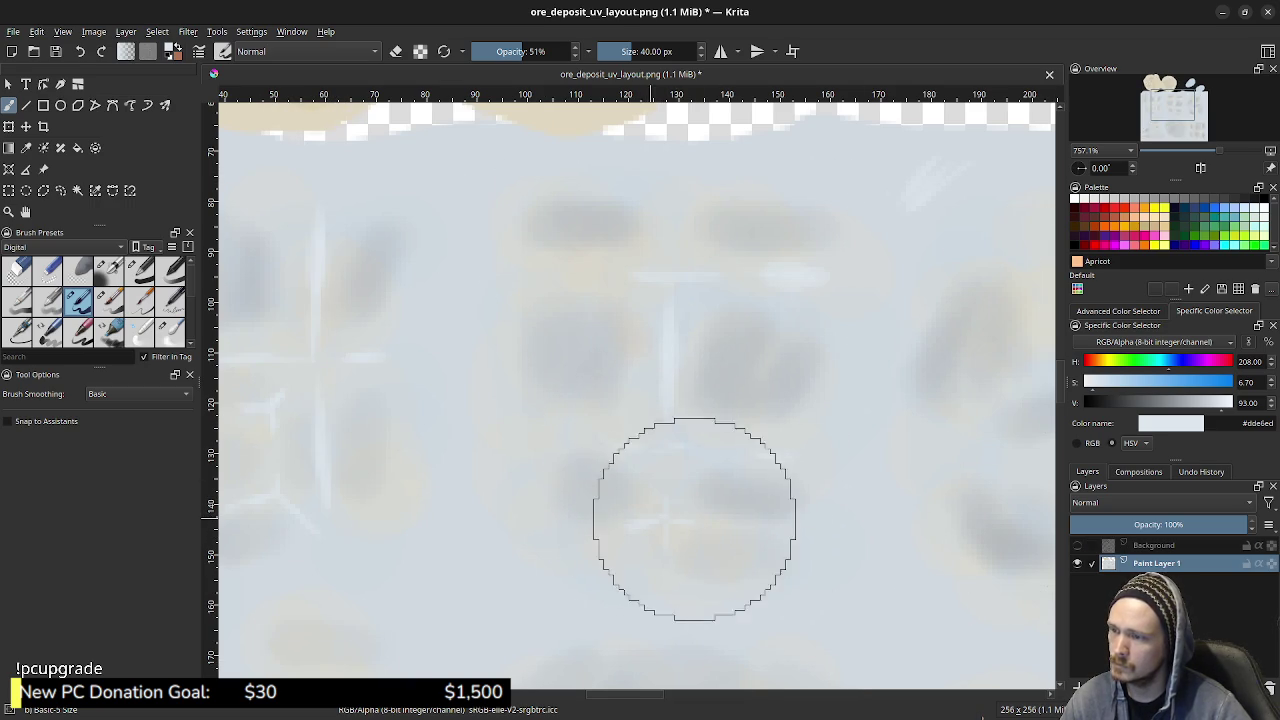
pyautogui.moveTo(318, 412); pyautogui.dragTo(273, 414)
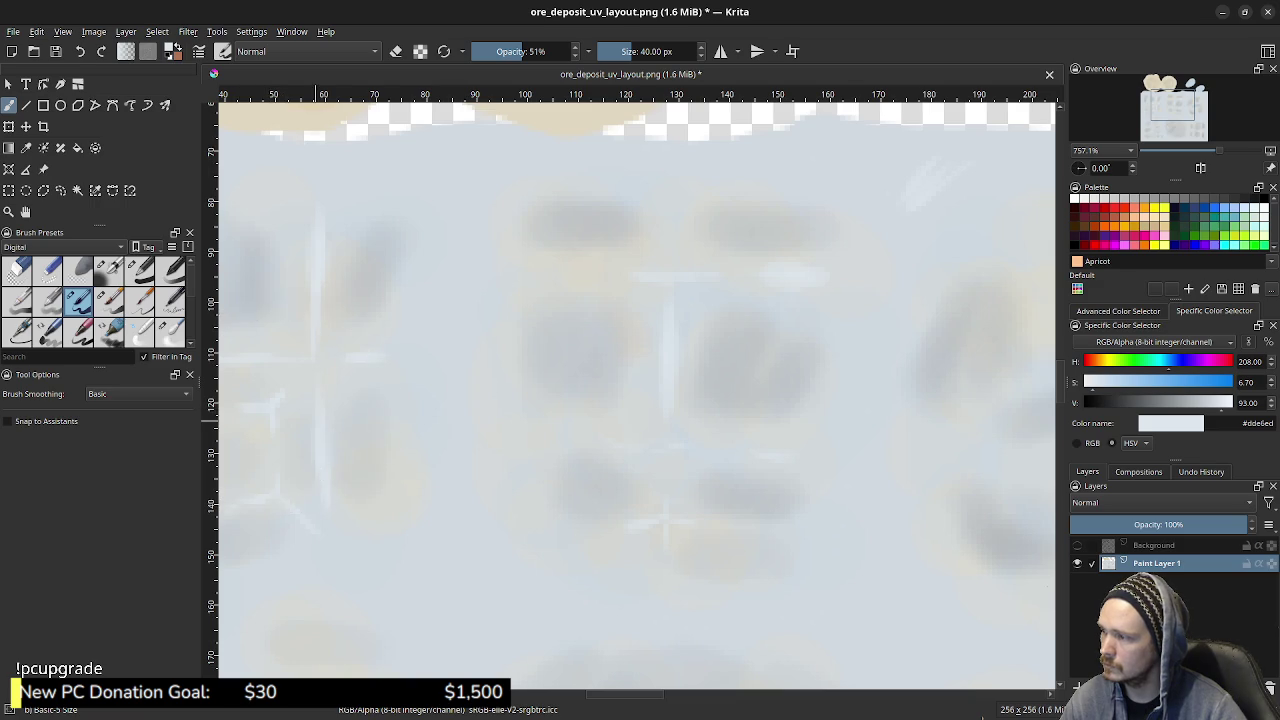
pyautogui.moveTo(273, 414); pyautogui.dragTo(448, 402, button='middle')
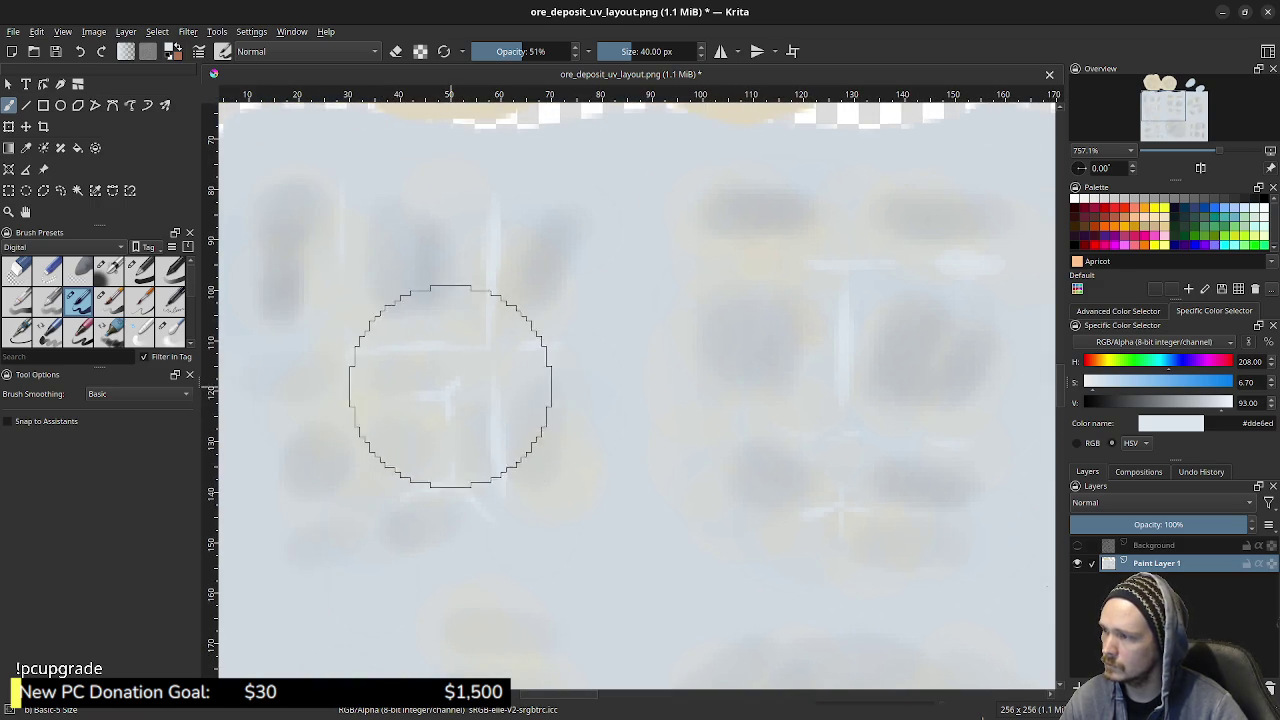
pyautogui.moveTo(450, 392); pyautogui.dragTo(474, 369)
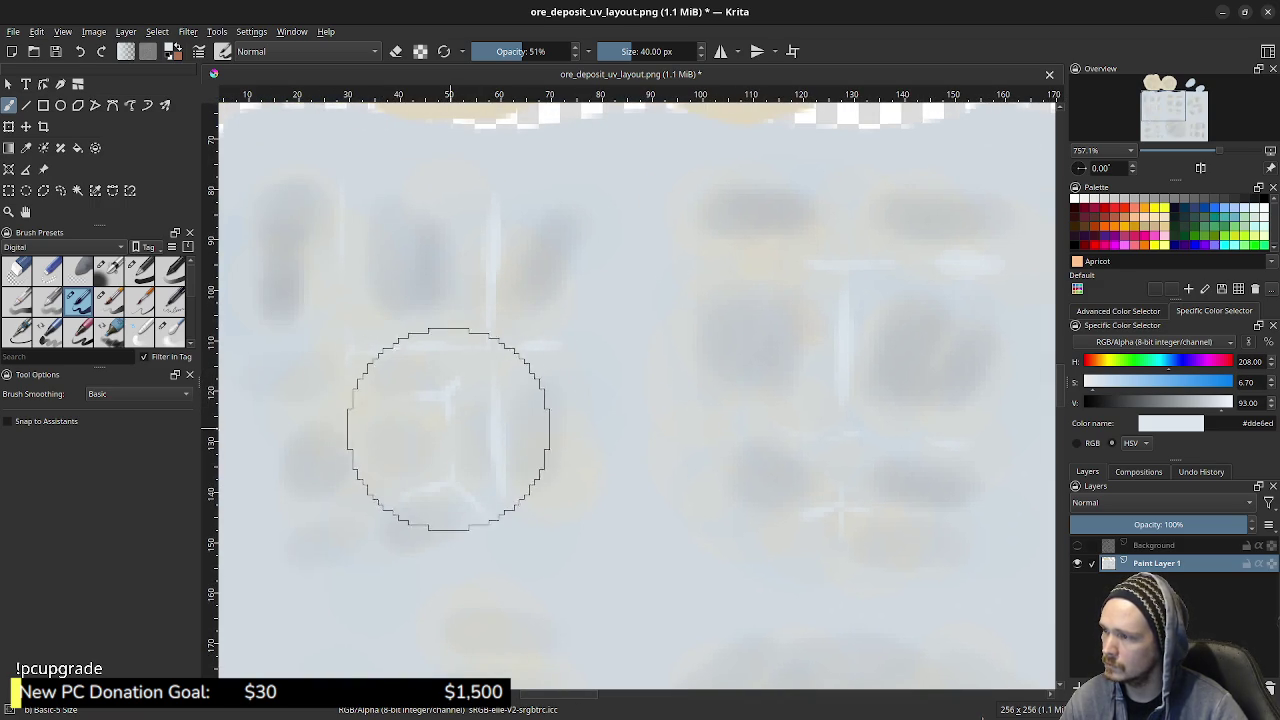
pyautogui.moveTo(420, 471); pyautogui.dragTo(436, 488)
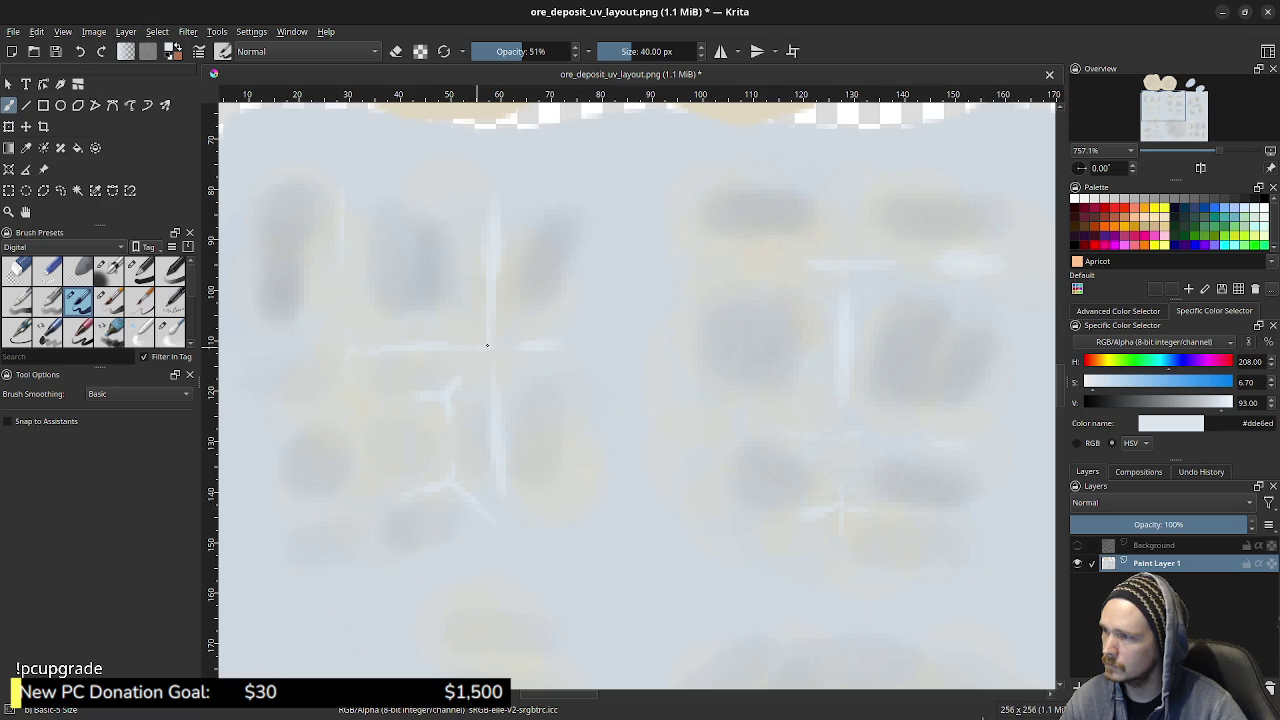
pyautogui.click(346, 346)
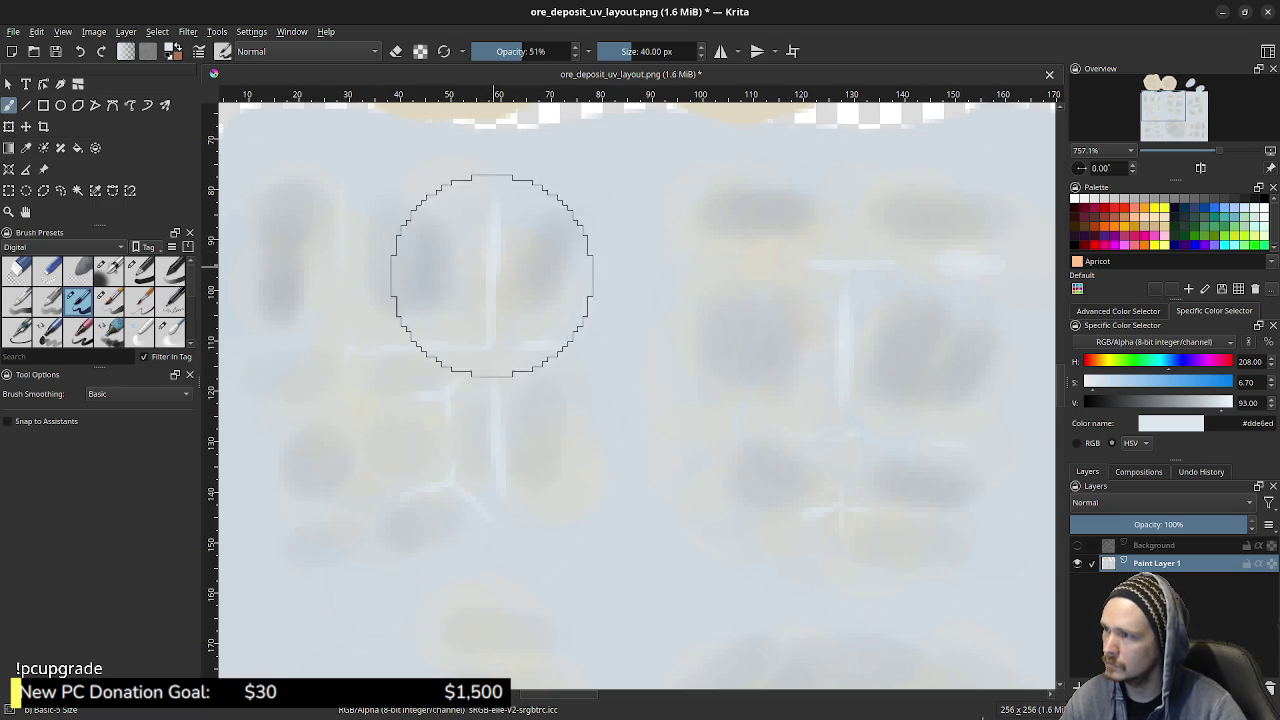
# - Toggle the Background layer to check placement, pan to the far-right island, and show the line art
pyautogui.moveTo(570, 400); pyautogui.dragTo(442, 394, button='middle')
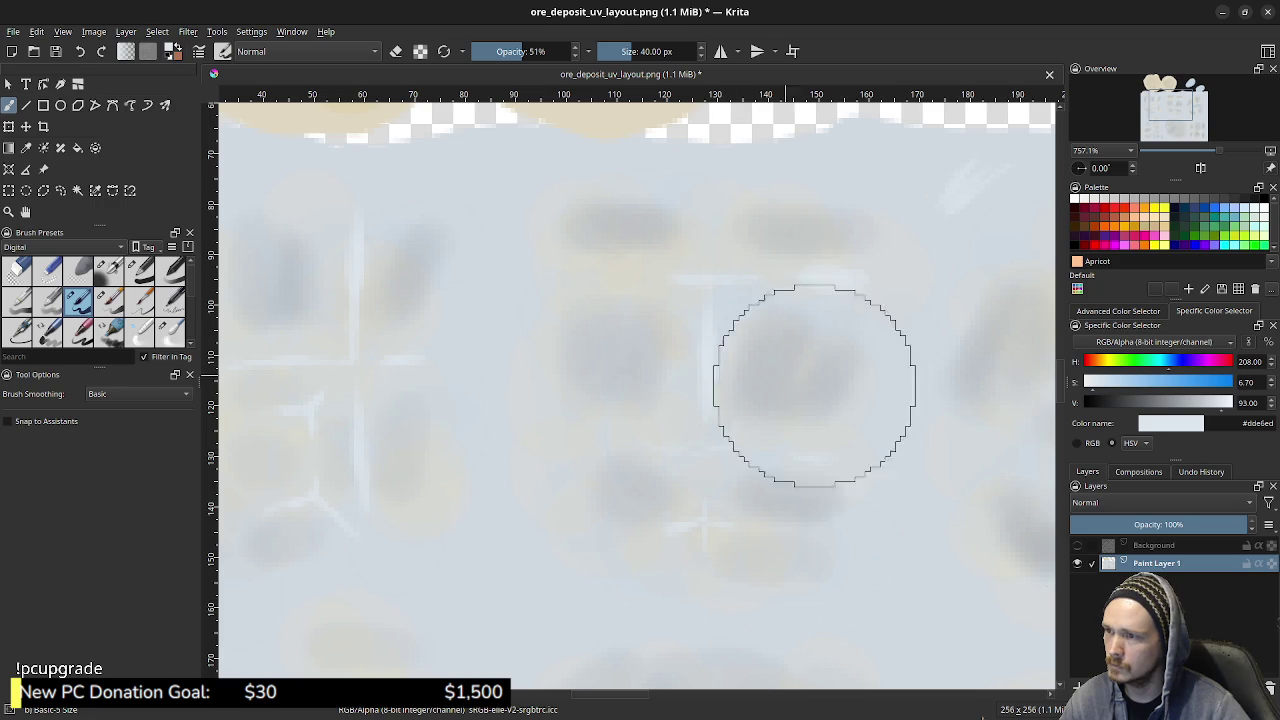
pyautogui.click(1077, 545)
pyautogui.click(1077, 545)
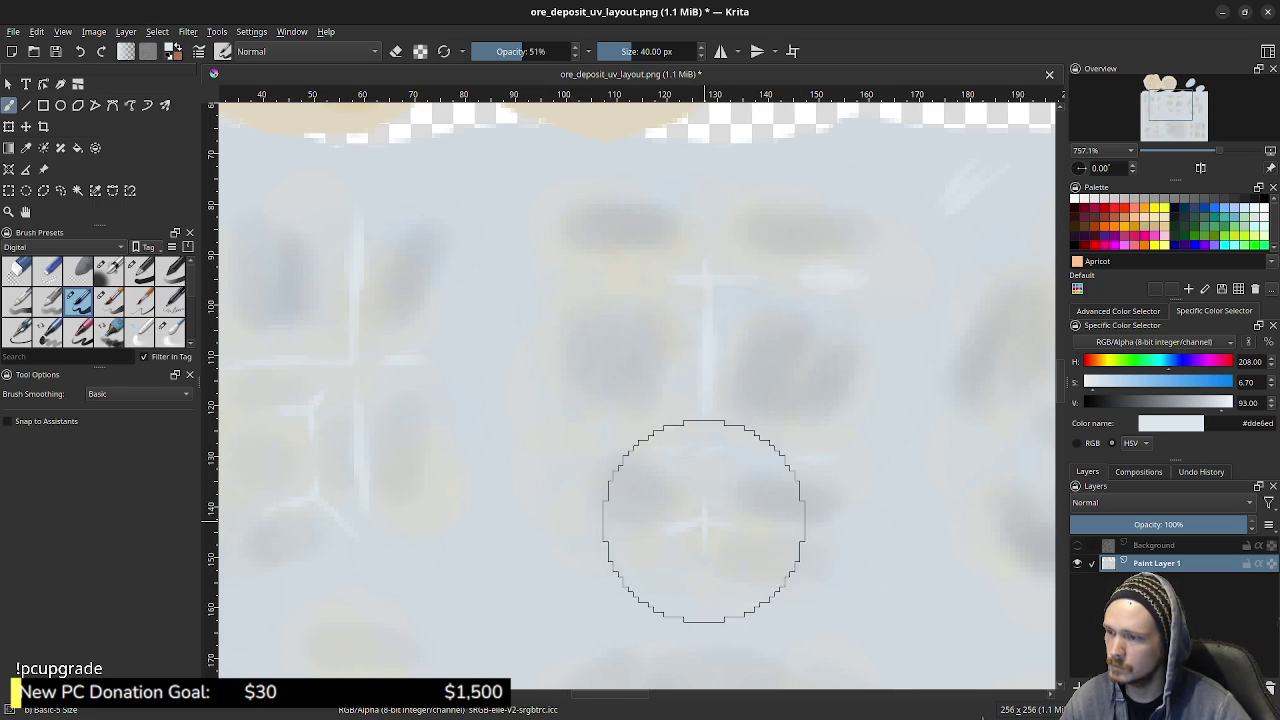
pyautogui.click(1077, 545)
pyautogui.click(1077, 545)
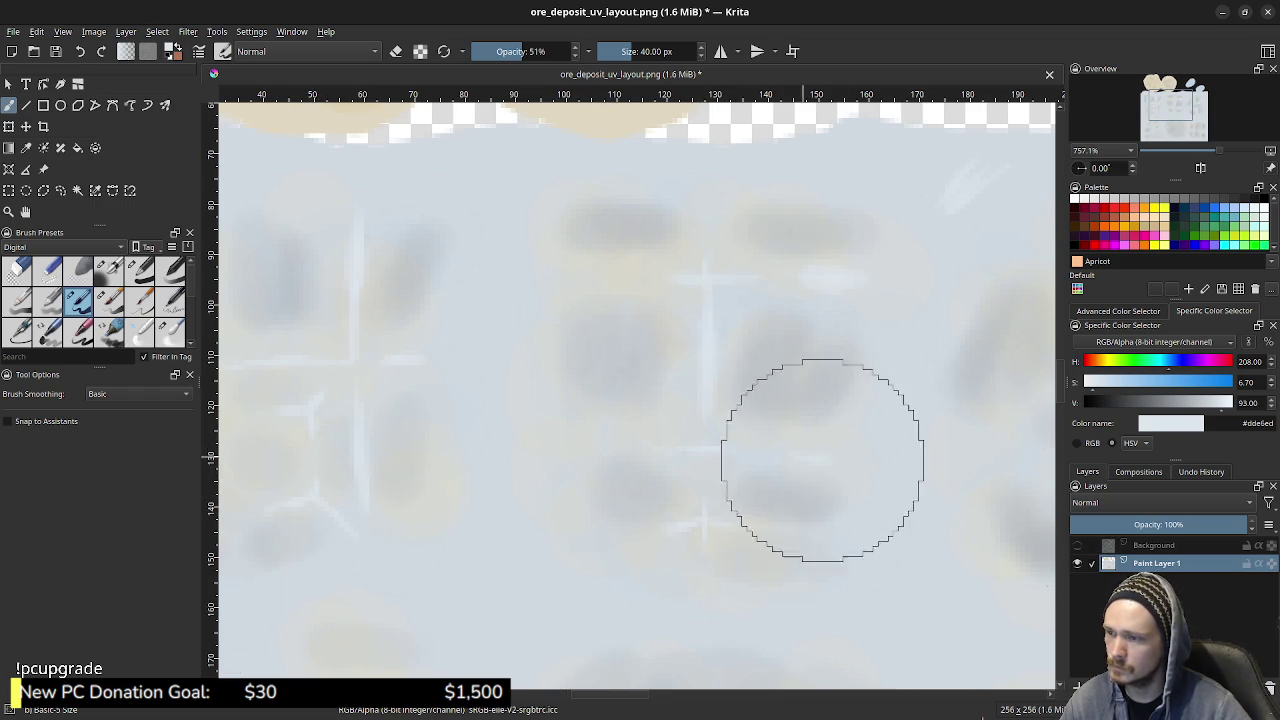
pyautogui.click(1077, 545)
pyautogui.click(1077, 545)
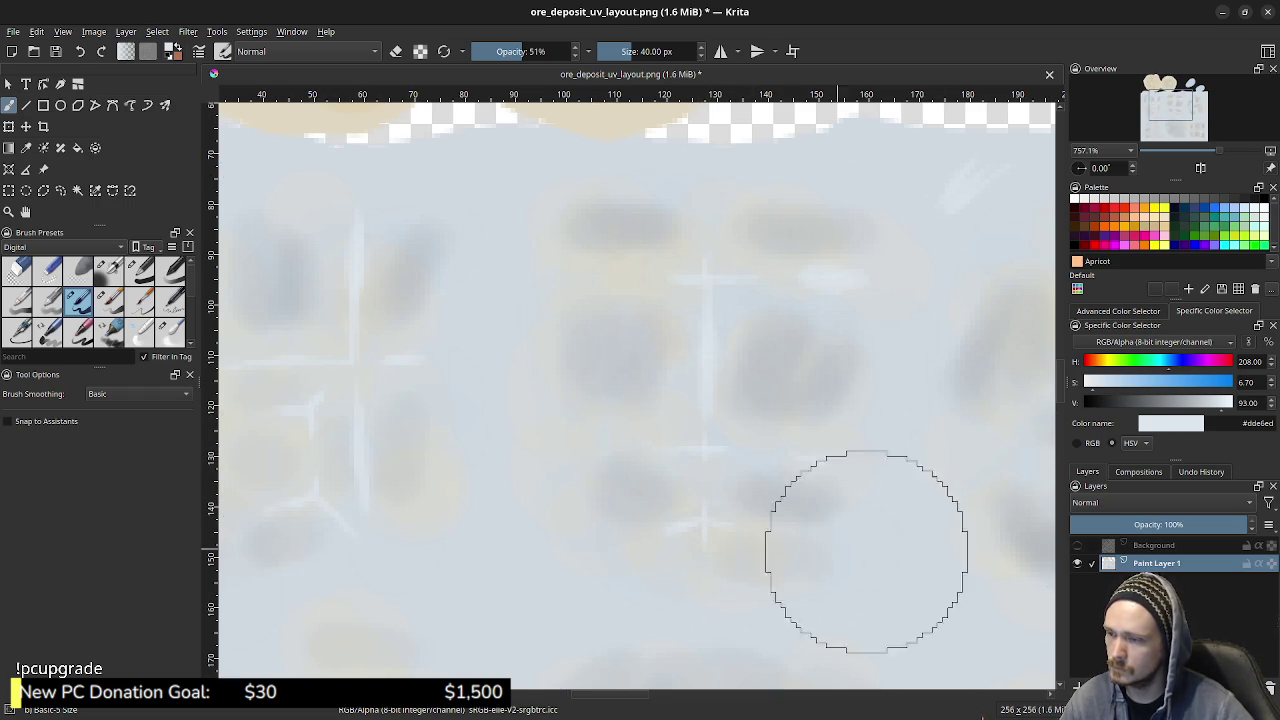
pyautogui.moveTo(869, 520); pyautogui.dragTo(769, 520, button='middle')
pyautogui.moveTo(688, 275); pyautogui.dragTo(658, 295, button='middle')
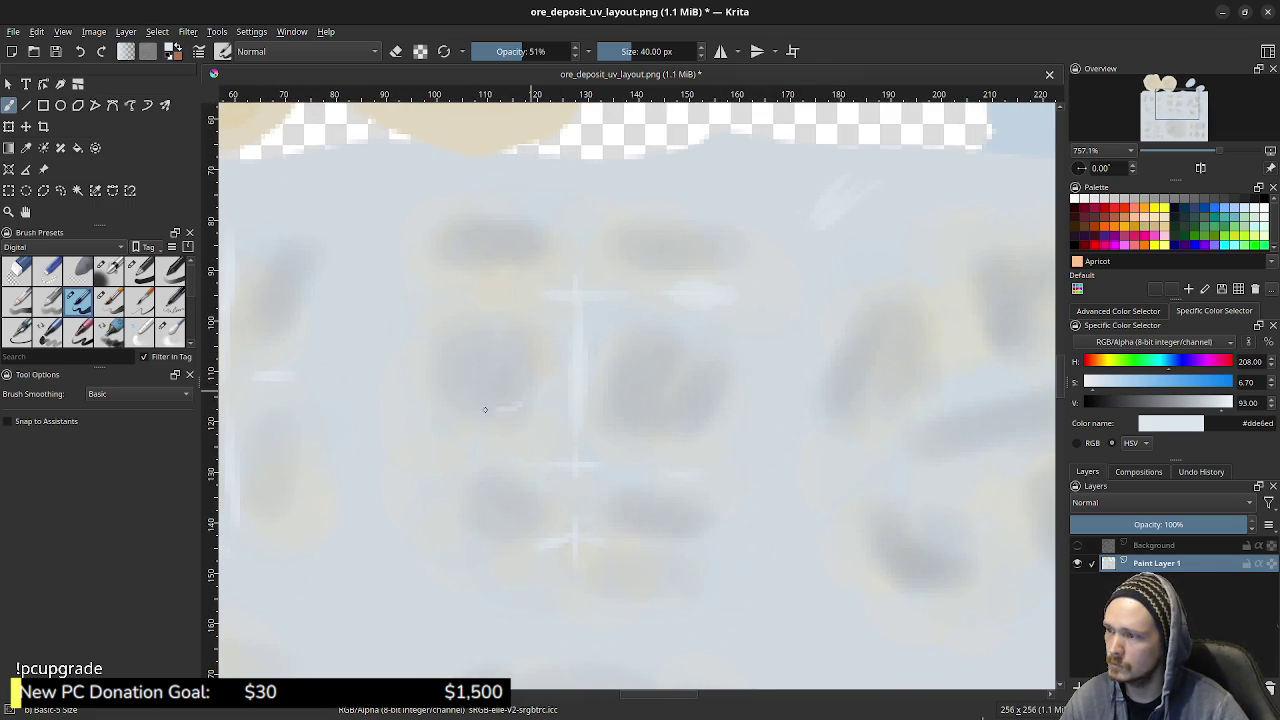
pyautogui.moveTo(875, 457); pyautogui.dragTo(590, 440, button='middle')
pyautogui.click(1077, 545)
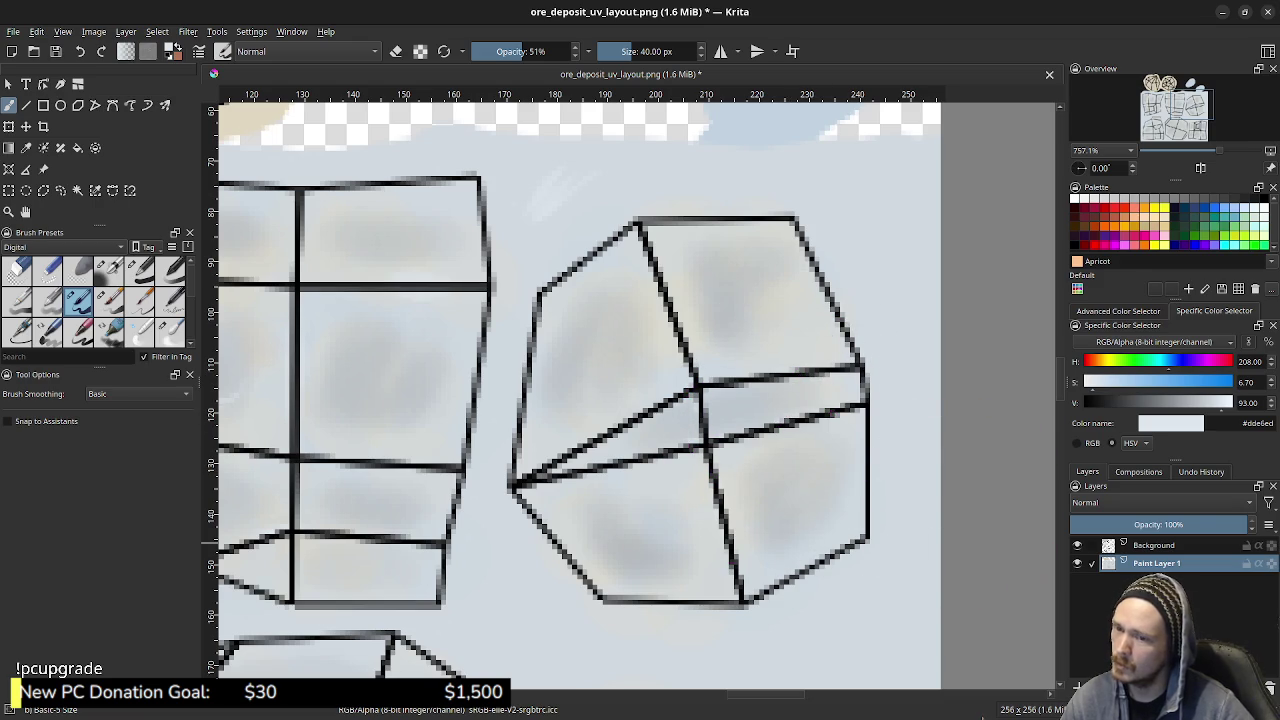
# - With line art hidden, paint light blue over the dark blobs, then show the Background layer again
pyautogui.click(1077, 545)
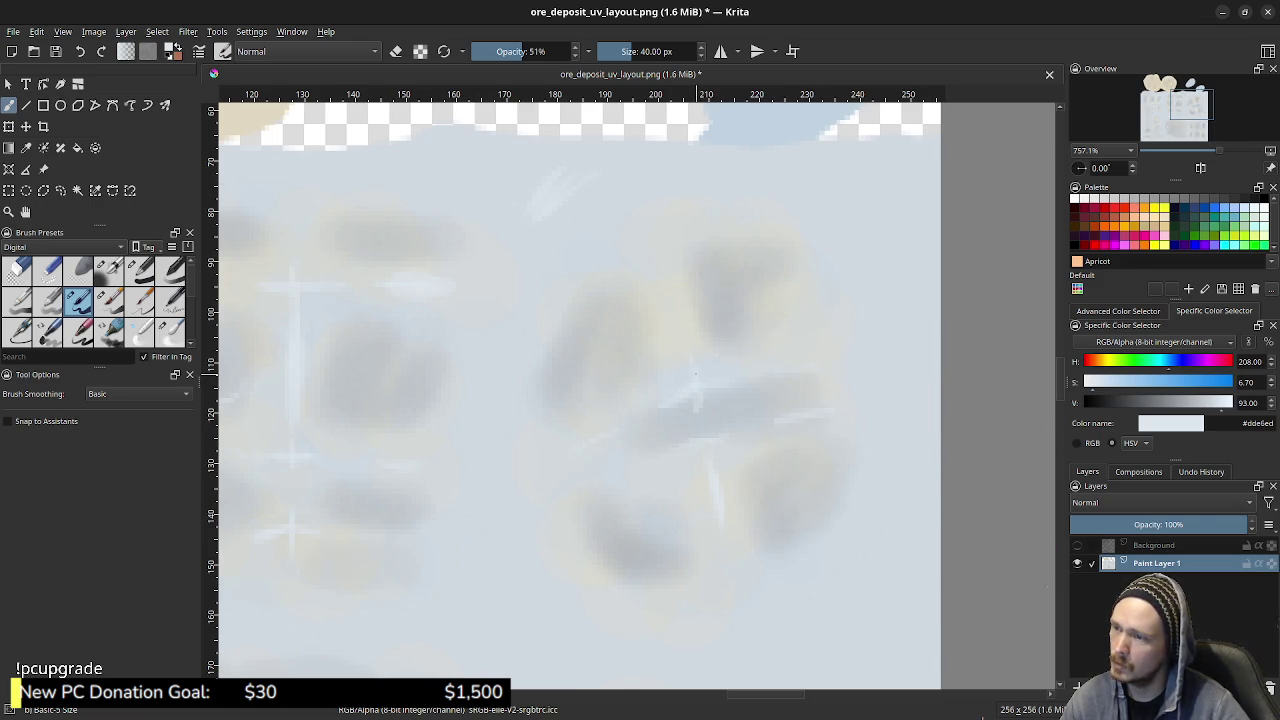
pyautogui.moveTo(697, 400); pyautogui.dragTo(709, 470)
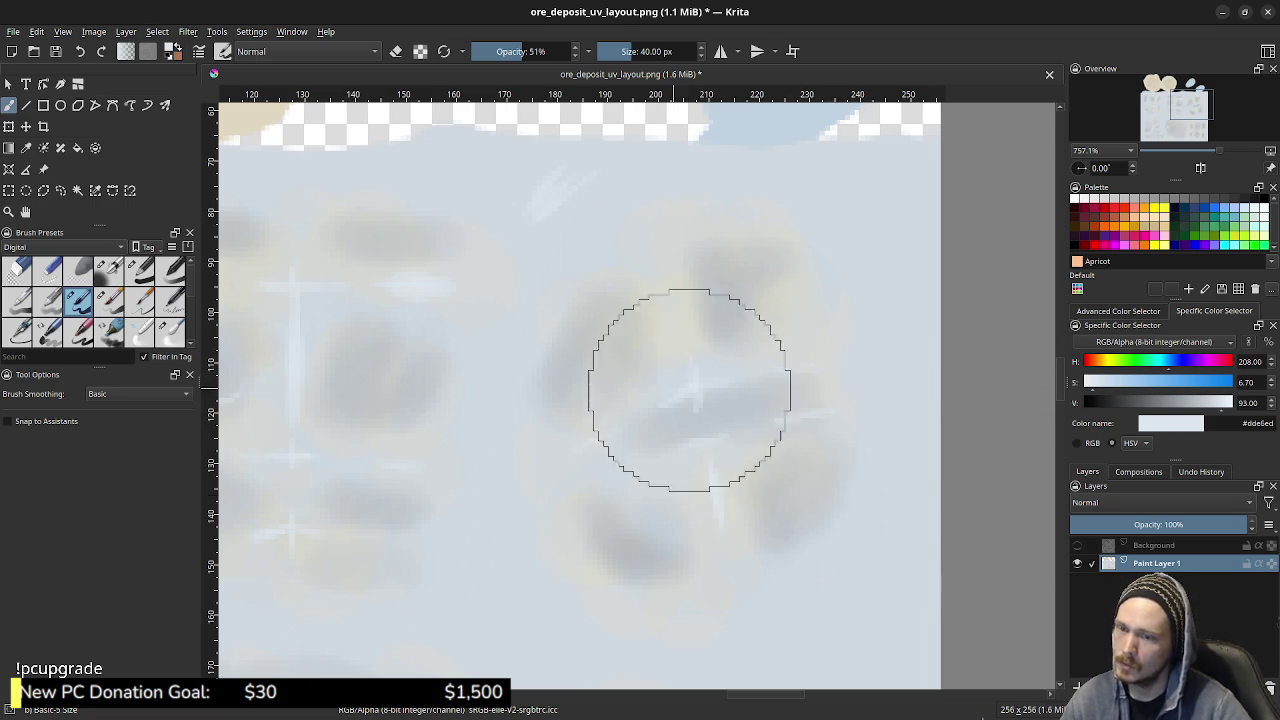
pyautogui.click(1077, 545)
pyautogui.scroll(-2, 857, 500)
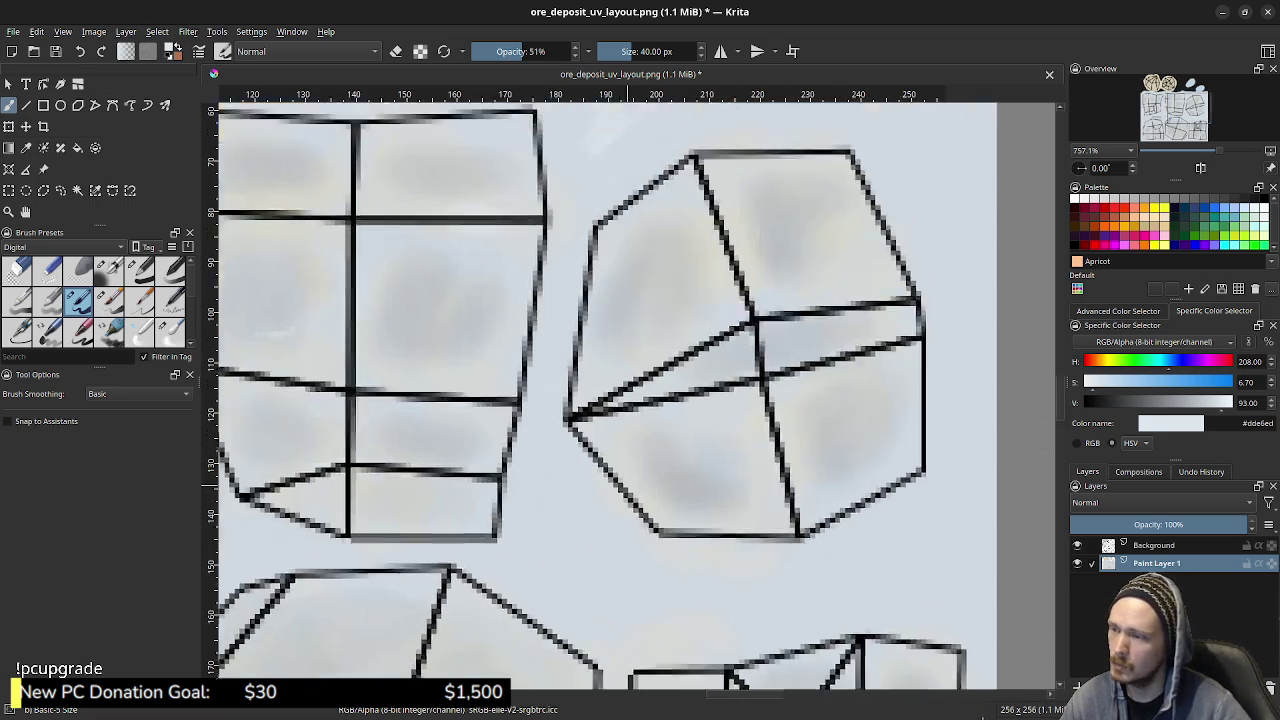
pyautogui.scroll(-2, 857, 500)
pyautogui.scroll(-2, 857, 500)
pyautogui.scroll(-1, 900, 480)
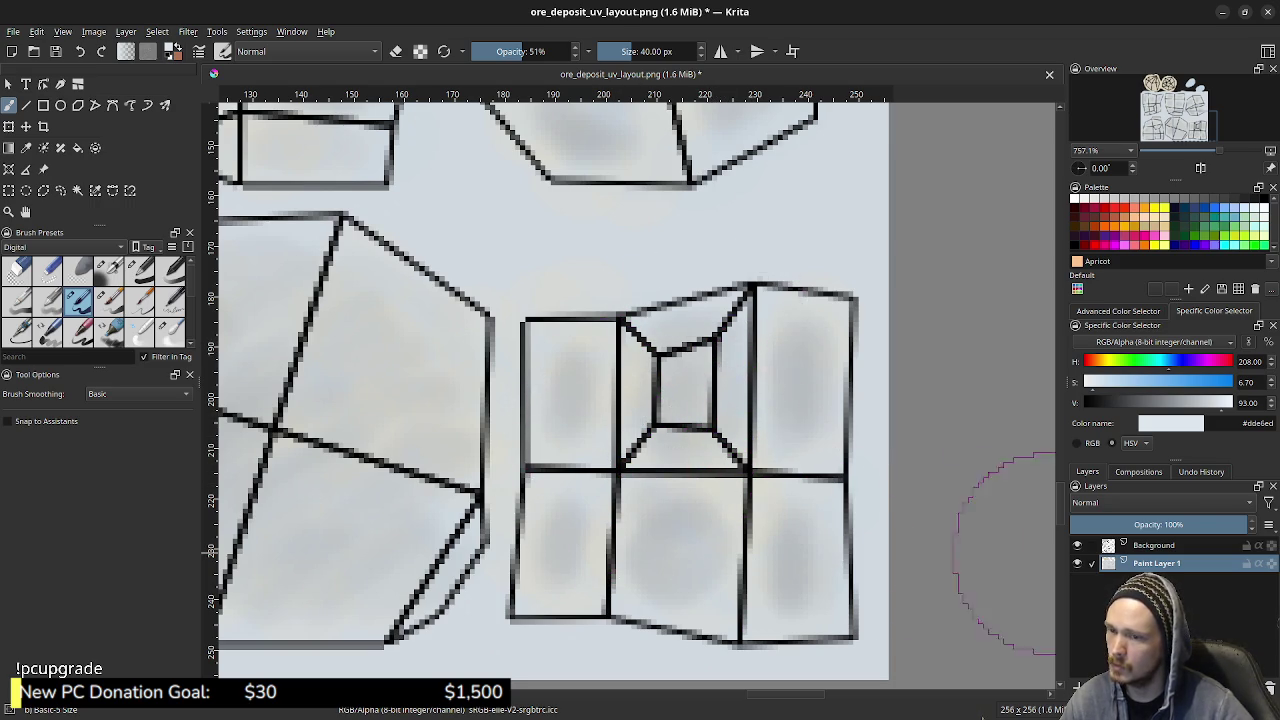
# - Toggle the line art to check beneath the paint and pan to the lower-middle shapes
pyautogui.hotkey('ctrl', 'z')
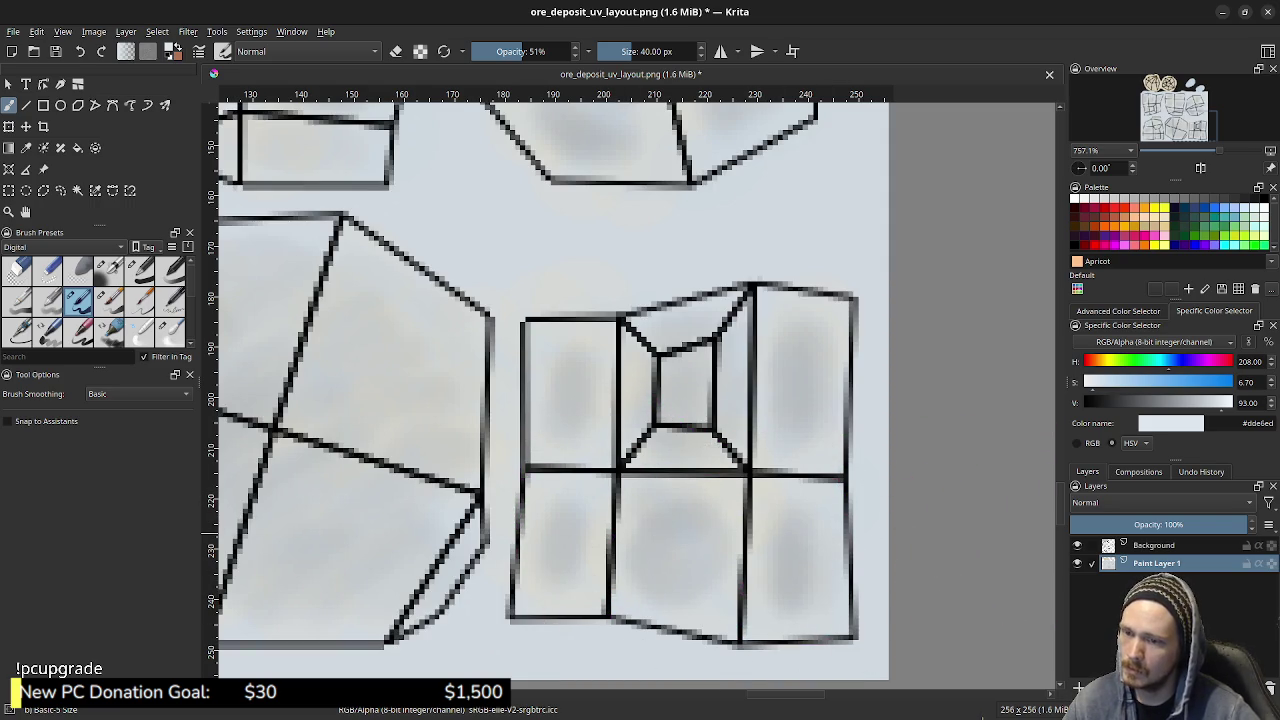
pyautogui.click(1077, 545)
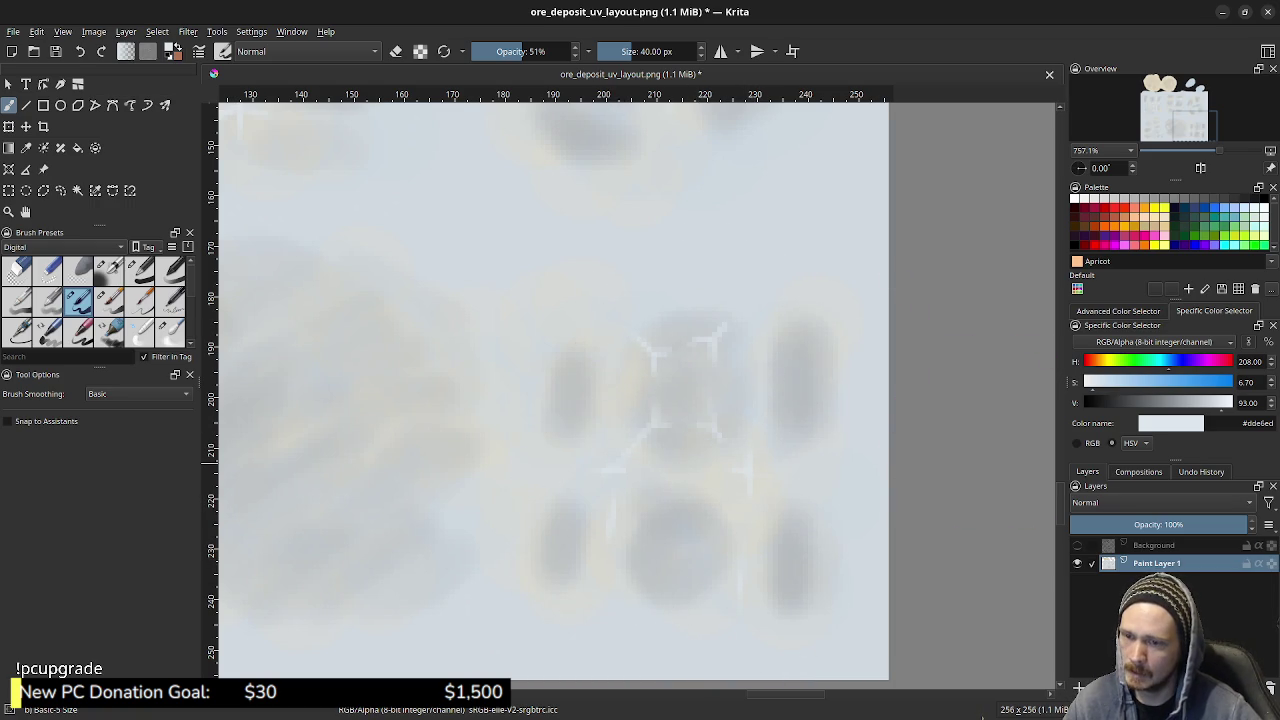
pyautogui.press('h')
pyautogui.press('h')
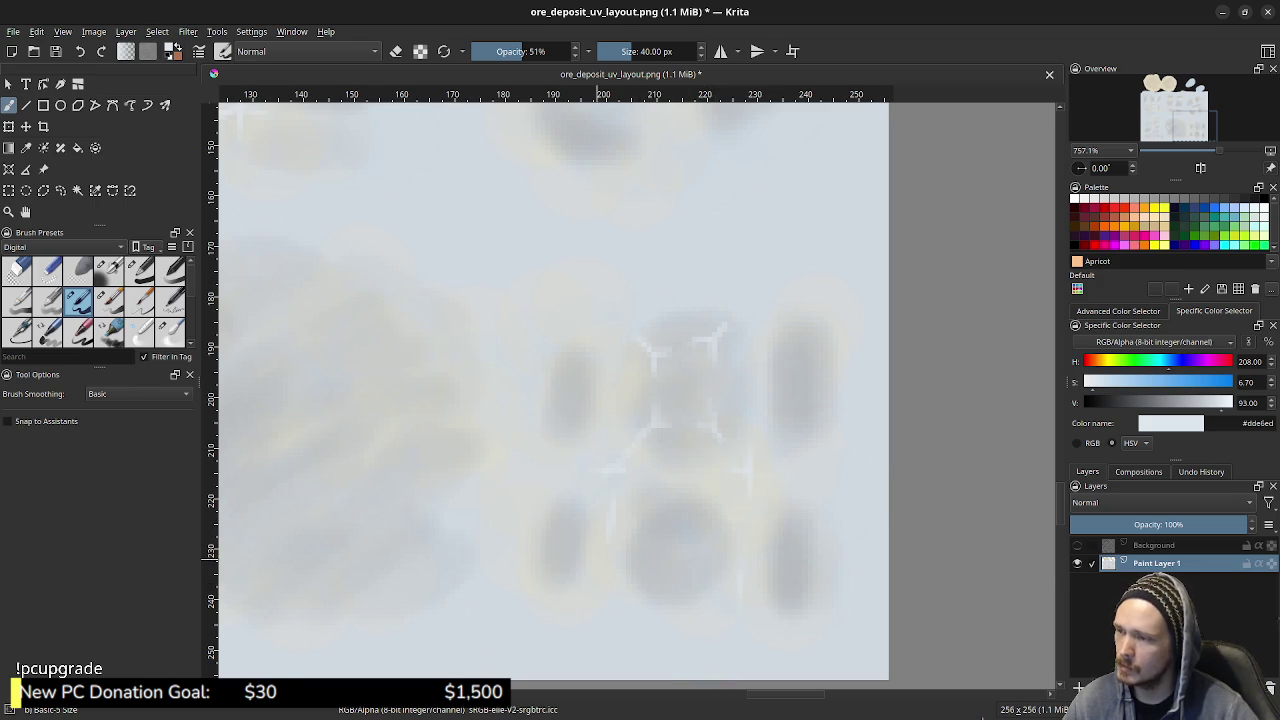
pyautogui.moveTo(583, 558)
pyautogui.mouseDown(button='middle')
pyautogui.moveTo(690, 458)
pyautogui.moveTo(628, 543)
pyautogui.moveTo(574, 328)
pyautogui.moveTo(569, 250)
pyautogui.mouseUp(button='middle')
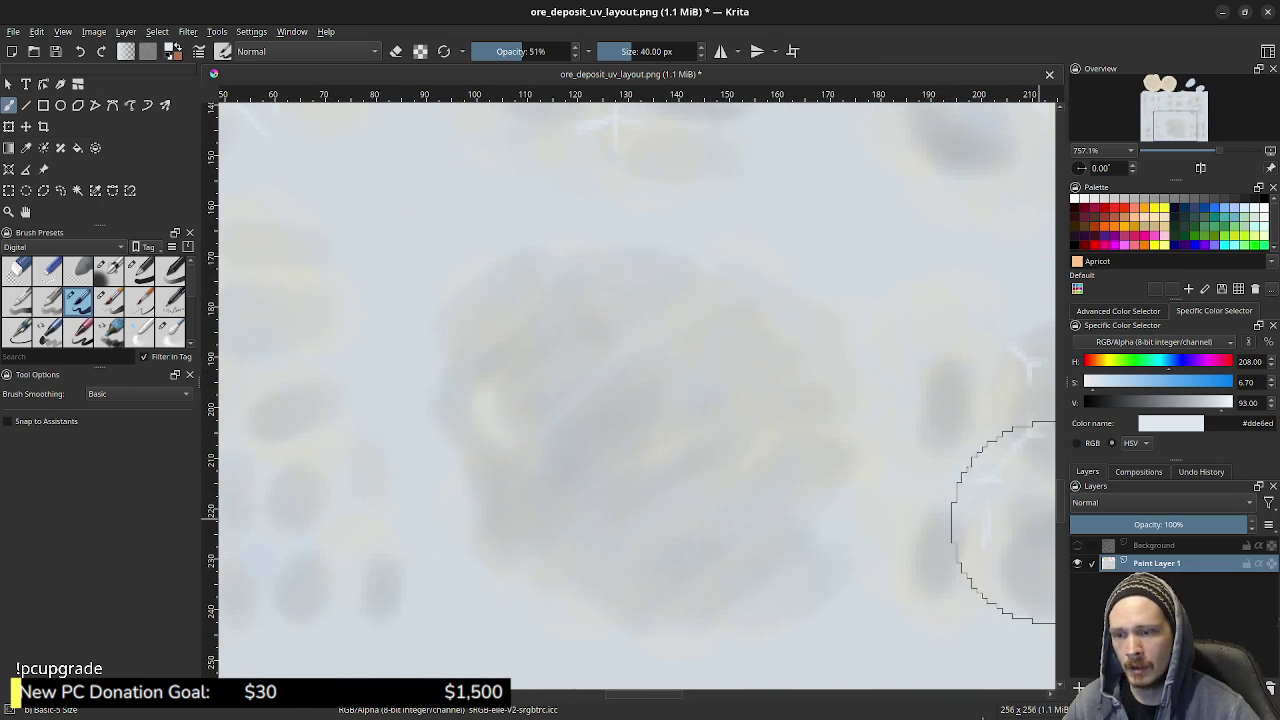
pyautogui.click(1077, 545)
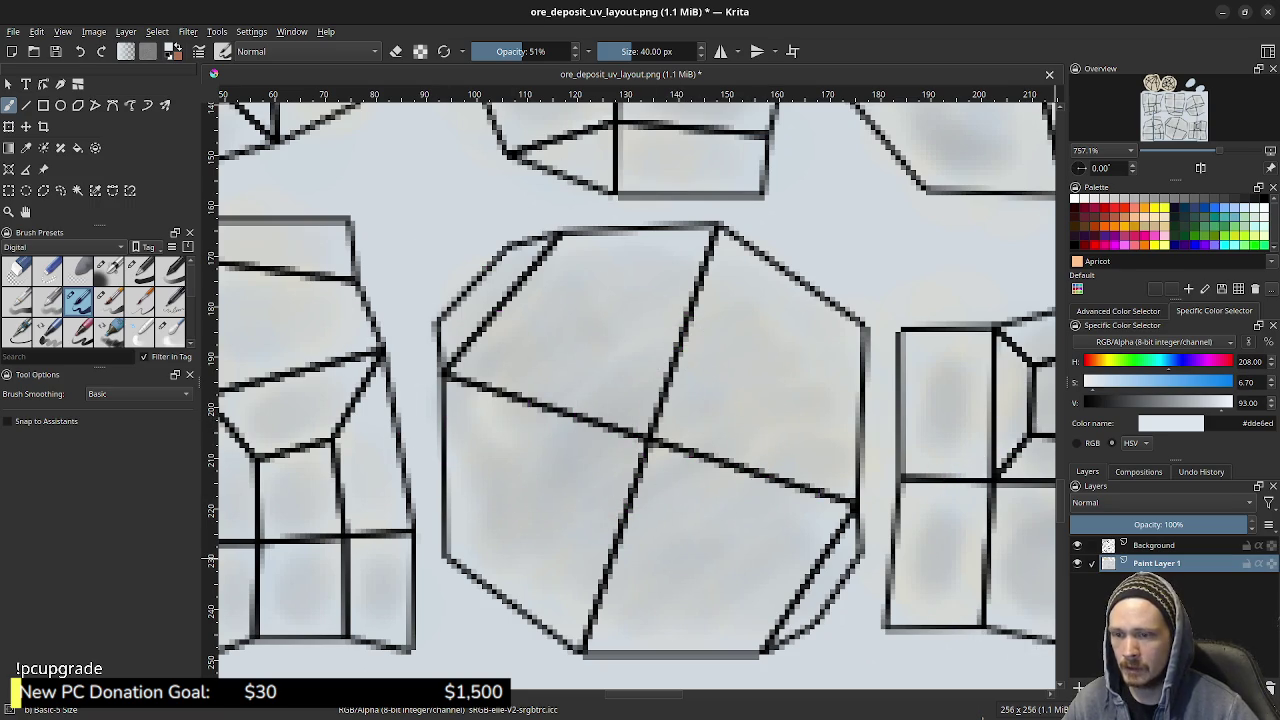
pyautogui.moveTo(257, 460); pyautogui.dragTo(640, 450, button='middle')
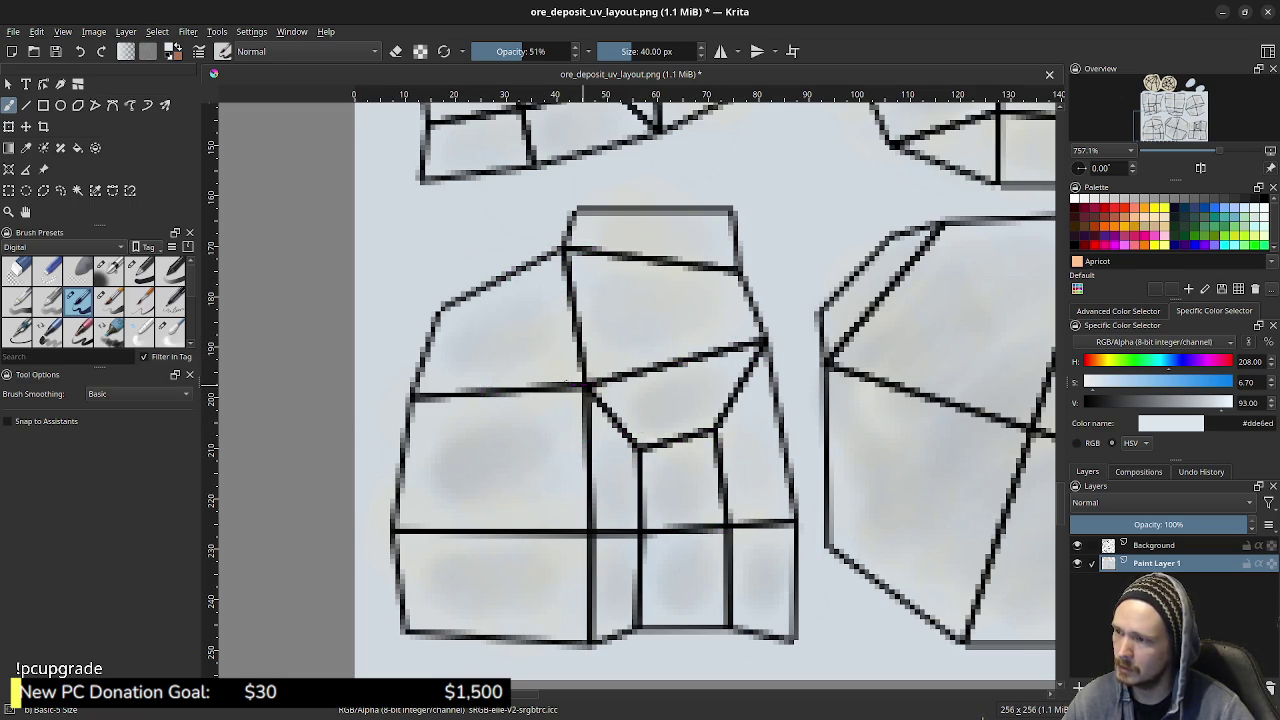
# - Paint soft shading over the lower-middle shape, compare against the line art, and leave it hidden
pyautogui.moveTo(571, 441); pyautogui.dragTo(671, 500)
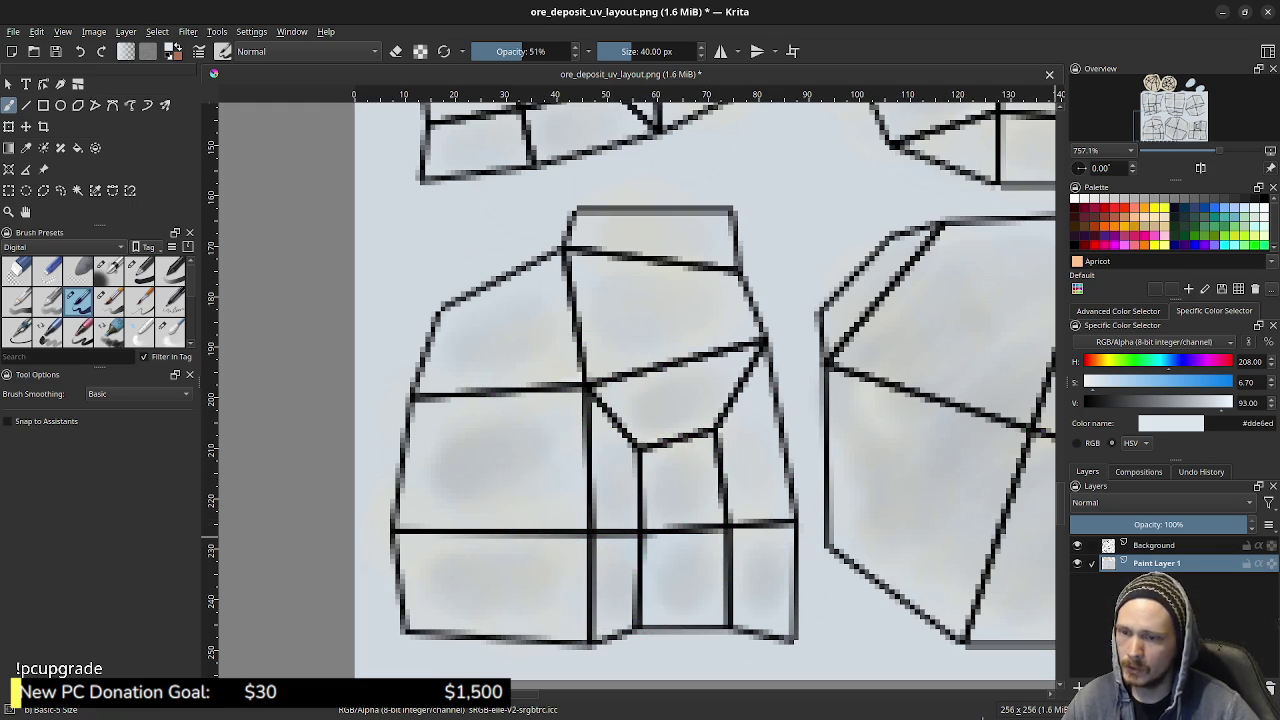
pyautogui.click(1077, 545)
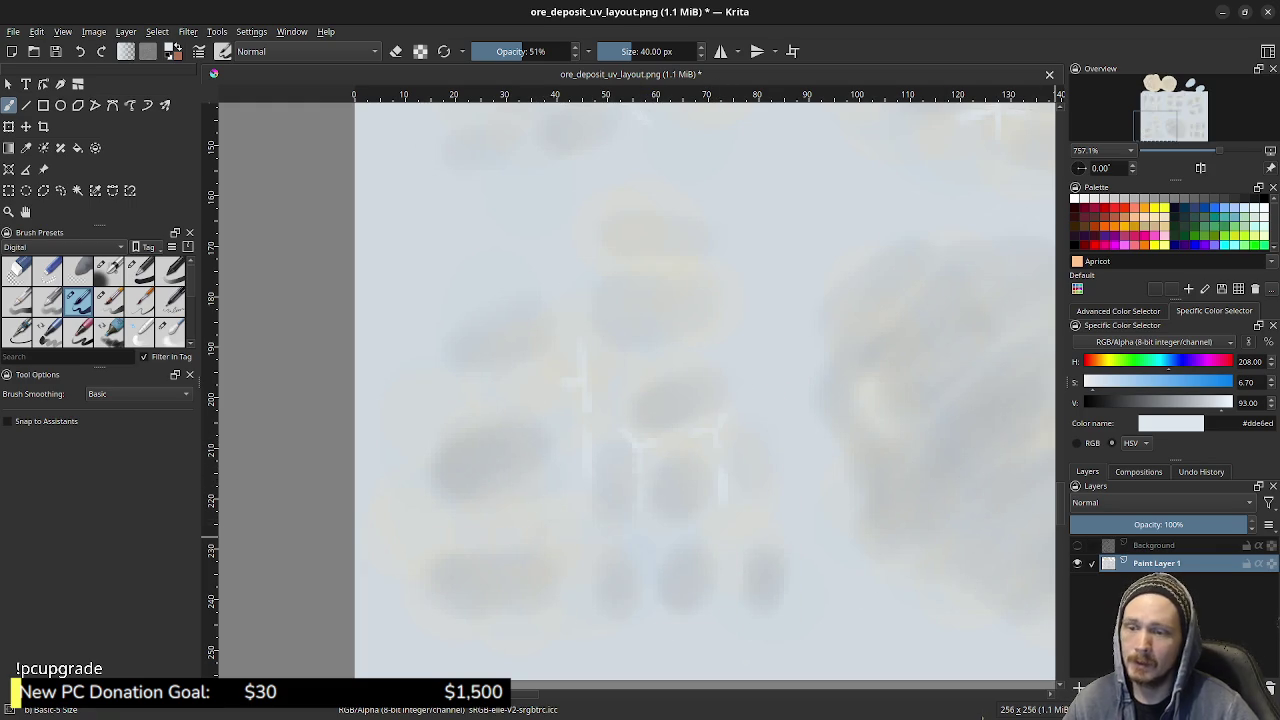
pyautogui.click(1077, 545)
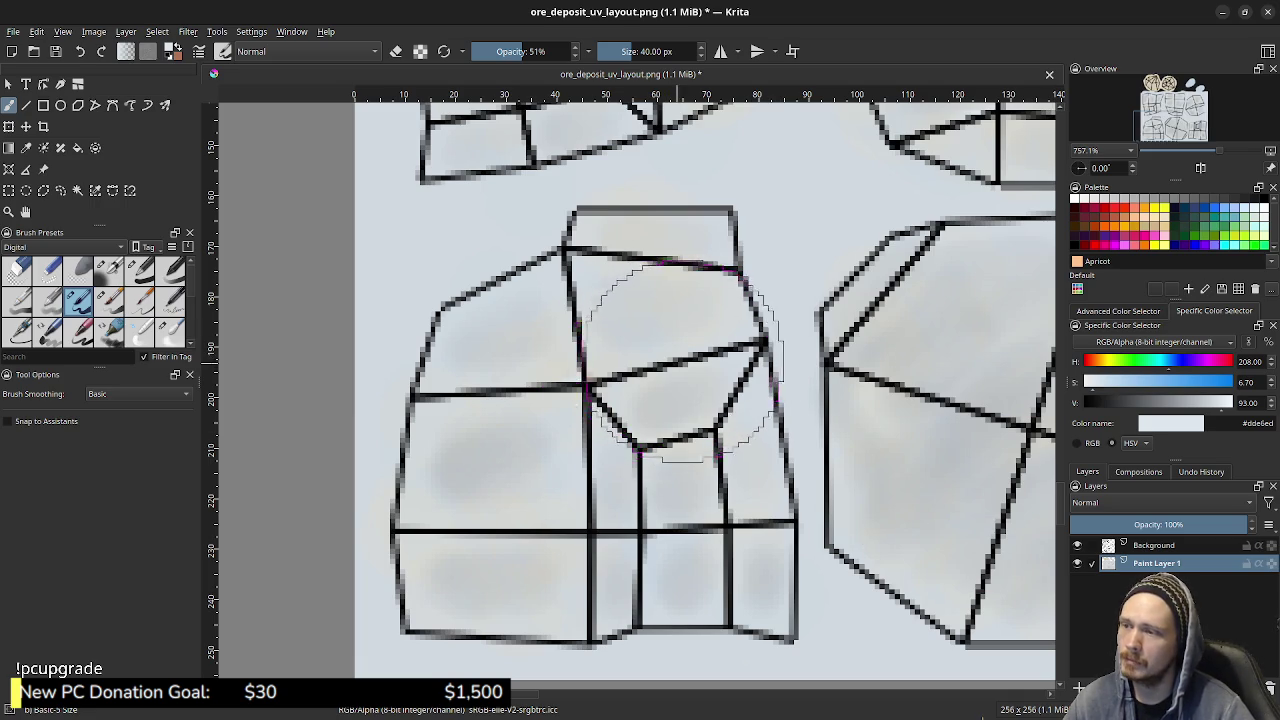
pyautogui.hotkey('ctrl', 'z')
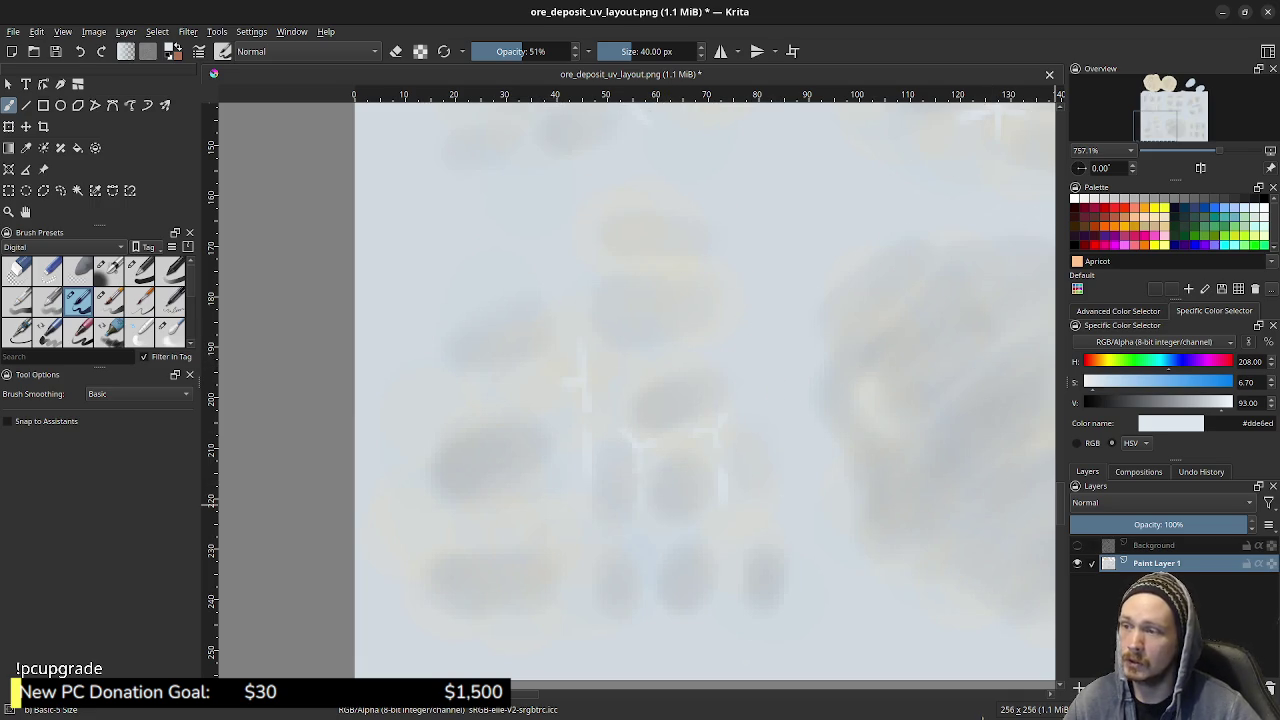
pyautogui.hotkey('ctrl', 'shift', 'z')
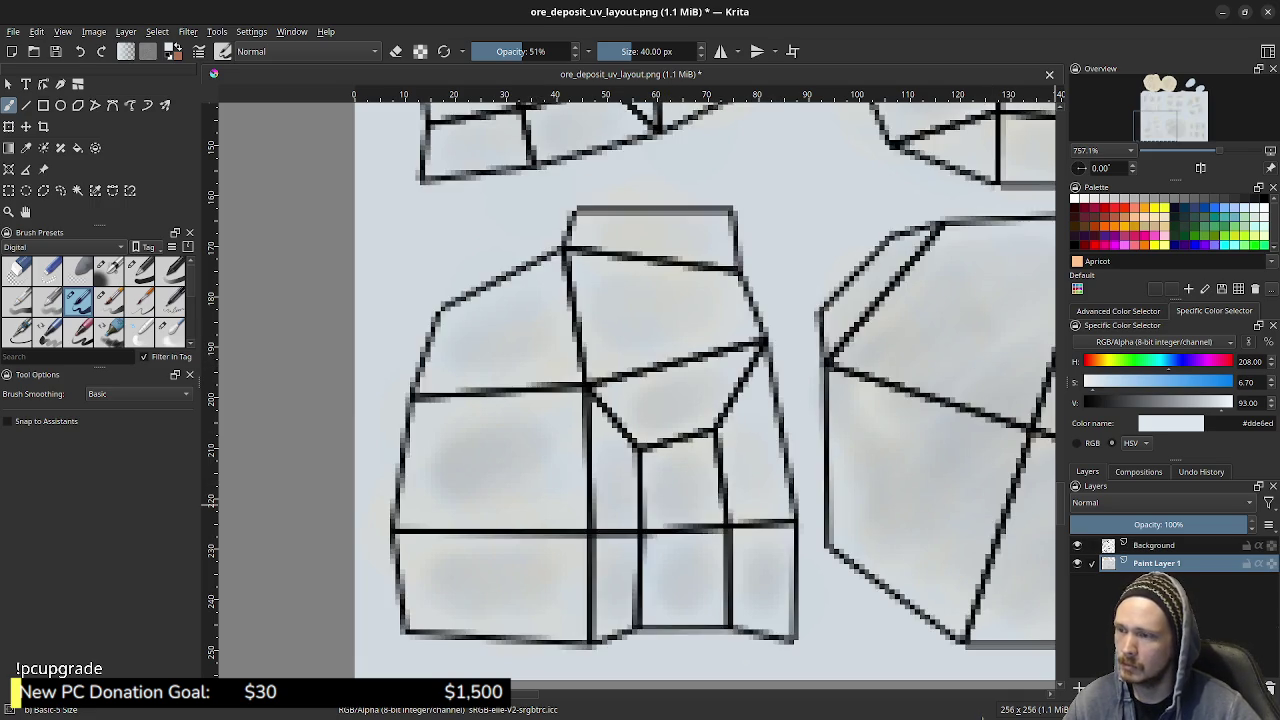
pyautogui.hotkey('ctrl', 'z')
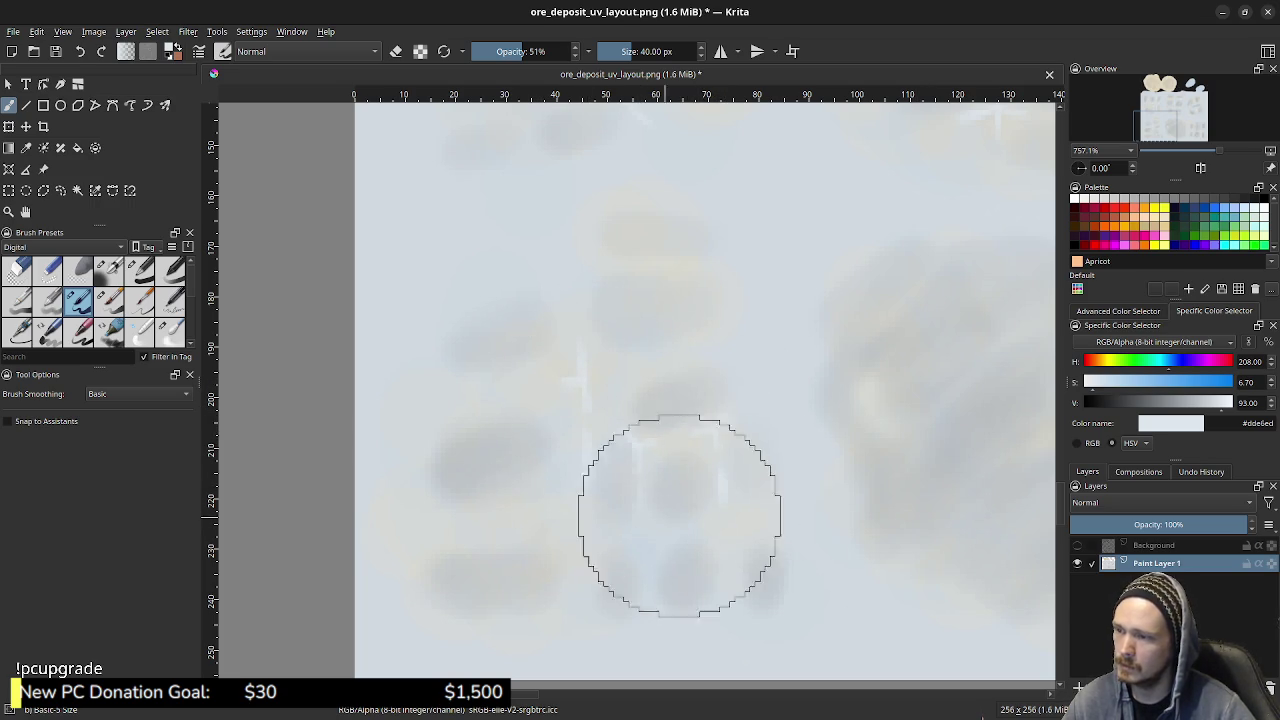
pyautogui.click(1077, 545)
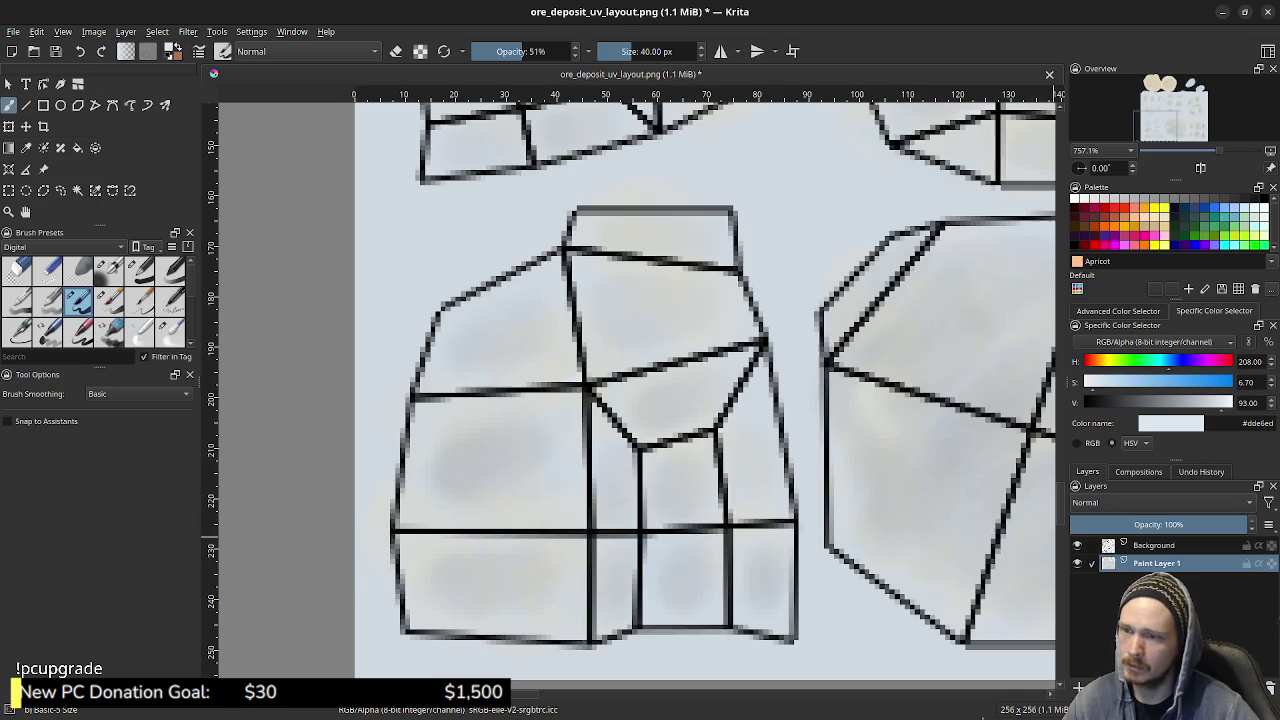
pyautogui.click(1077, 545)
pyautogui.click(1077, 545)
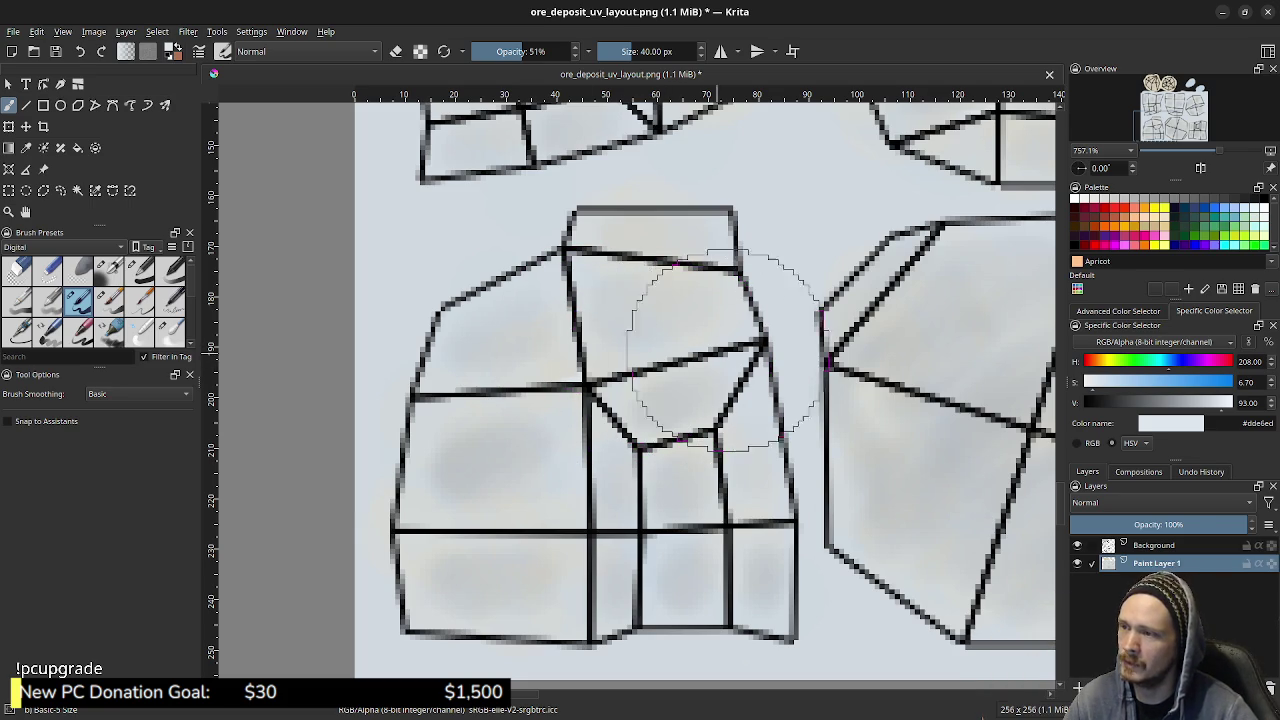
pyautogui.click(1077, 563)
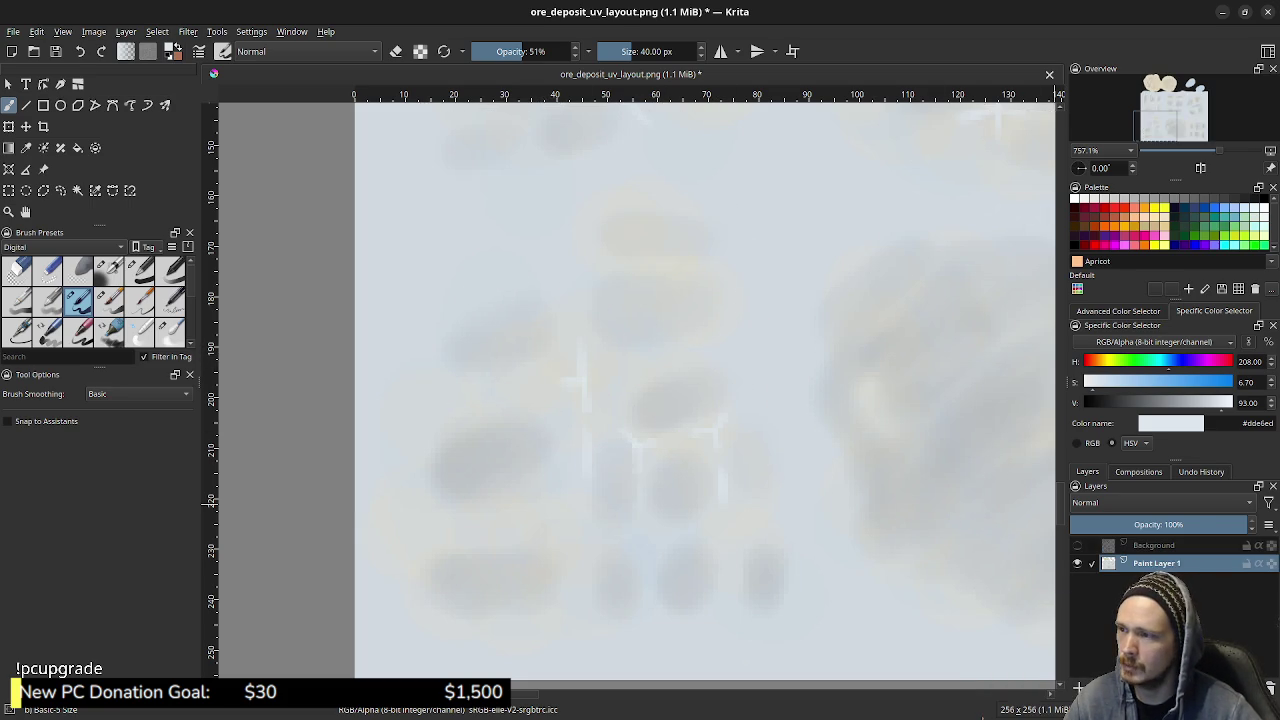
pyautogui.click(1077, 563)
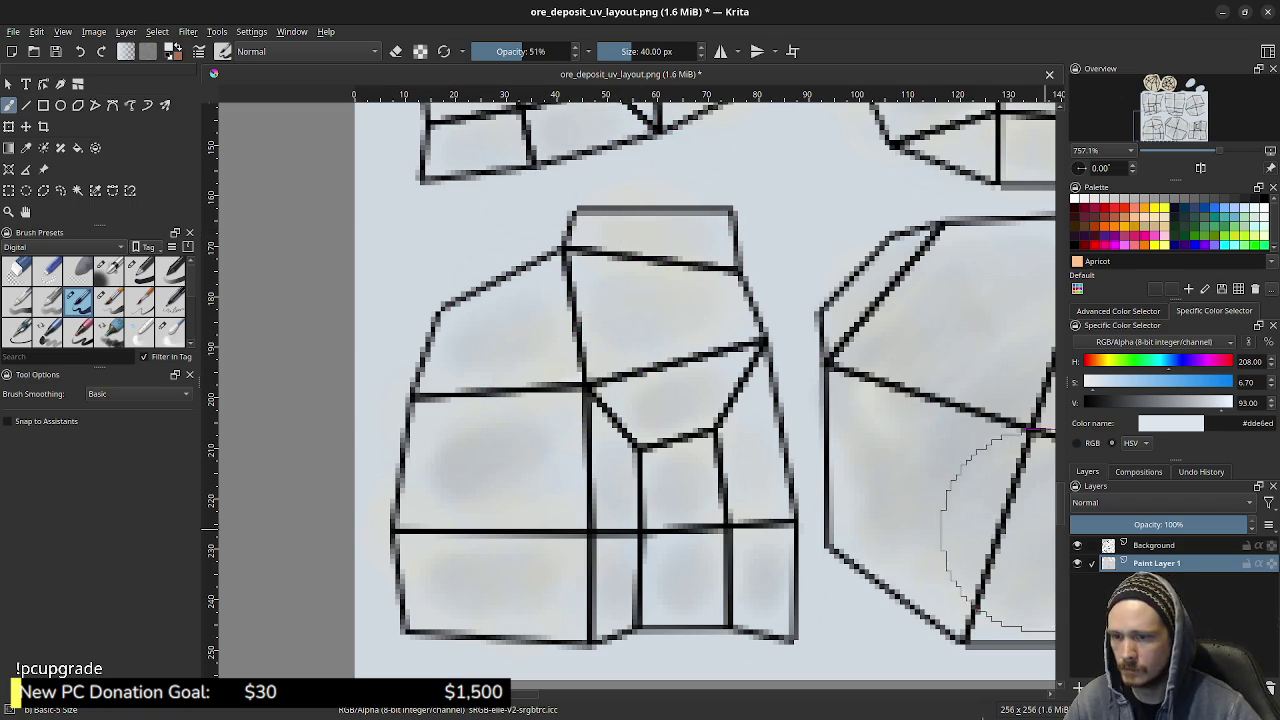
pyautogui.click(1077, 545)
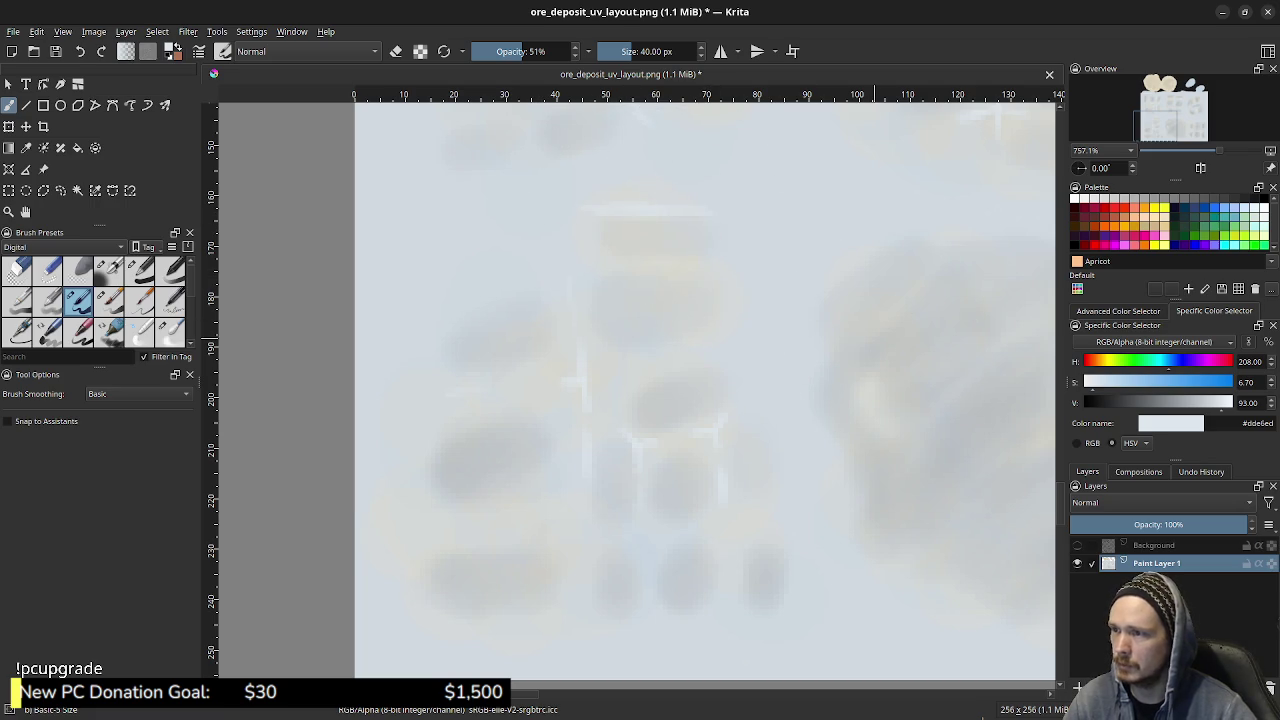
# - Center the full texture, select the Blender Blur preset (25% opacity, 13 px), and paint the upper-left blob
pyautogui.keyDown('ctrl'); pyautogui.scroll(-3, 704, 390); pyautogui.keyUp('ctrl')
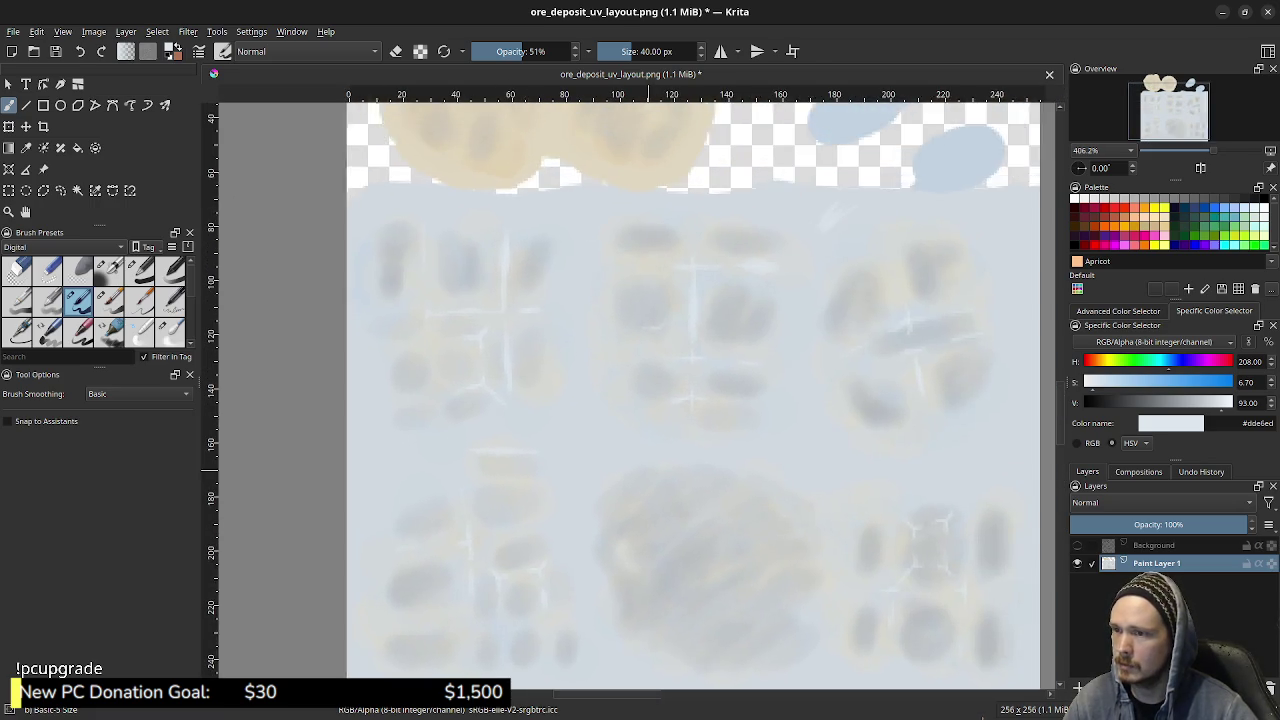
pyautogui.moveTo(780, 380); pyautogui.dragTo(747, 349, button='middle')
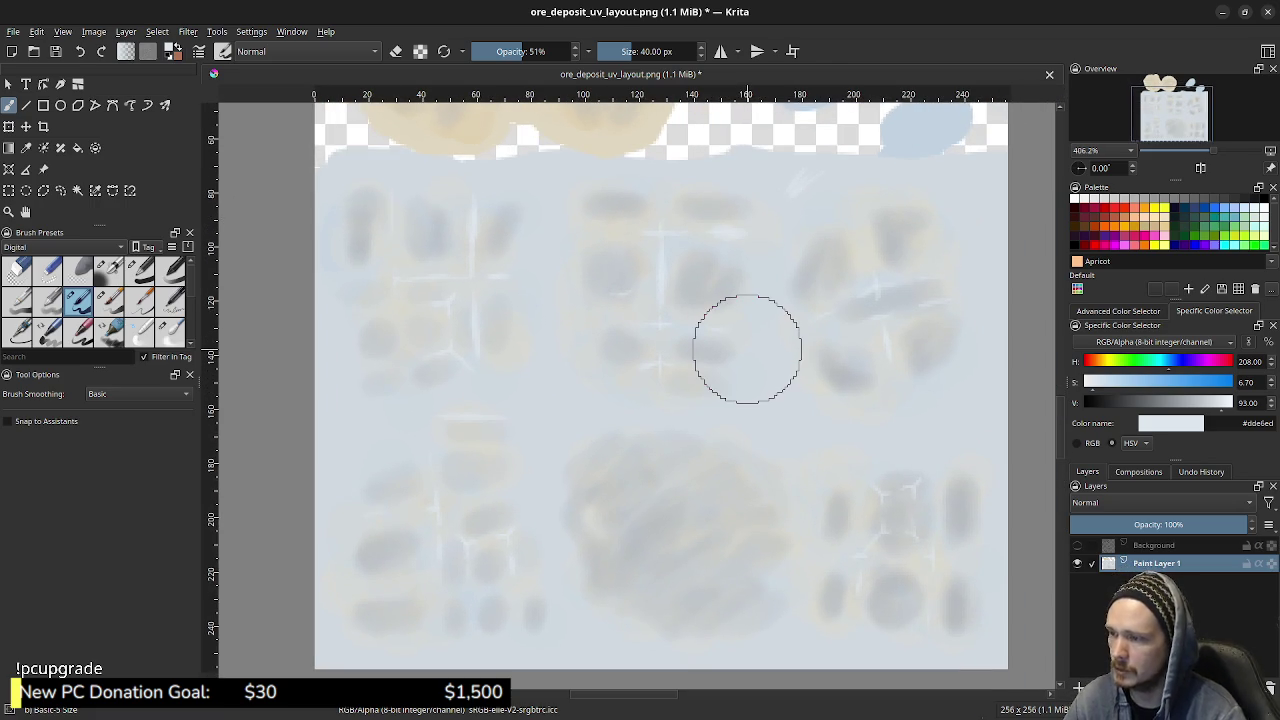
pyautogui.click(170, 330)
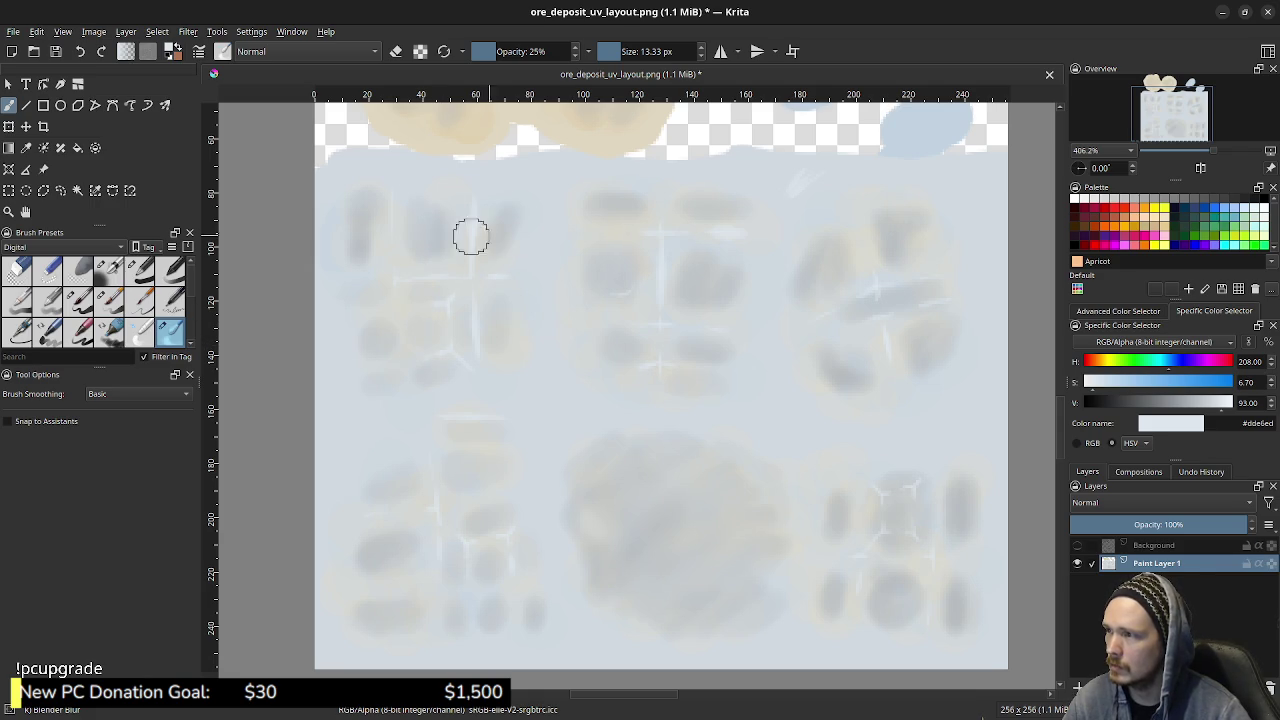
pyautogui.moveTo(353, 205); pyautogui.dragTo(357, 231)
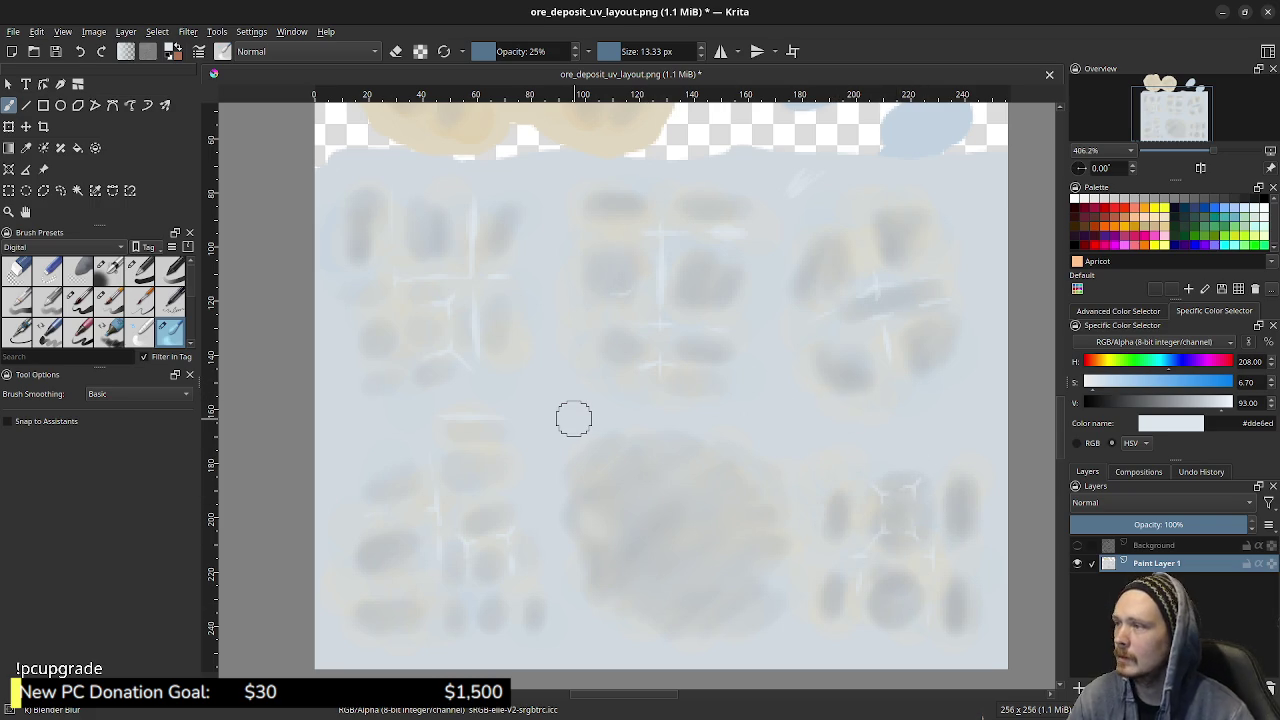
# - Dismiss the PNG save options and start exporting the image from the File menu
pyautogui.hotkey('ctrl', 's')
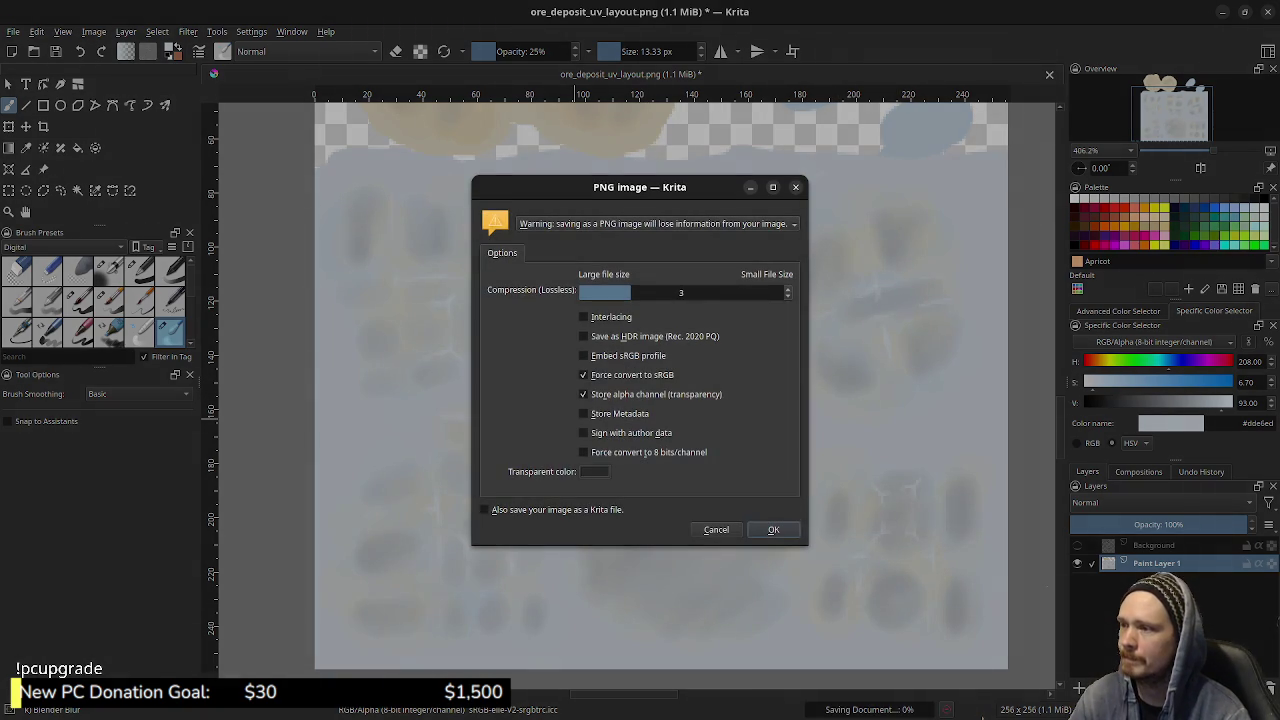
pyautogui.press('Return')
pyautogui.click(13, 31)
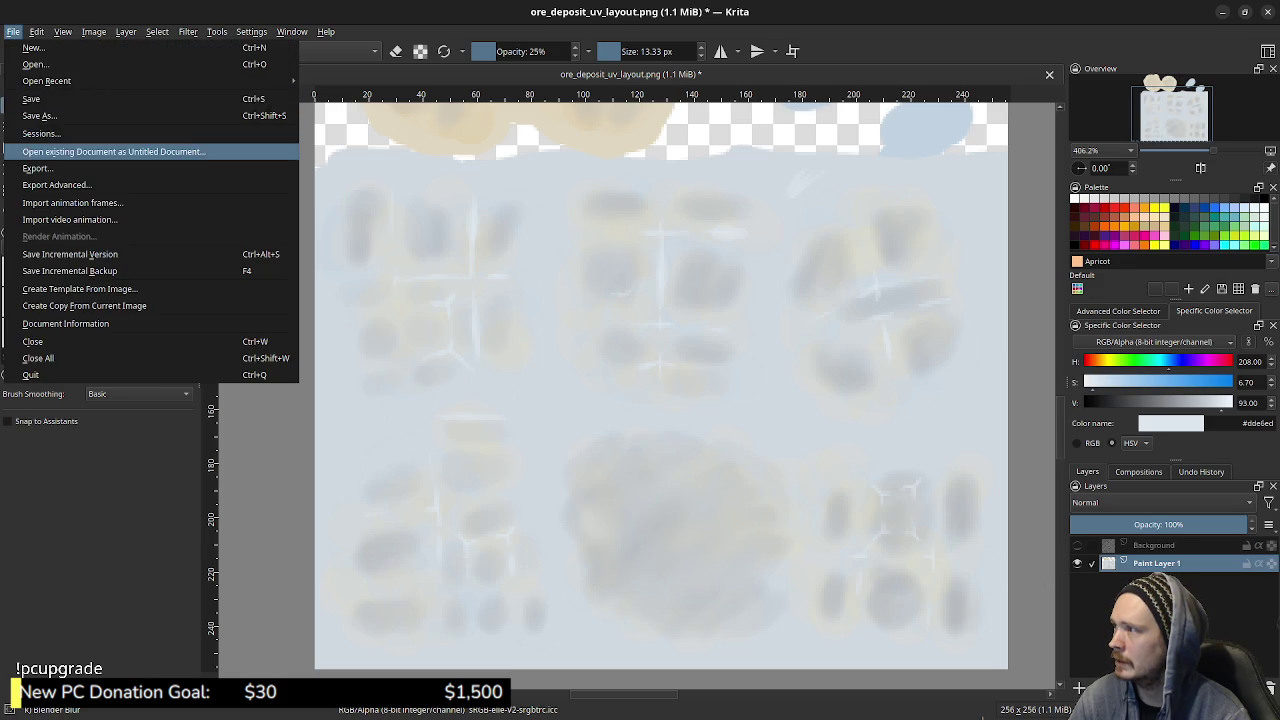
pyautogui.click(40, 169)
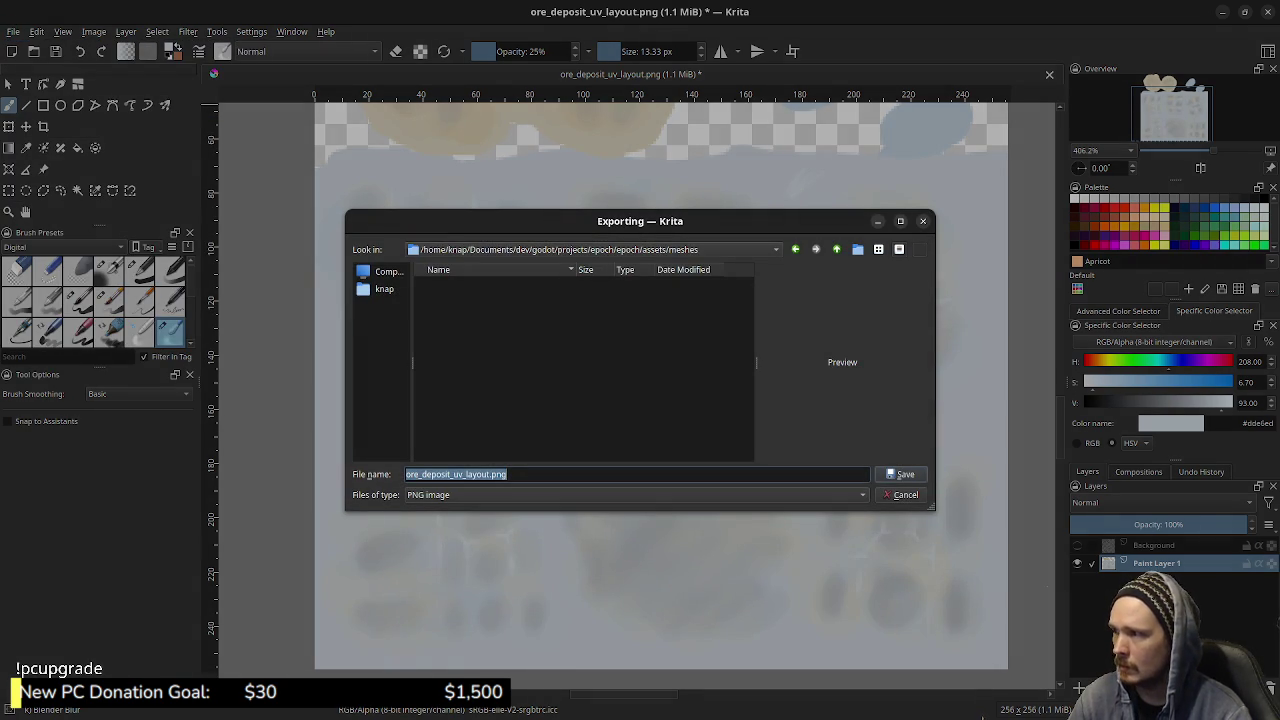
# - In the Export dialog, navigate up and into the models/ore_deposit folder
pyautogui.click(836, 249)
pyautogui.click(836, 249)
pyautogui.click(836, 249)
pyautogui.click(836, 249)
pyautogui.click(836, 249)
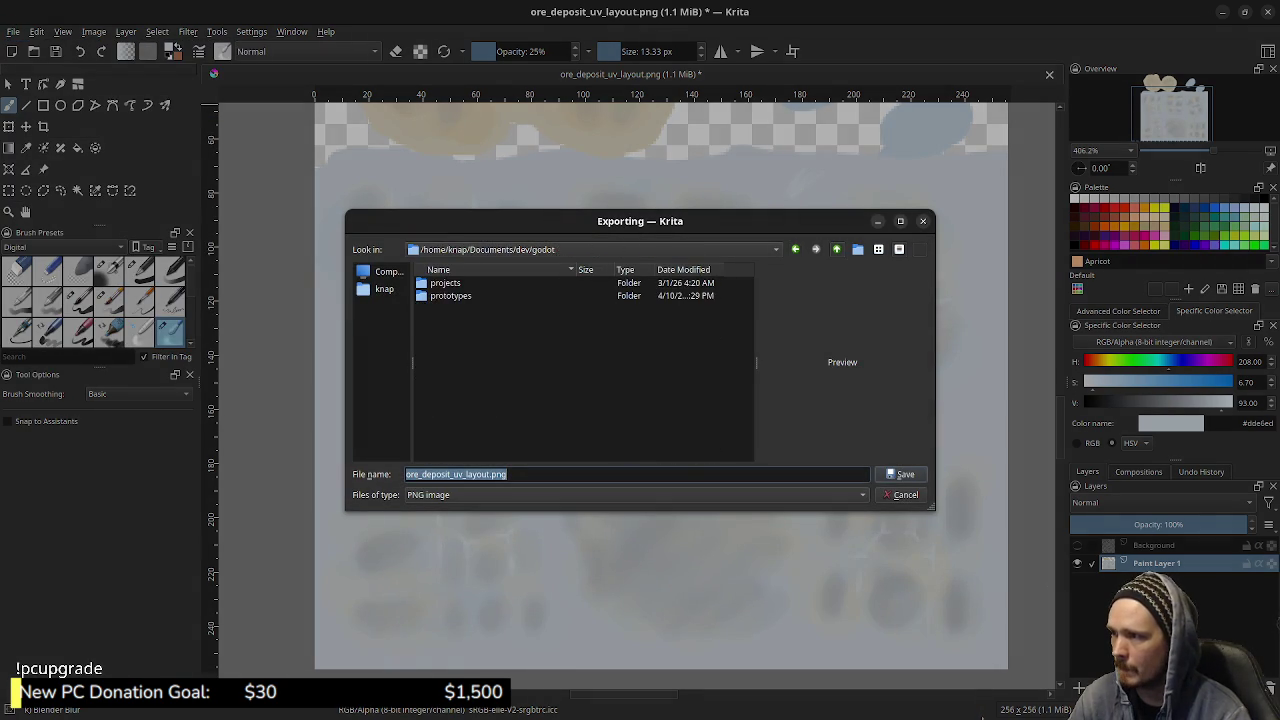
pyautogui.click(836, 249)
pyautogui.click(836, 249)
pyautogui.doubleClick(445, 359)
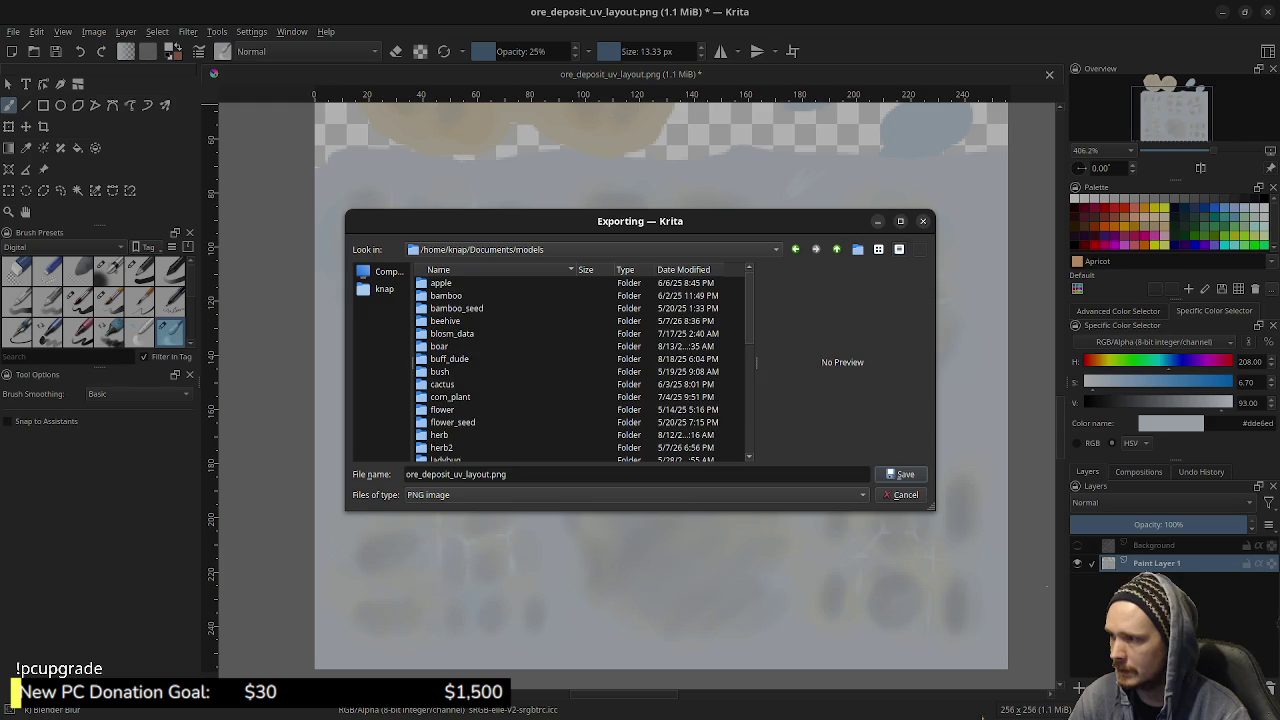
pyautogui.scroll(-2, 460, 423)
pyautogui.scroll(-1, 460, 400)
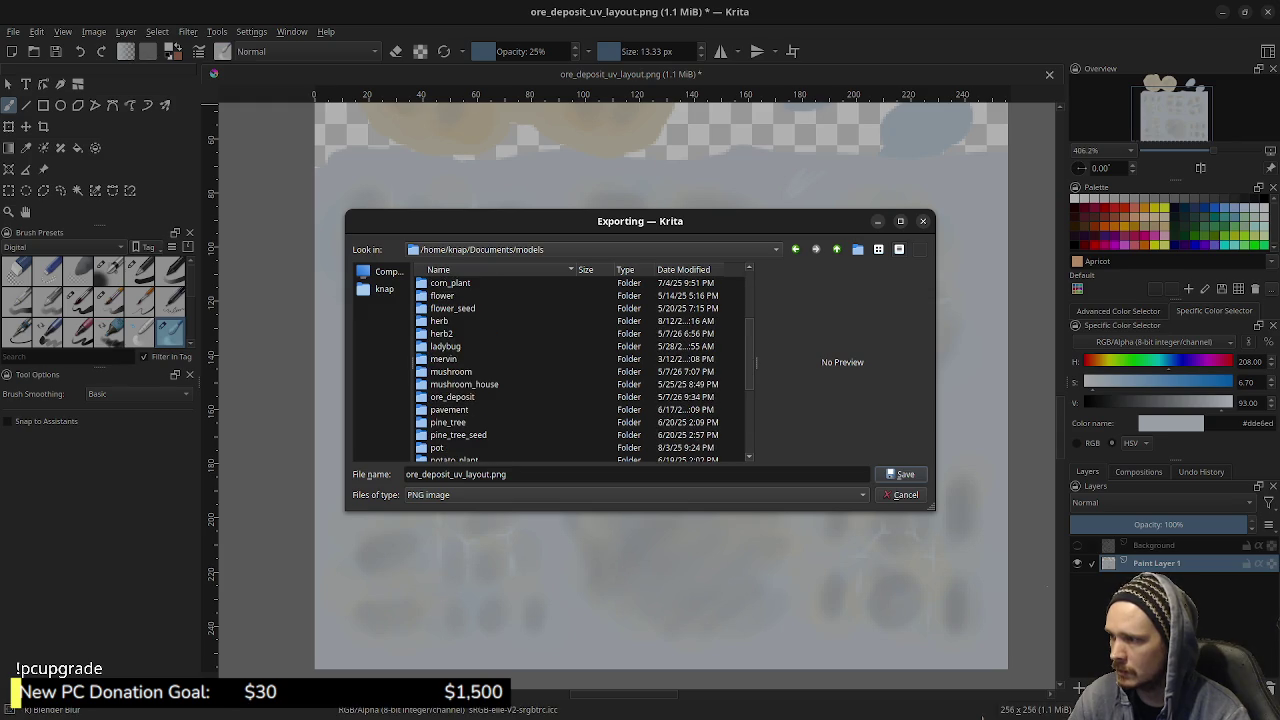
pyautogui.doubleClick(460, 385)
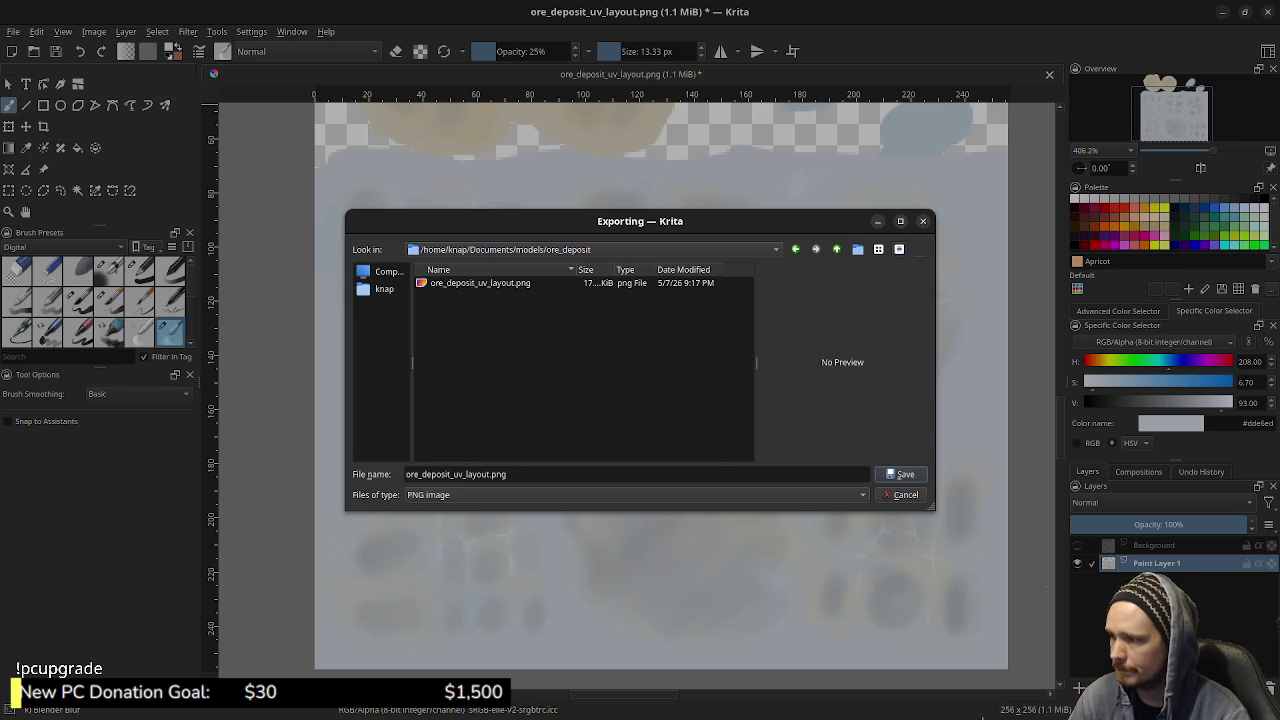
# - Rename the file to ore_deposit_albedo.png and export it with the default PNG options
pyautogui.click(465, 474)
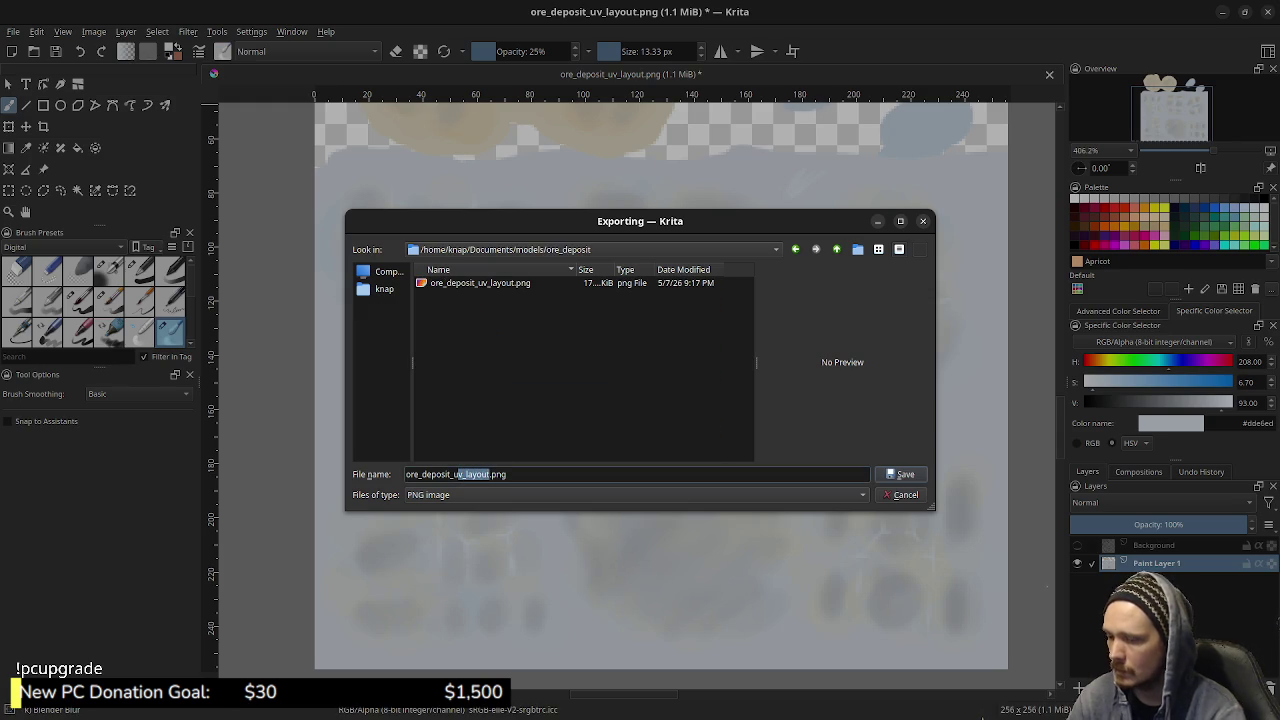
pyautogui.write('albed')
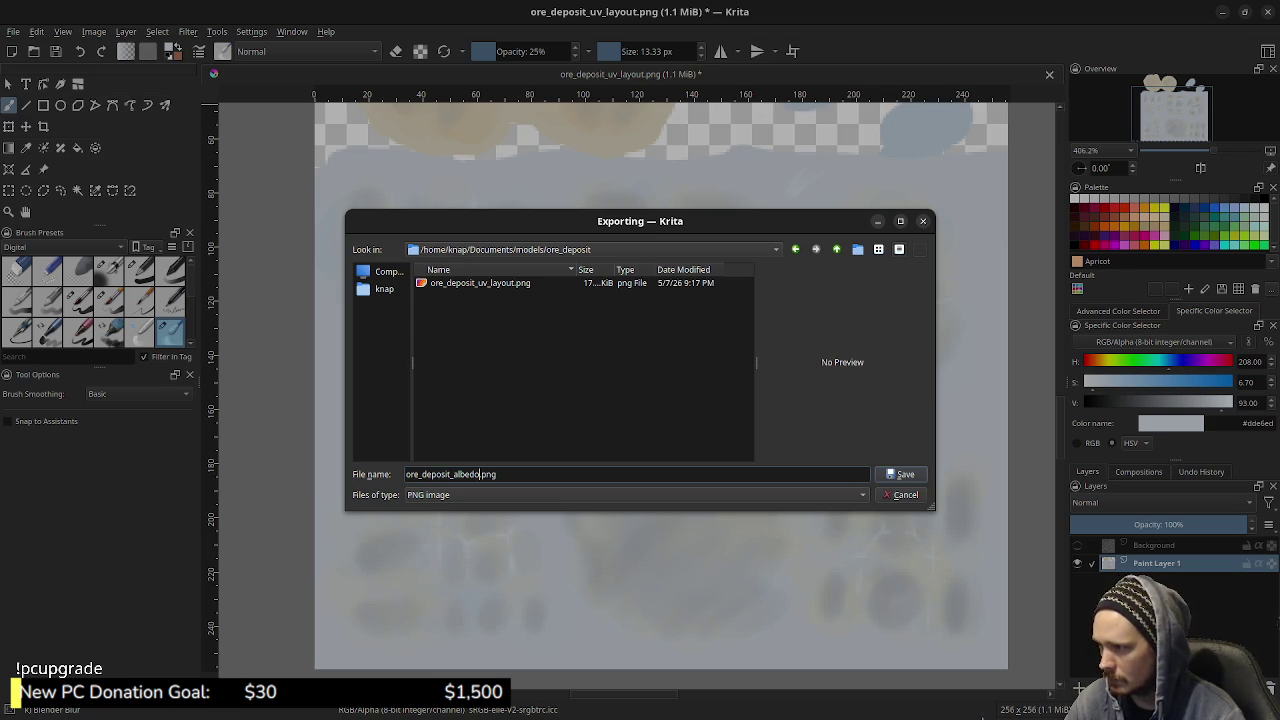
pyautogui.press('Return')
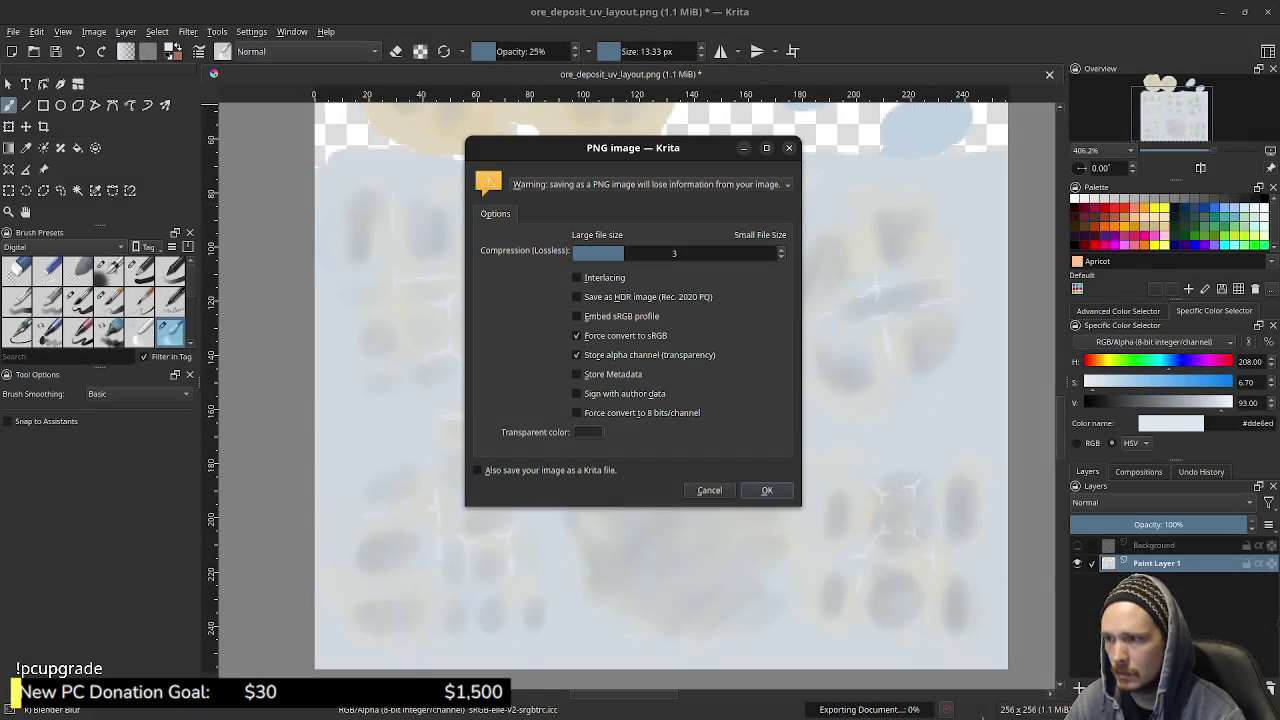
pyautogui.press('Return')
# - Feed ore_deposit_albedo.png into the Base Color through an Image Texture, shown in Material Preview and Object Mode
pyautogui.hotkey('alt', 'Tab')
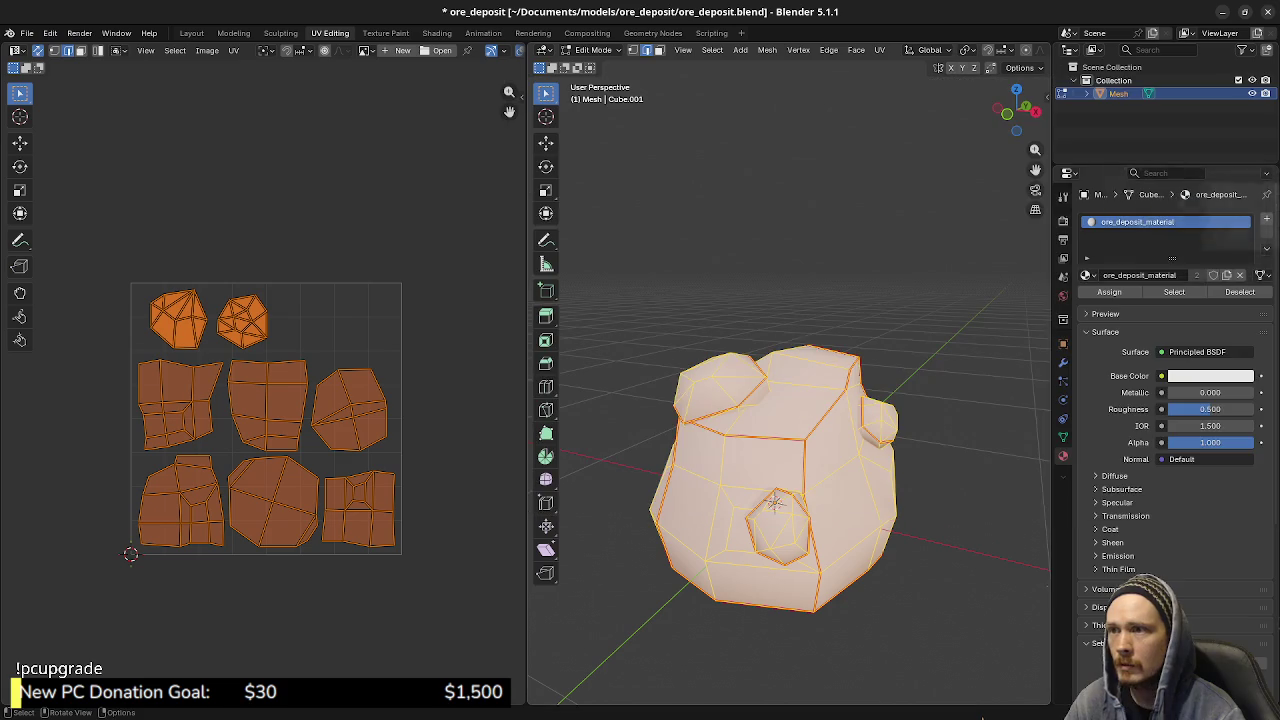
pyautogui.rightClick(790, 392)
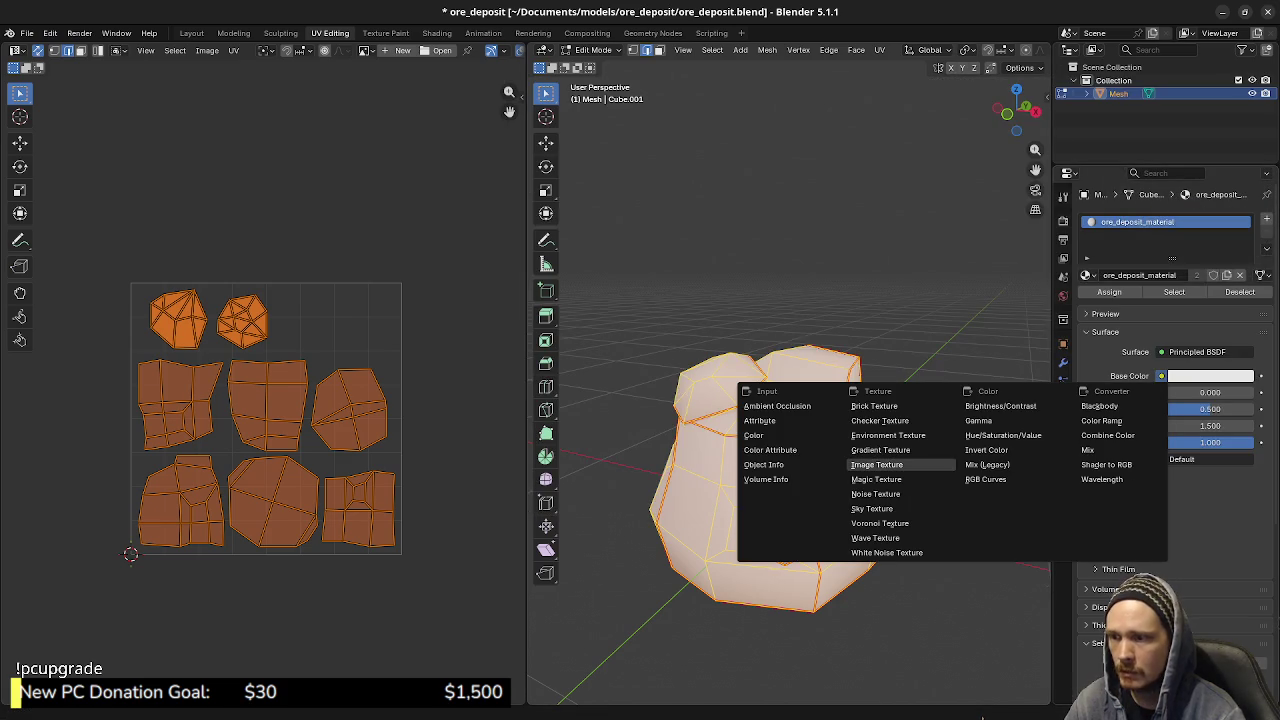
pyautogui.click(1161, 375)
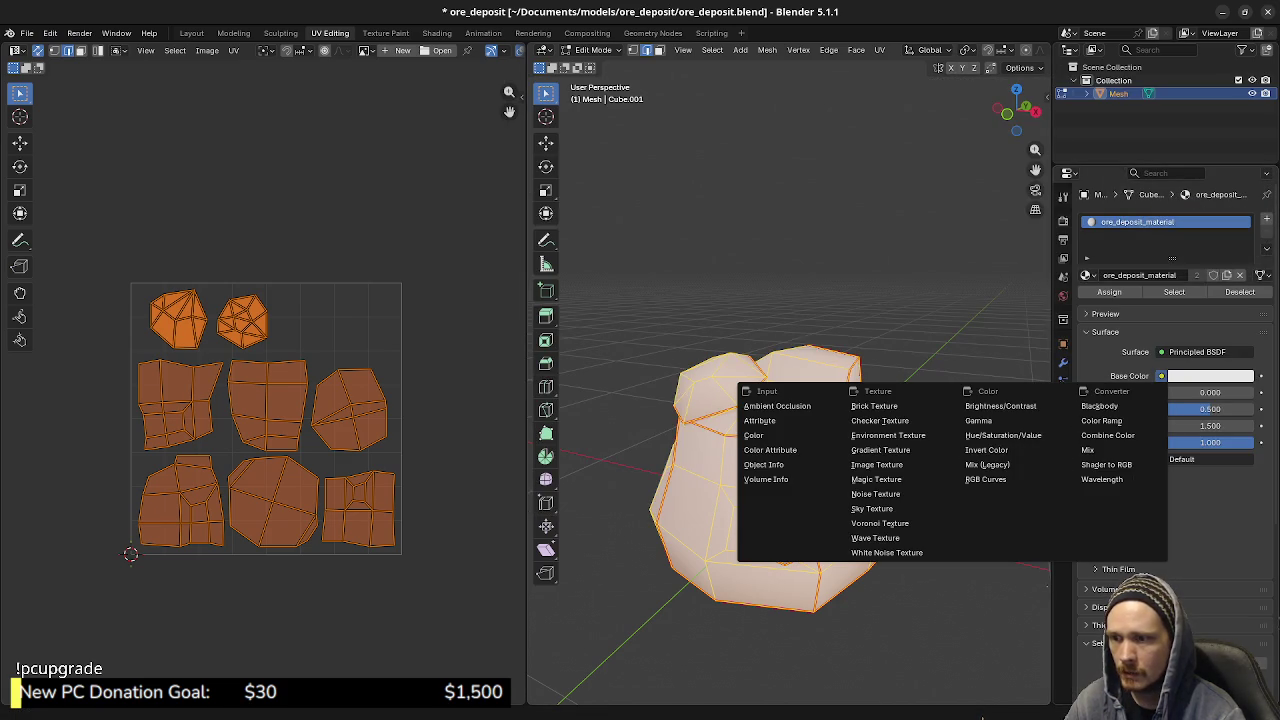
pyautogui.click(876, 464)
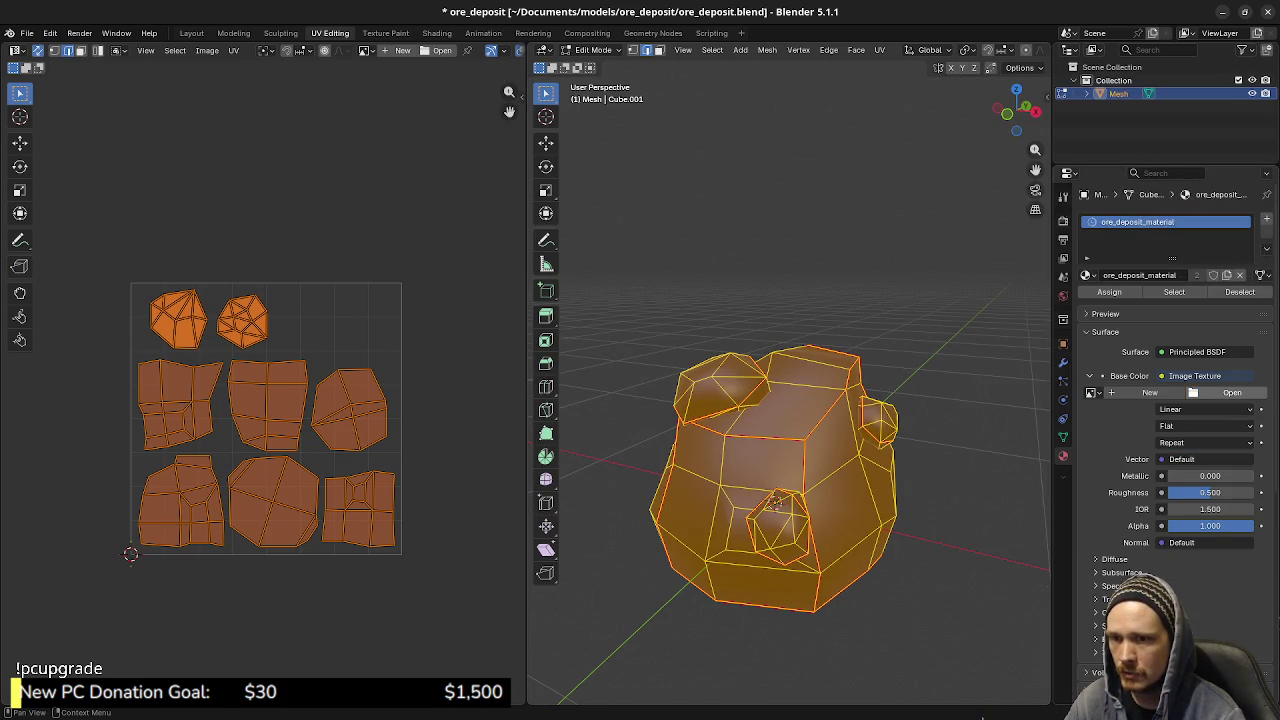
pyautogui.click(1232, 392)
pyautogui.click(478, 272)
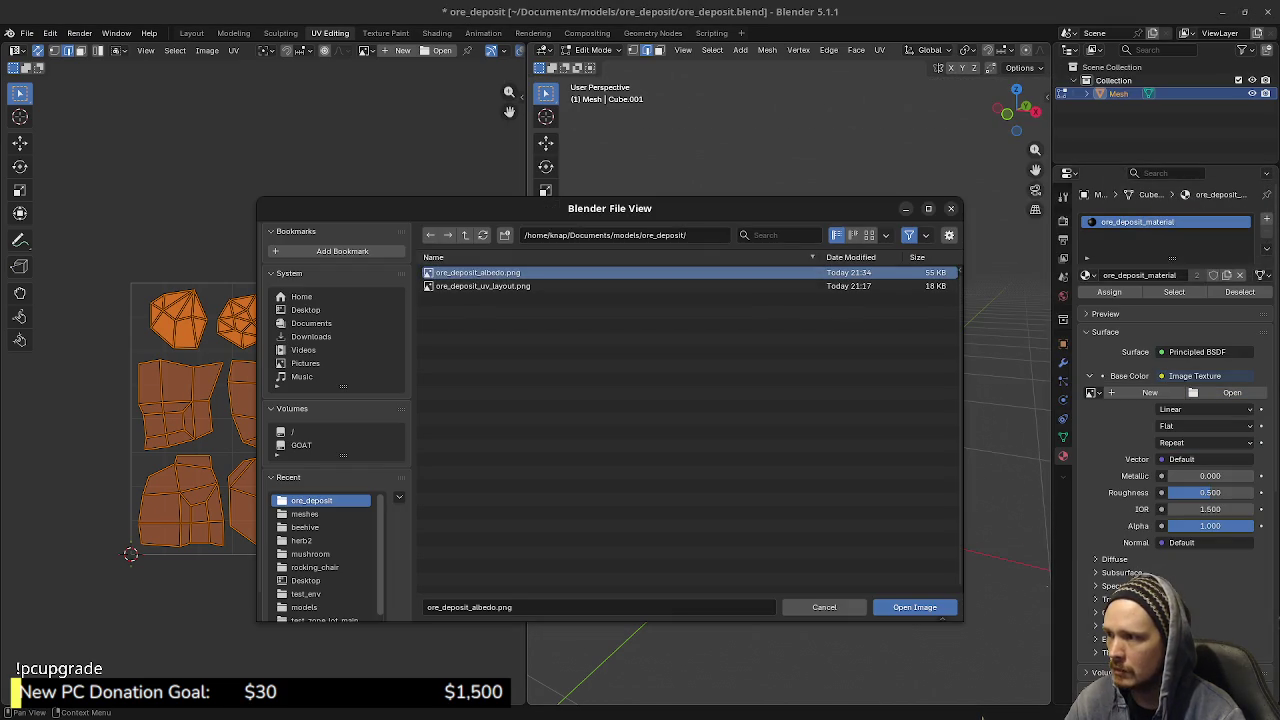
pyautogui.click(938, 612)
pyautogui.press('z')
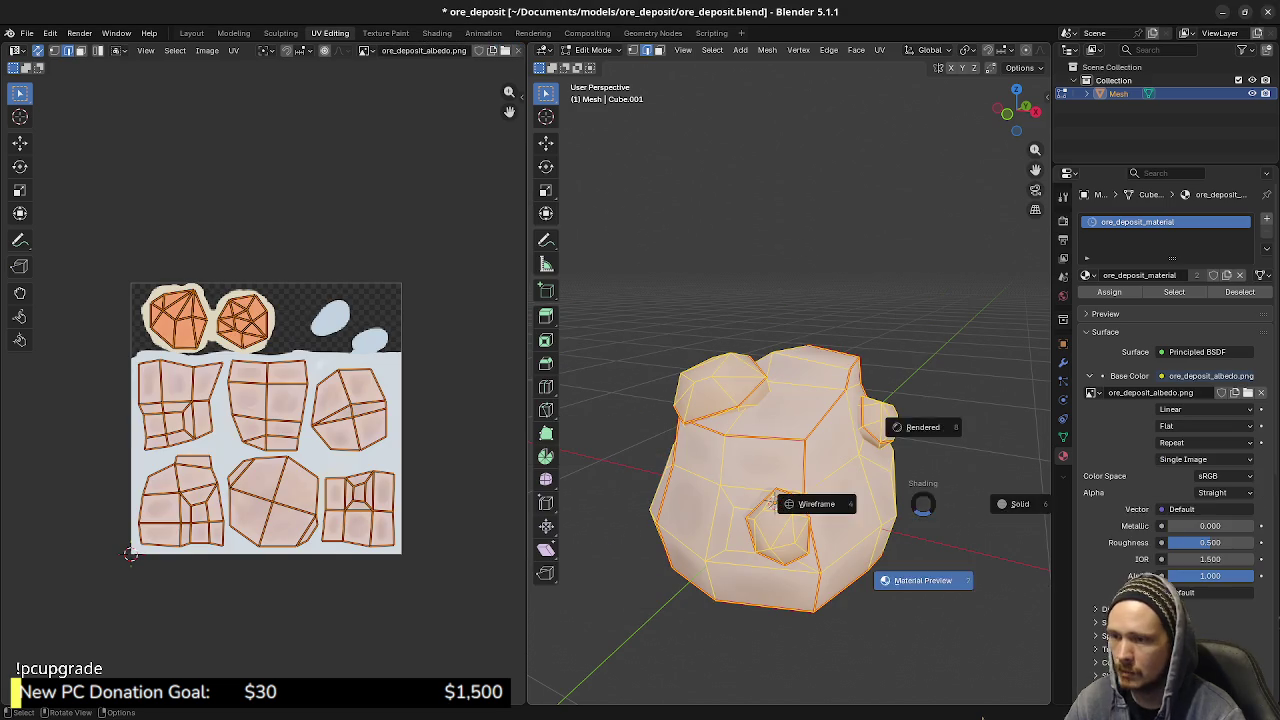
pyautogui.press('Tab')
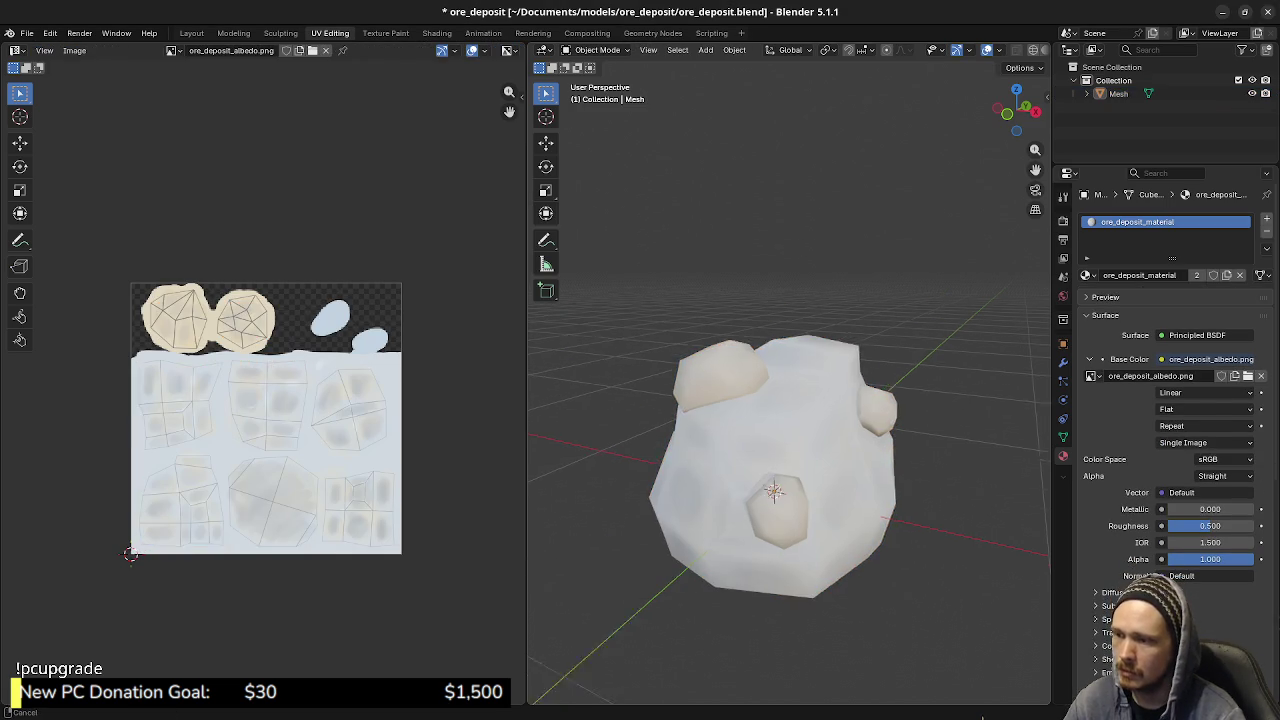
# - Orbit around the textured rock from several sides, then return to the Krita UV layout
pyautogui.moveTo(780, 480)
pyautogui.mouseDown(button='middle')
pyautogui.moveTo(720, 470)
pyautogui.moveTo(790, 460)
pyautogui.moveTo(750, 465)
pyautogui.mouseUp(button='middle')
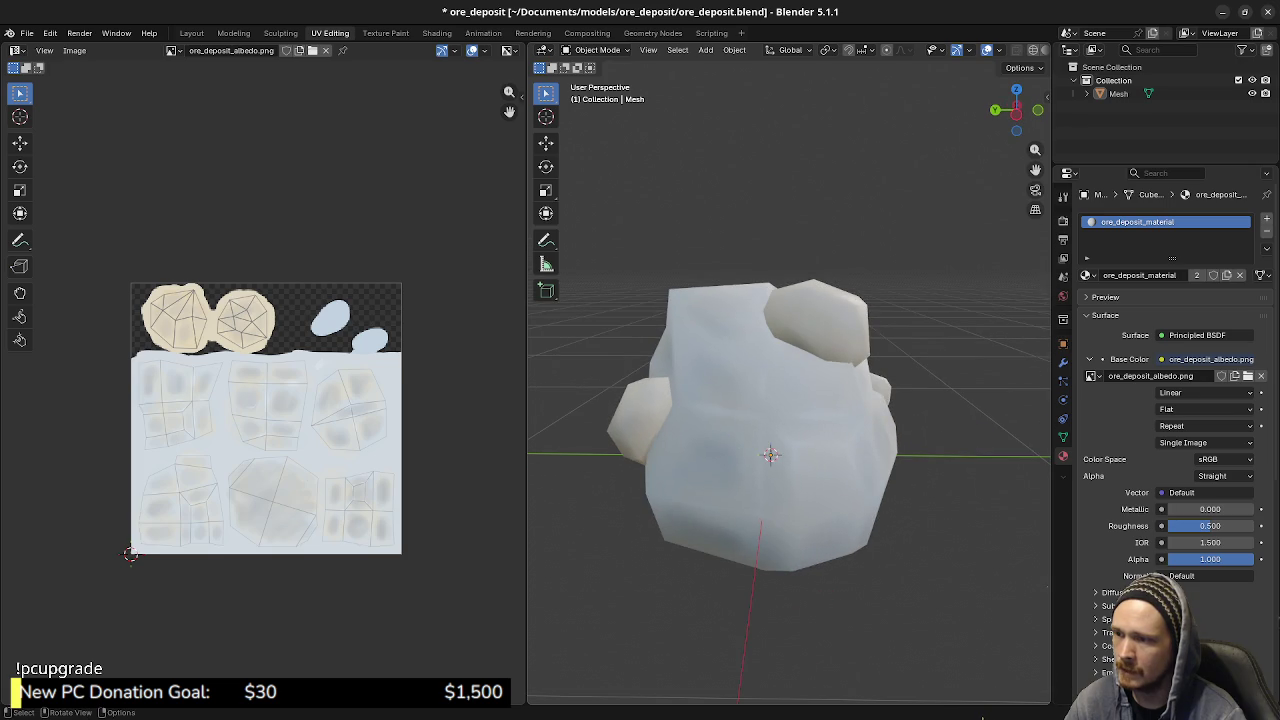
pyautogui.moveTo(770, 455); pyautogui.dragTo(768, 455, button='middle')
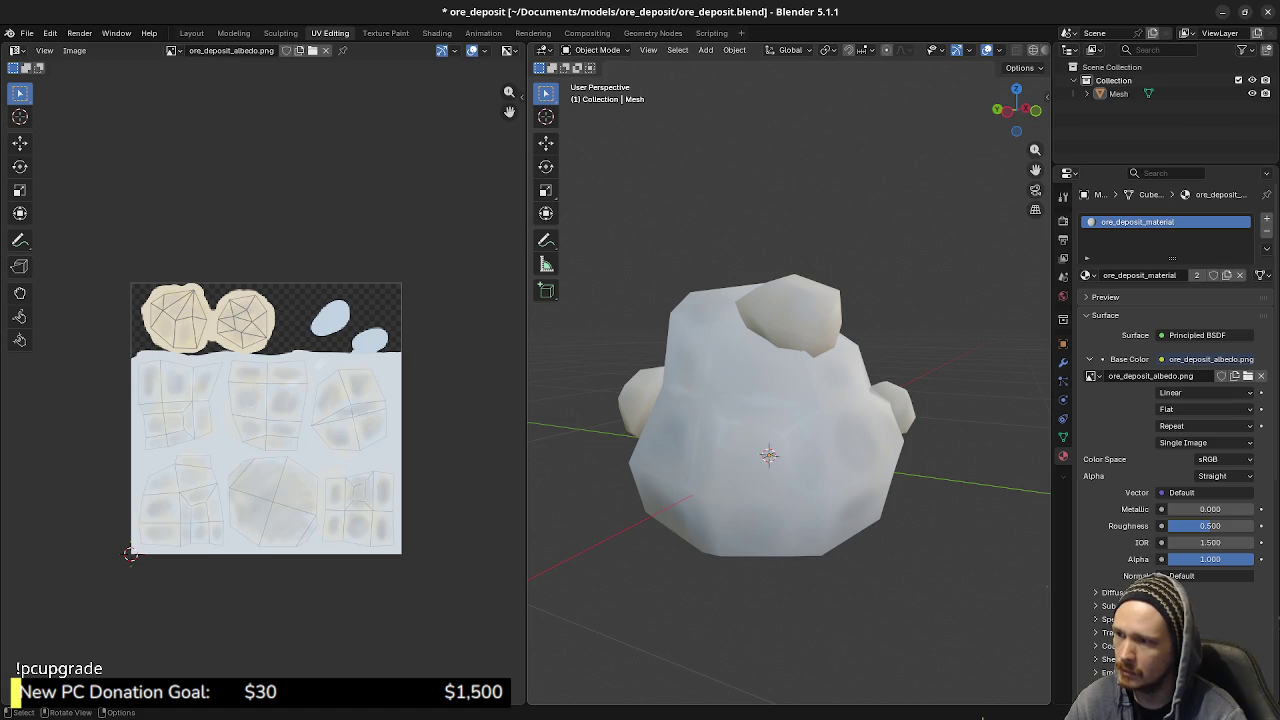
pyautogui.moveTo(770, 455)
pyautogui.mouseDown(button='middle')
pyautogui.moveTo(820, 458)
pyautogui.moveTo(774, 443)
pyautogui.moveTo(846, 491)
pyautogui.moveTo(810, 487)
pyautogui.mouseUp(button='middle')
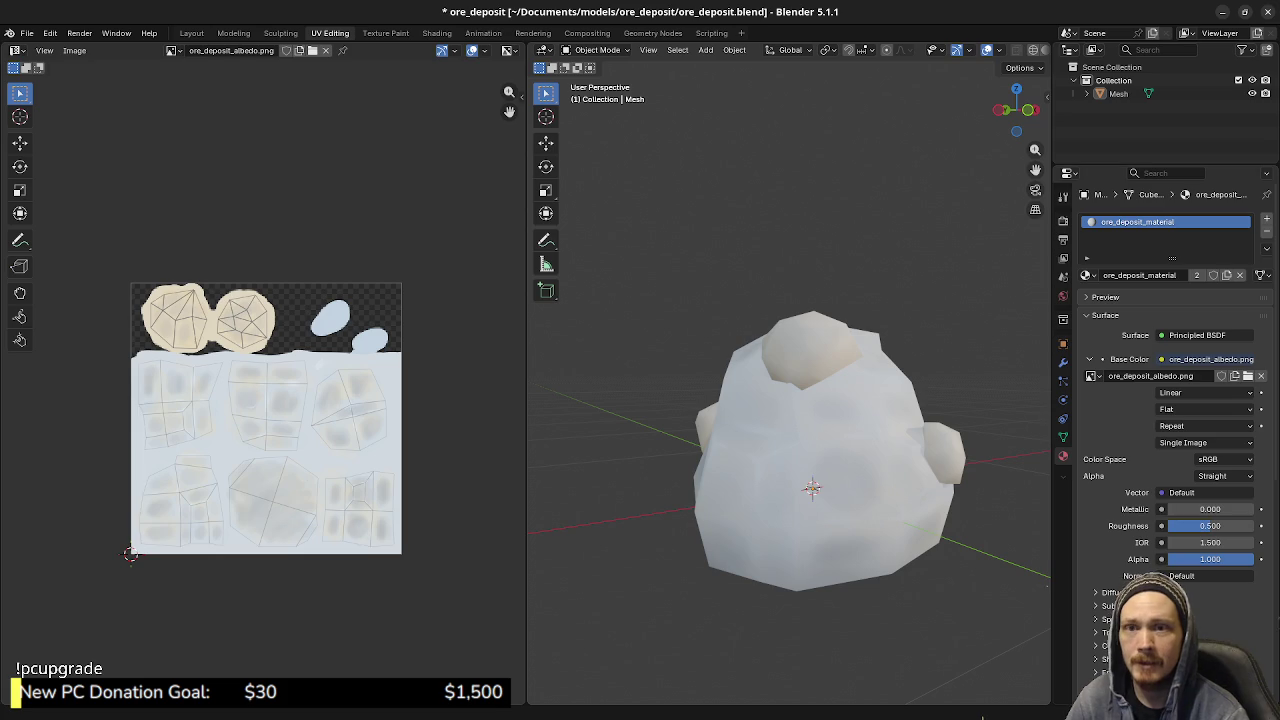
pyautogui.hotkey('alt', 'Tab')
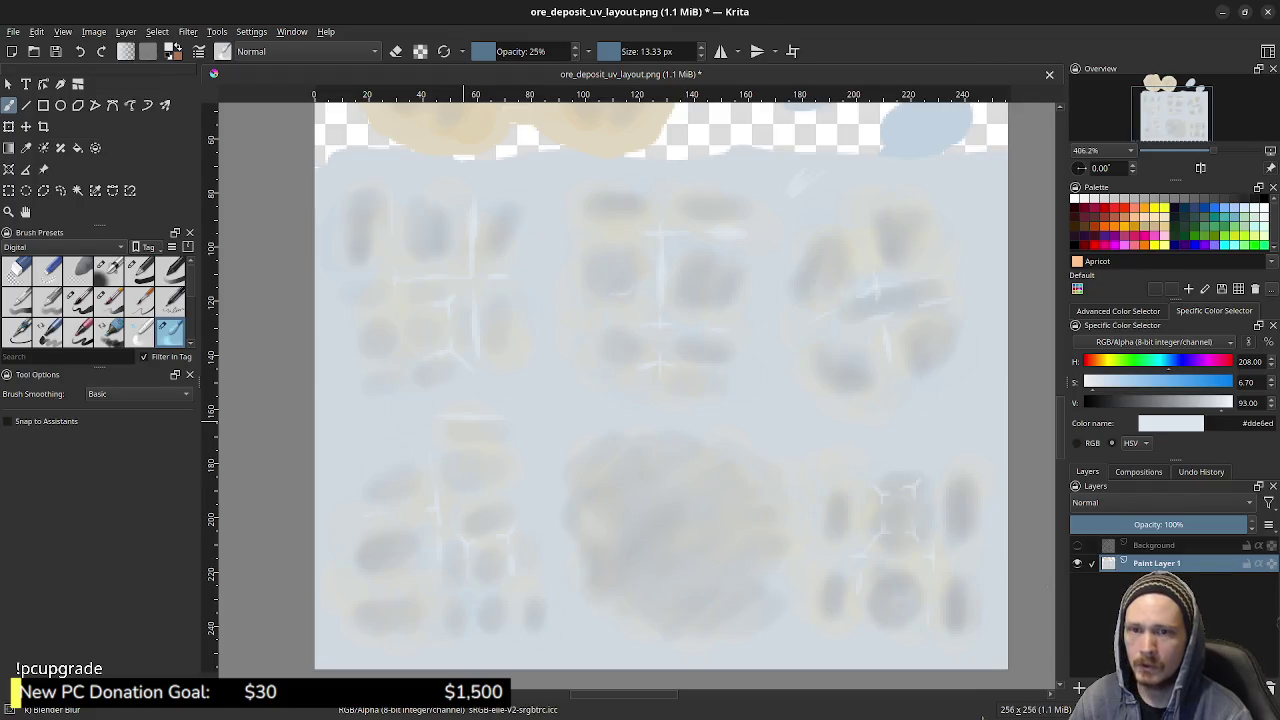
# - Back in Blender, orbit and zoom around the rock to inspect the updated albedo texture
pyautogui.hotkey('alt', 'Tab')
pyautogui.moveTo(790, 450); pyautogui.dragTo(680, 450, button='middle')
pyautogui.moveTo(790, 450); pyautogui.dragTo(840, 420, button='middle')
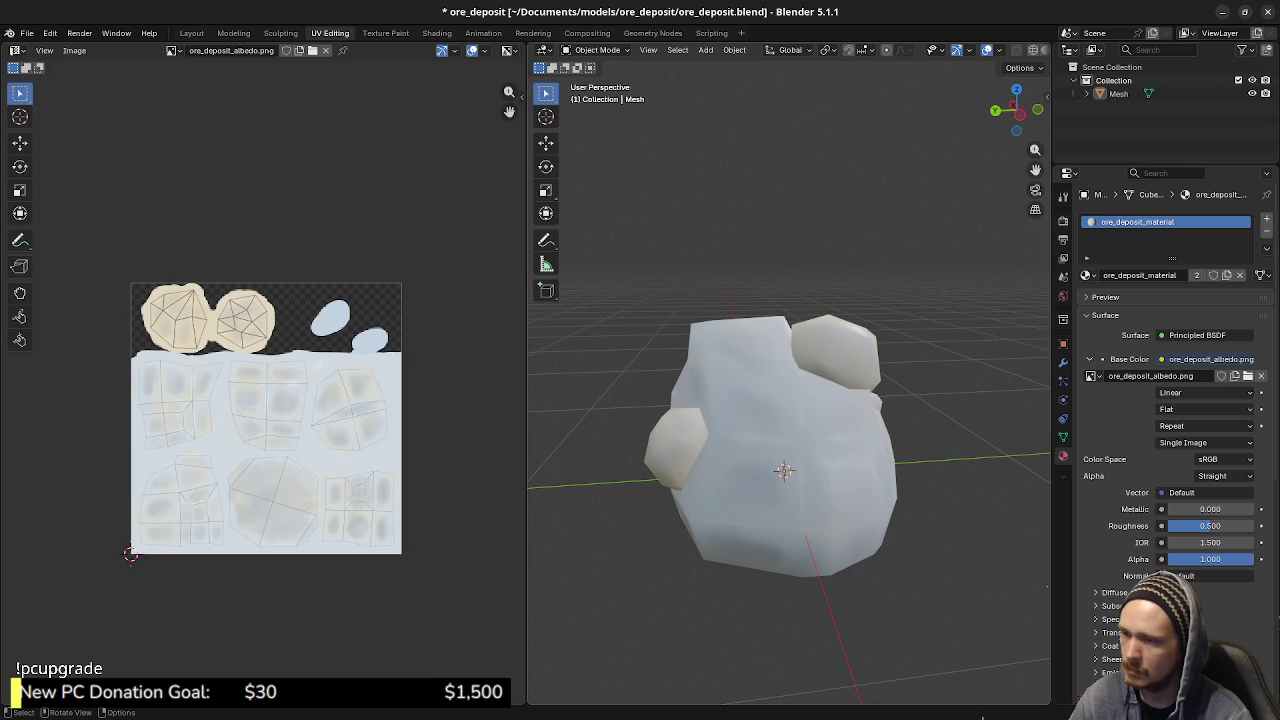
pyautogui.scroll(2, 788, 430)
pyautogui.moveTo(790, 450); pyautogui.dragTo(735, 455, button='middle')
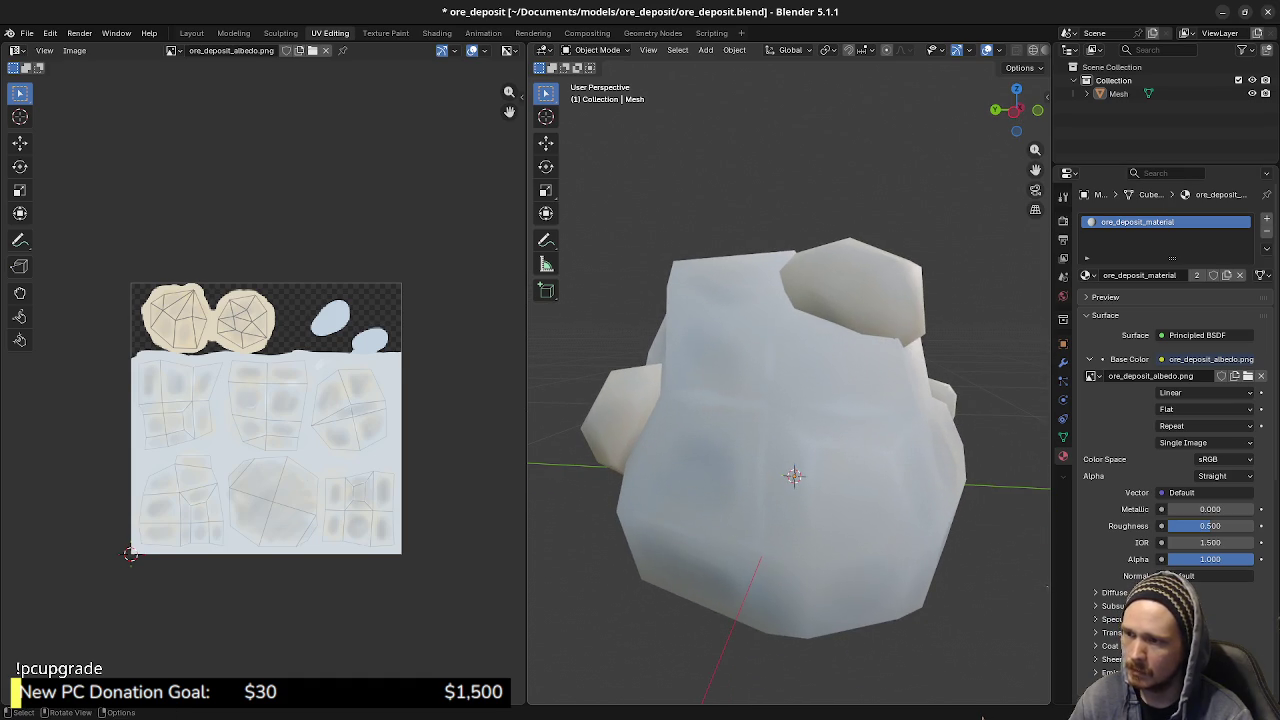
pyautogui.moveTo(790, 450)
pyautogui.mouseDown(button='middle')
pyautogui.moveTo(770, 440)
pyautogui.moveTo(770, 480)
pyautogui.moveTo(780, 450)
pyautogui.mouseUp(button='middle')
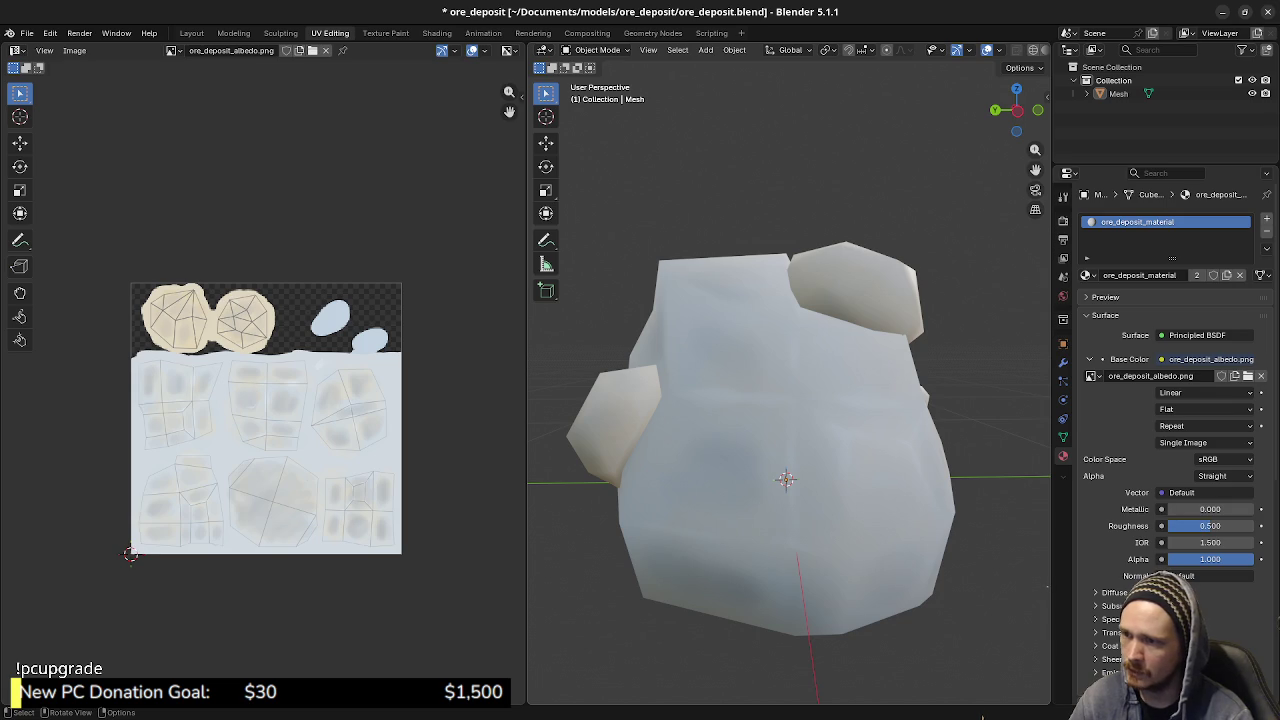
pyautogui.moveTo(790, 450)
pyautogui.mouseDown(button='middle')
pyautogui.moveTo(760, 440)
pyautogui.moveTo(740, 460)
pyautogui.moveTo(770, 450)
pyautogui.moveTo(800, 470)
pyautogui.moveTo(780, 460)
pyautogui.moveTo(790, 450)
pyautogui.moveTo(796, 474)
pyautogui.mouseUp(button='middle')
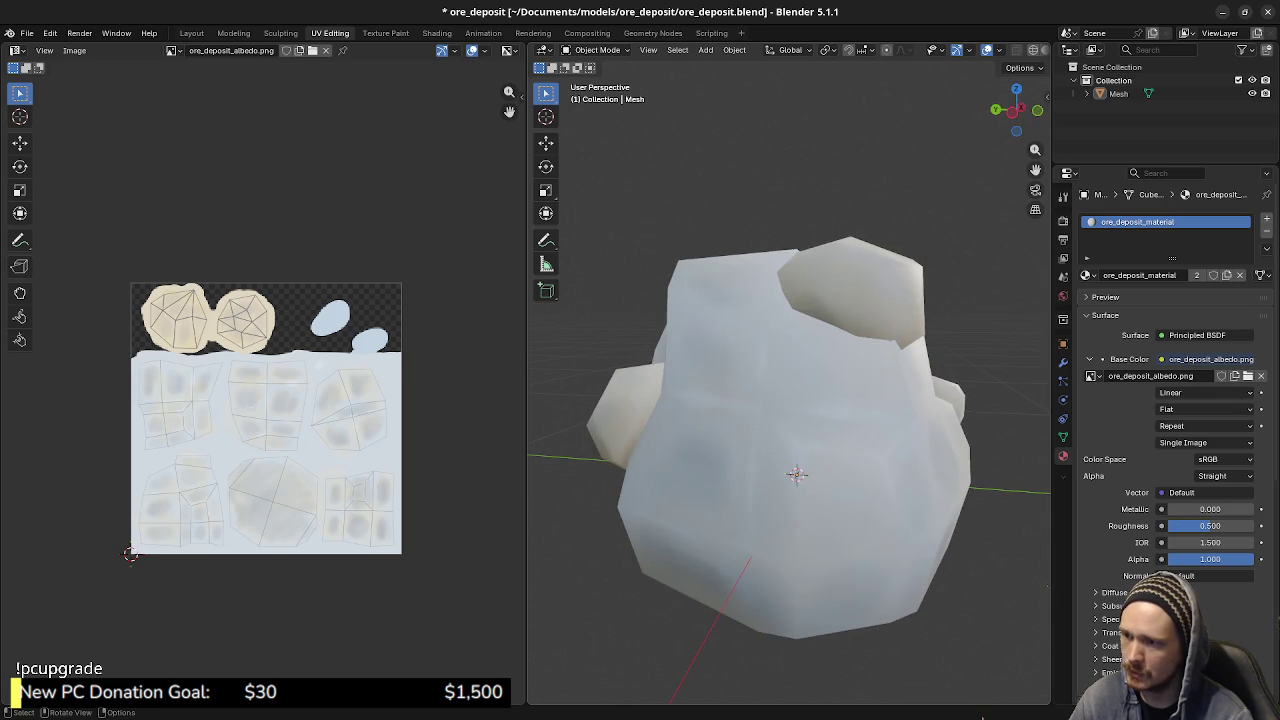
pyautogui.moveTo(796, 474)
pyautogui.mouseDown(button='middle')
pyautogui.moveTo(779, 496)
pyautogui.moveTo(832, 490)
pyautogui.moveTo(826, 506)
pyautogui.mouseUp(button='middle')
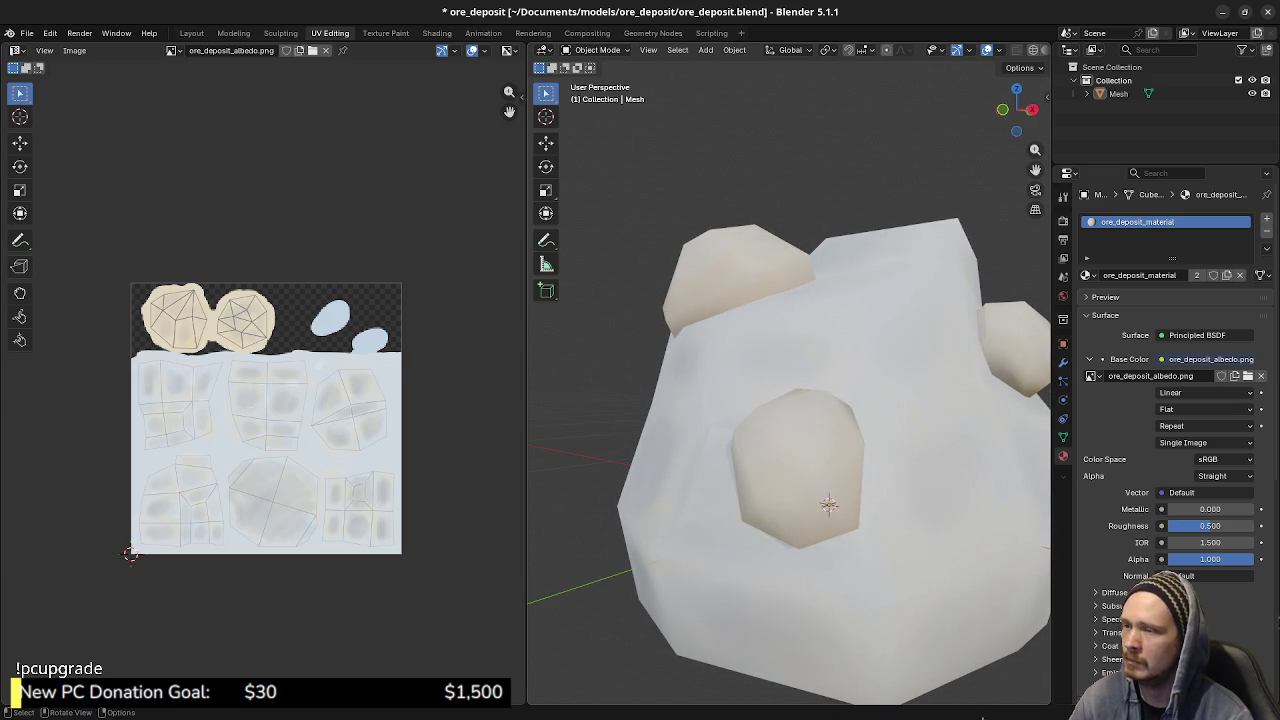
# - Save ore_deposit.blend and orbit to view the rock's front
pyautogui.hotkey('ctrl', 's')
pyautogui.moveTo(829, 504)
pyautogui.mouseDown(button='middle')
pyautogui.moveTo(833, 487)
pyautogui.moveTo(808, 483)
pyautogui.moveTo(796, 498)
pyautogui.mouseUp(button='middle')
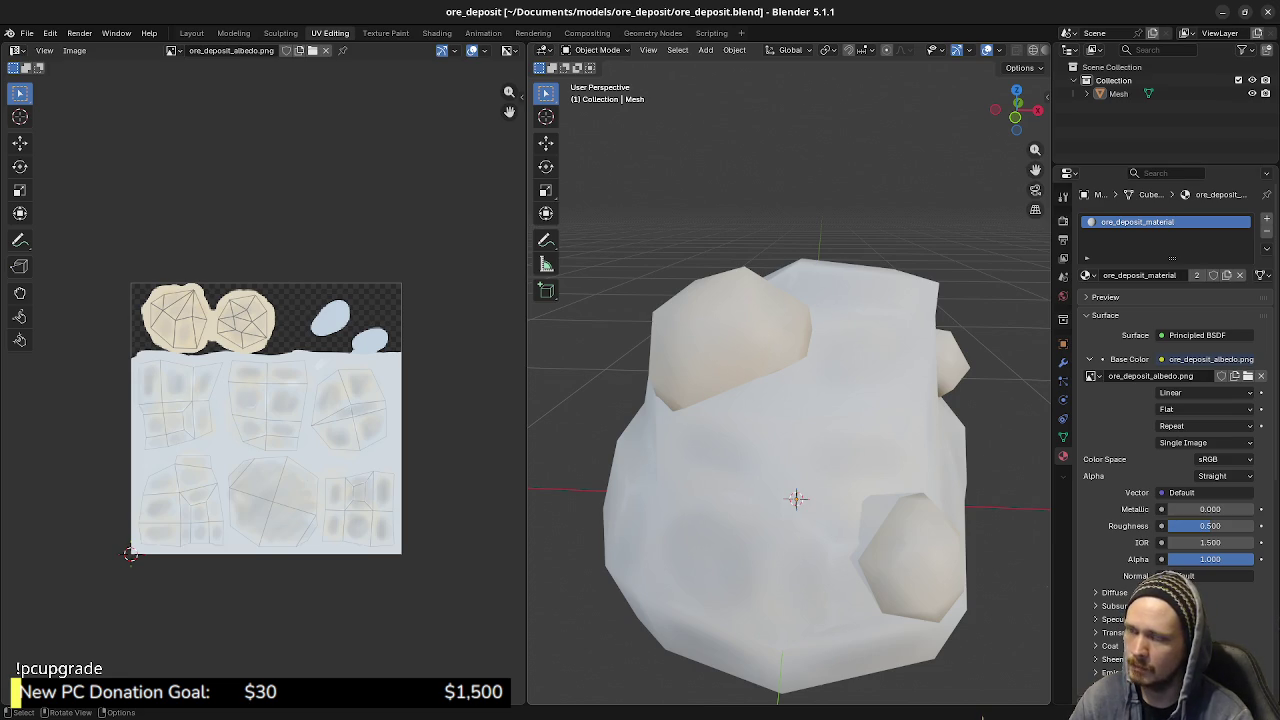
pyautogui.moveTo(796, 498)
pyautogui.mouseDown(button='middle')
pyautogui.moveTo(774, 516)
pyautogui.moveTo(794, 467)
pyautogui.mouseUp(button='middle')
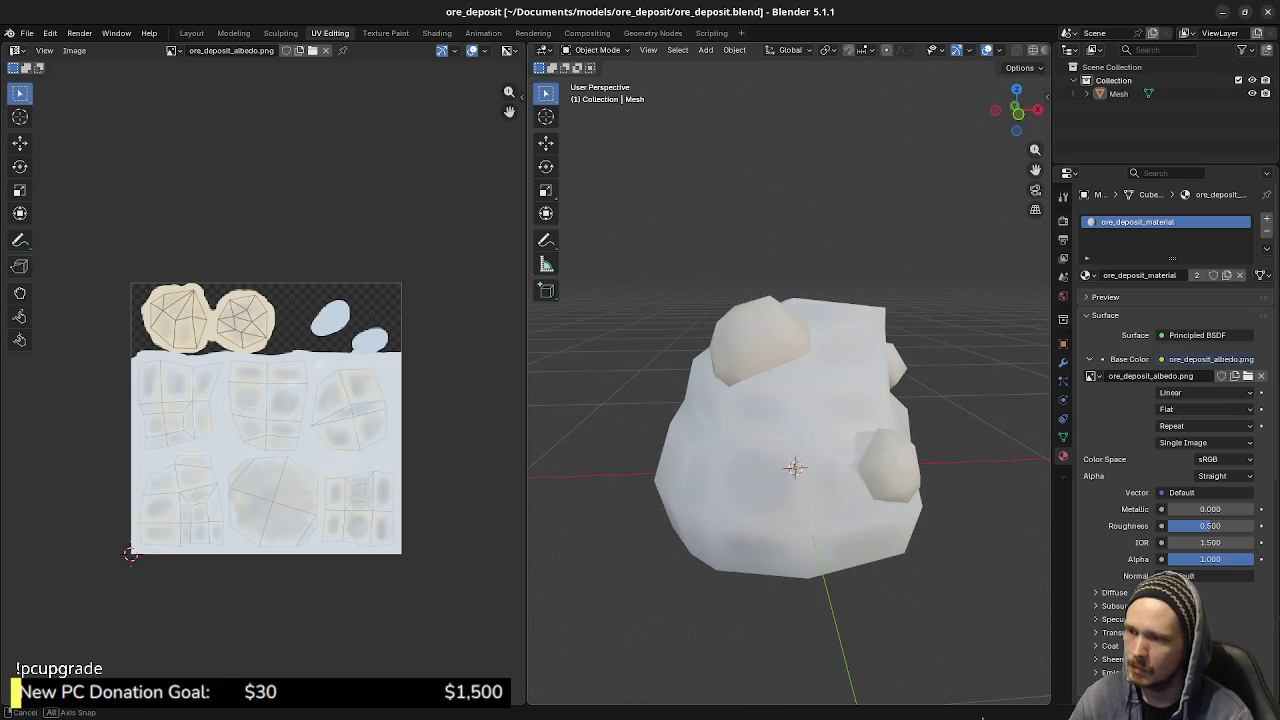
pyautogui.moveTo(794, 467); pyautogui.dragTo(794, 467, button='middle')
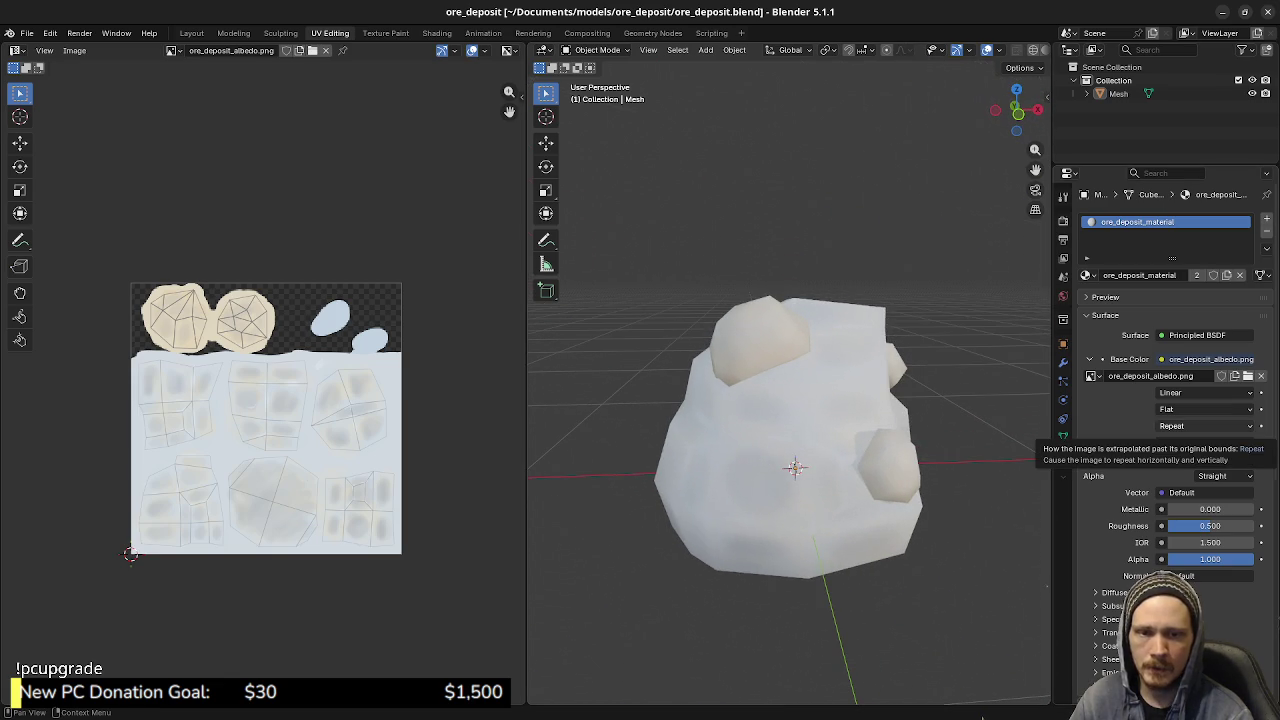
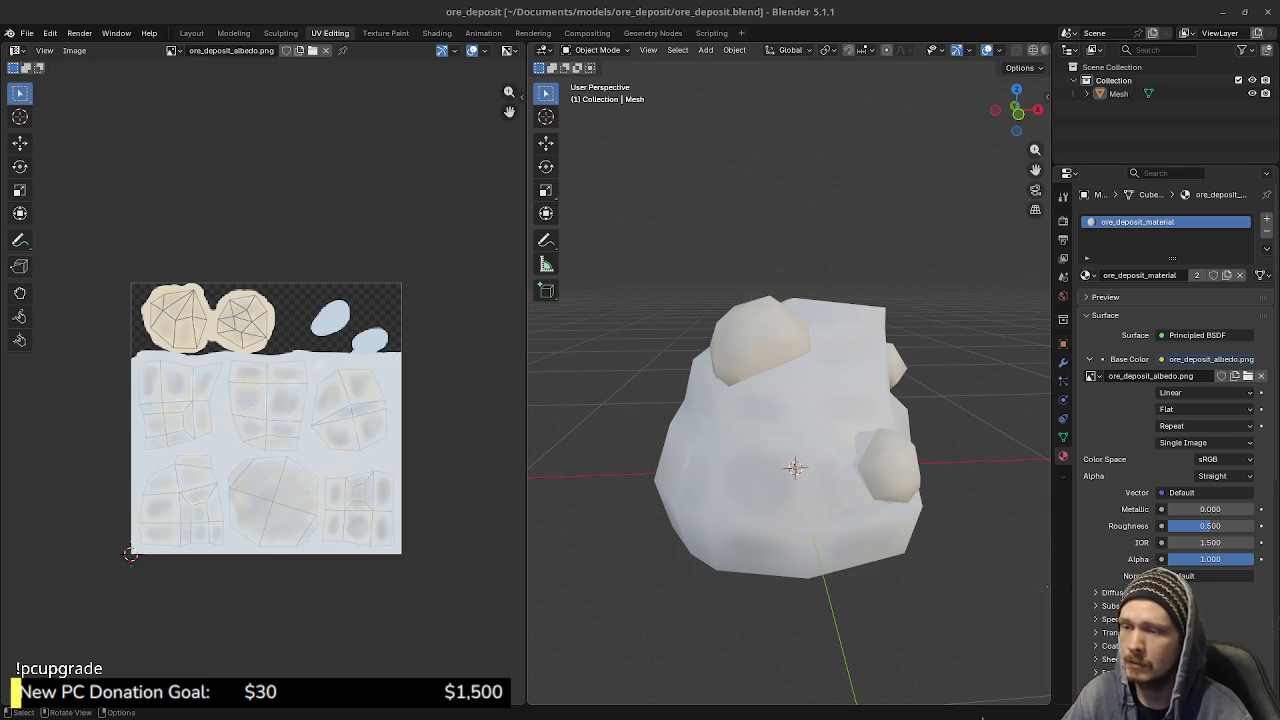
# - Select the ore deposit rock and orbit around it to inspect the pale blue-white texture from several sides
pyautogui.moveTo(790, 470); pyautogui.dragTo(830, 470, button='middle')
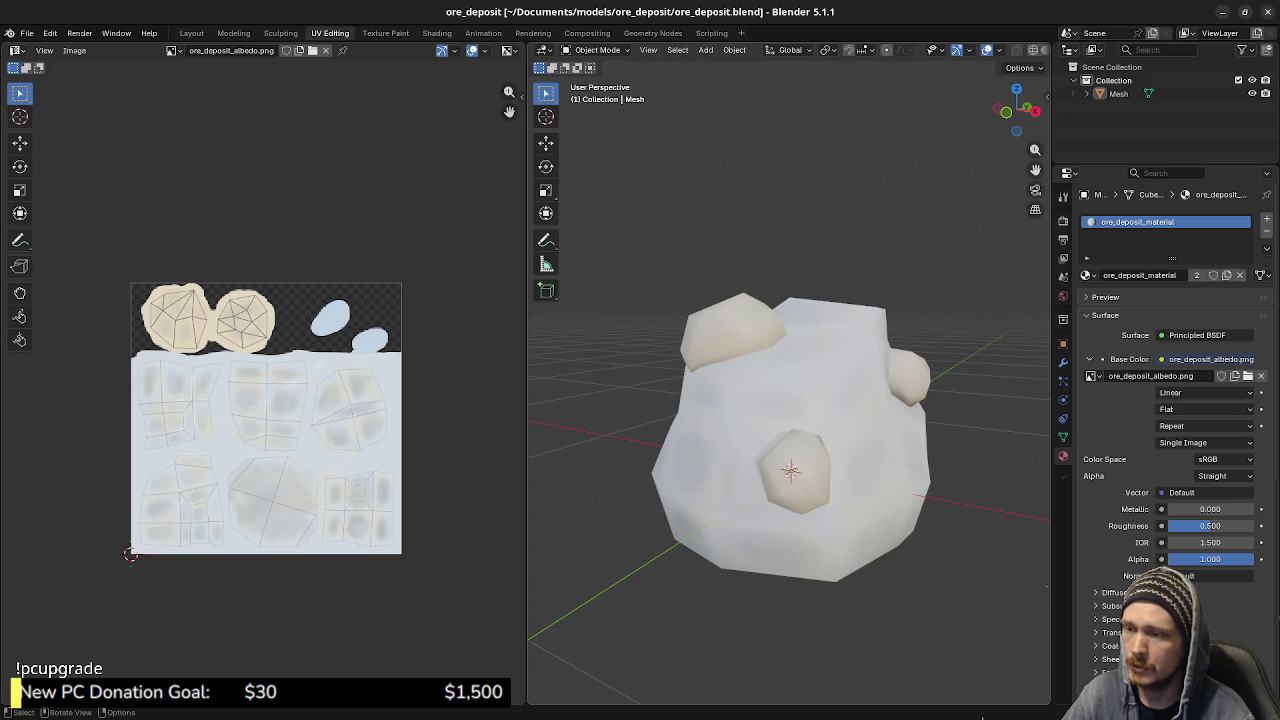
pyautogui.click(790, 450)
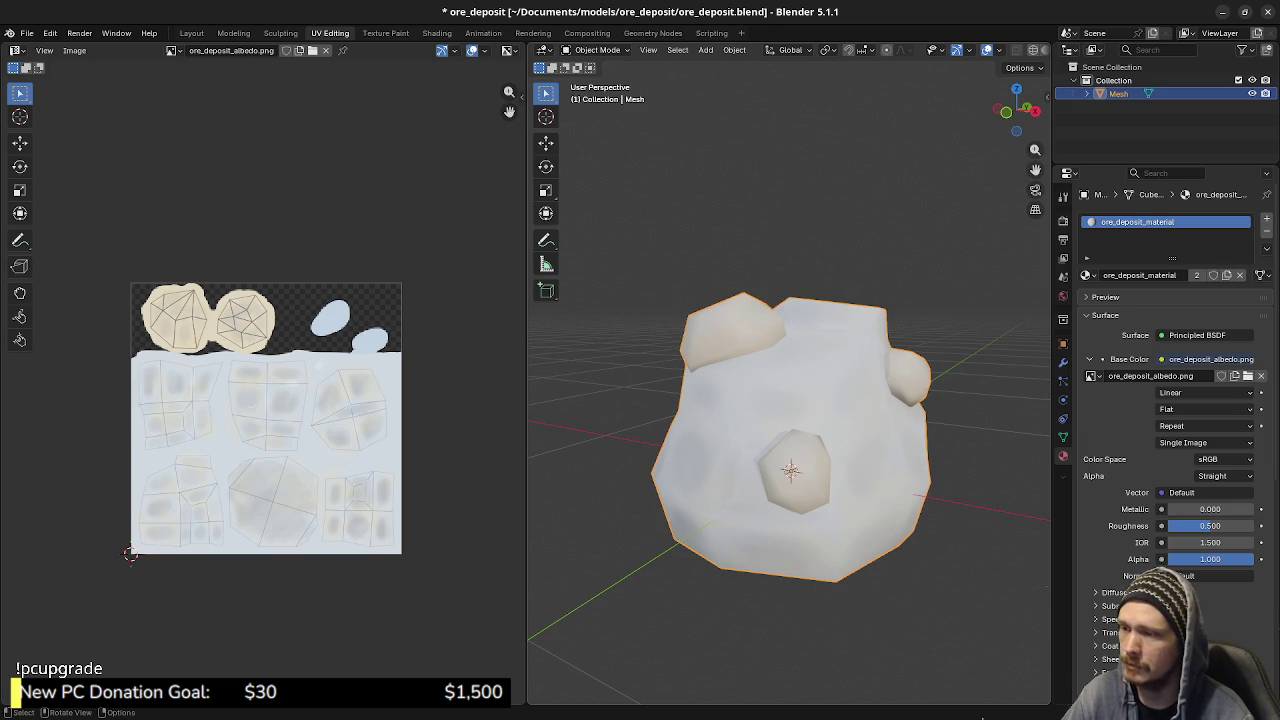
pyautogui.moveTo(790, 470); pyautogui.dragTo(760, 480, button='middle')
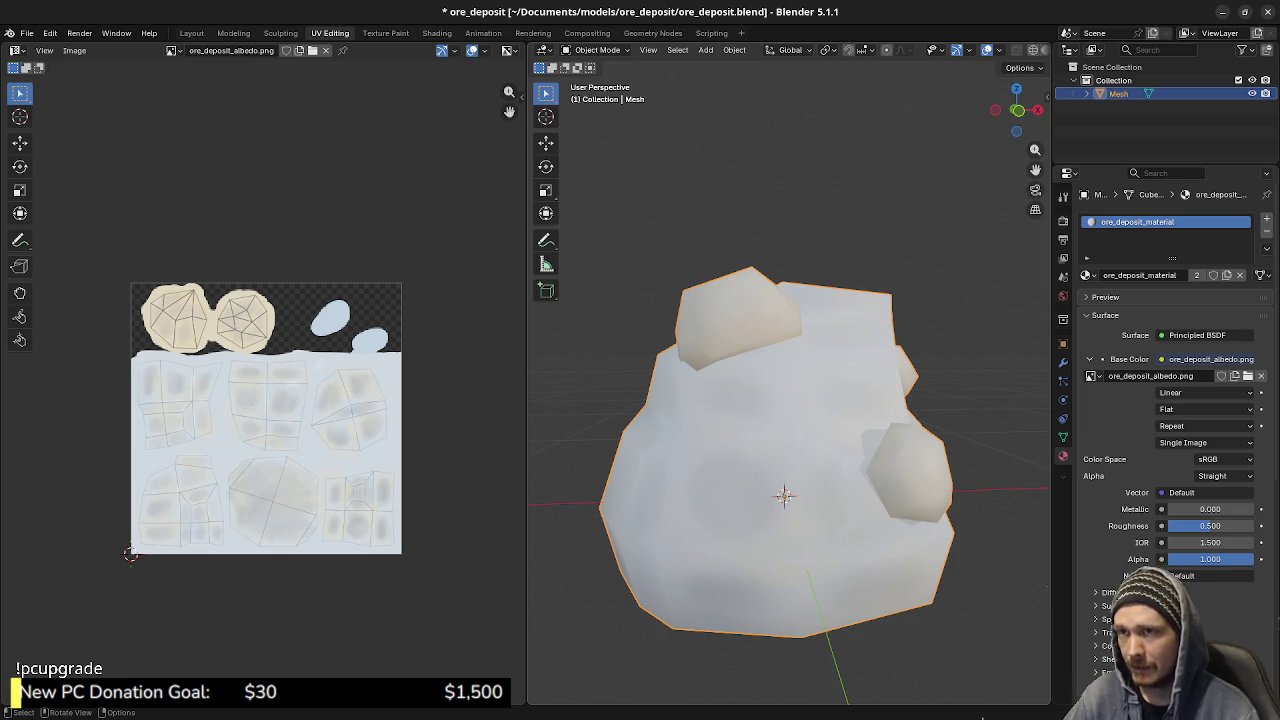
pyautogui.moveTo(790, 450); pyautogui.dragTo(670, 462, button='middle')
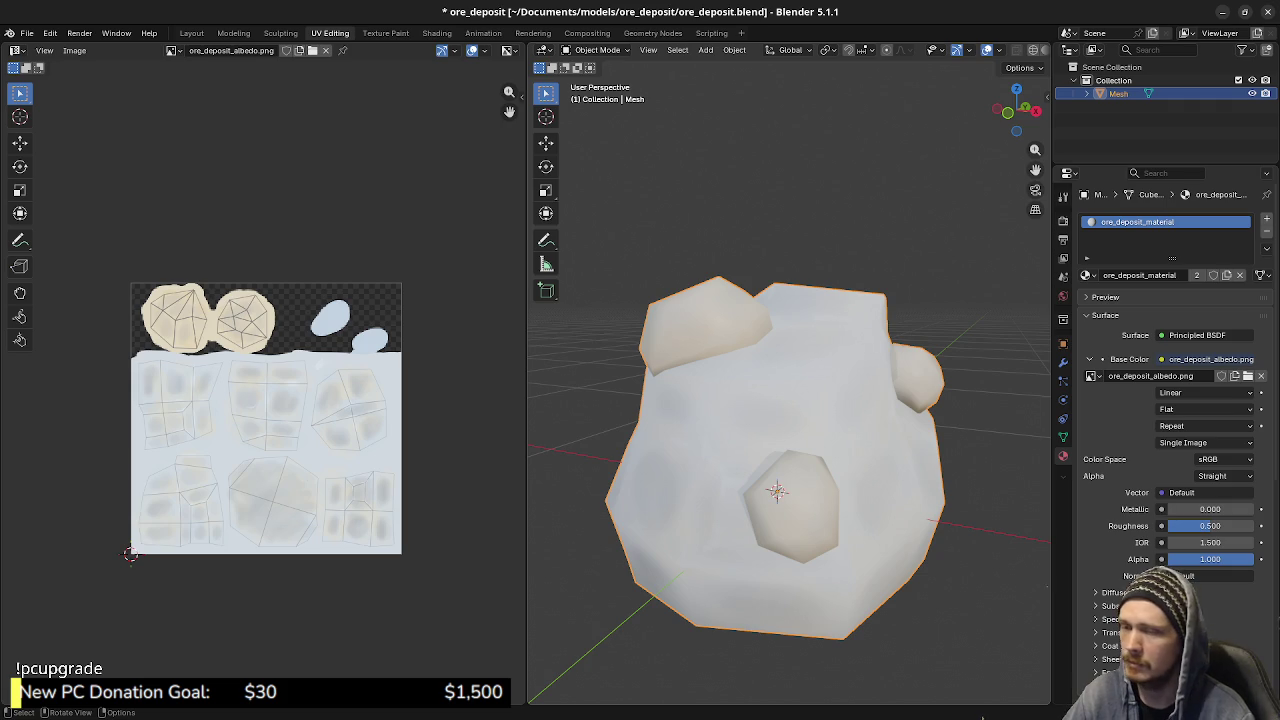
pyautogui.press('Tab')
pyautogui.press('Tab')
pyautogui.moveTo(740, 455)
pyautogui.mouseDown(button='middle')
pyautogui.moveTo(800, 458)
pyautogui.moveTo(786, 482)
pyautogui.moveTo(794, 471)
pyautogui.mouseUp(button='middle')
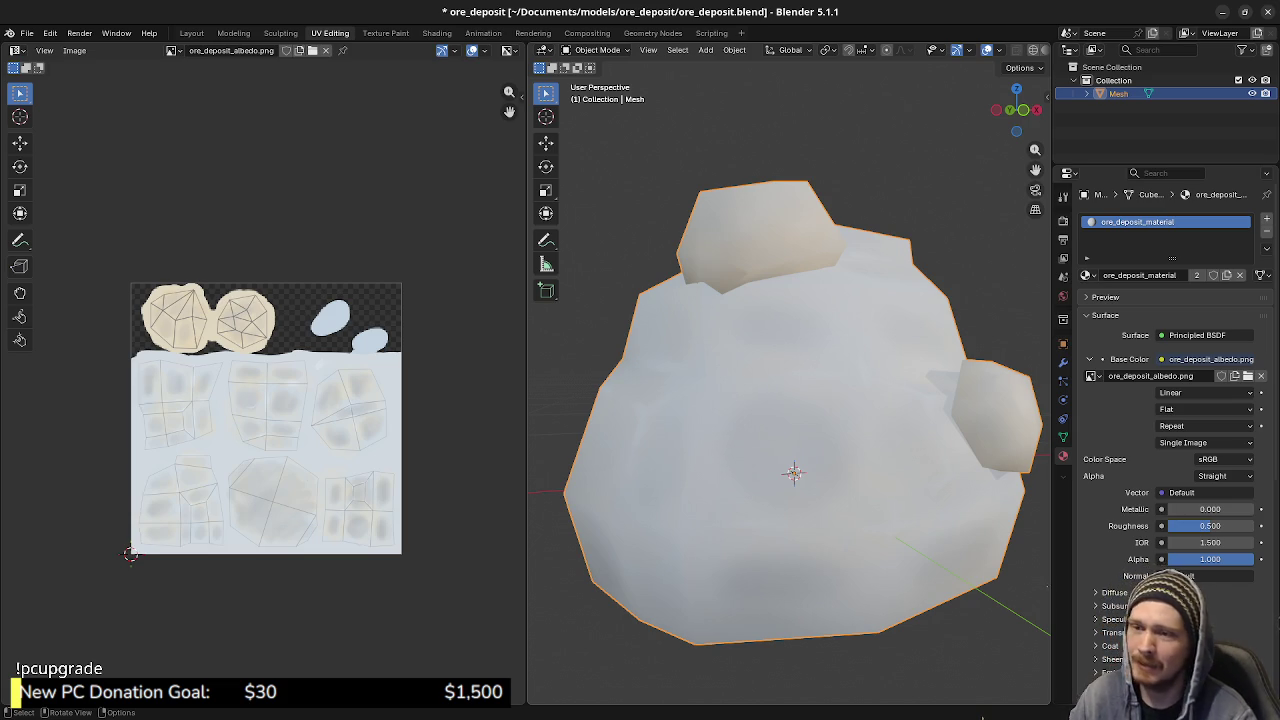
pyautogui.scroll(1, 265, 420)
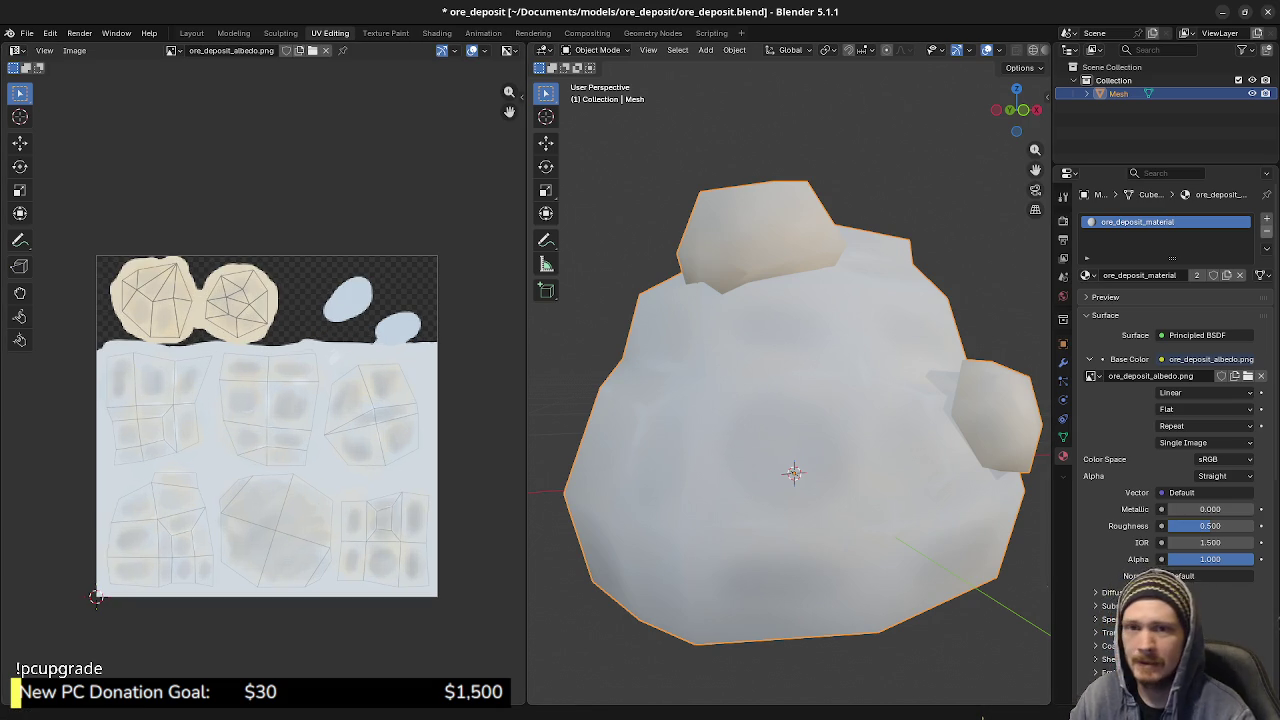
# - Switch to Krita, zoom into the middle of the UV texture and smudge a darker shade into the grey patch
pyautogui.hotkey('alt', 'Tab')
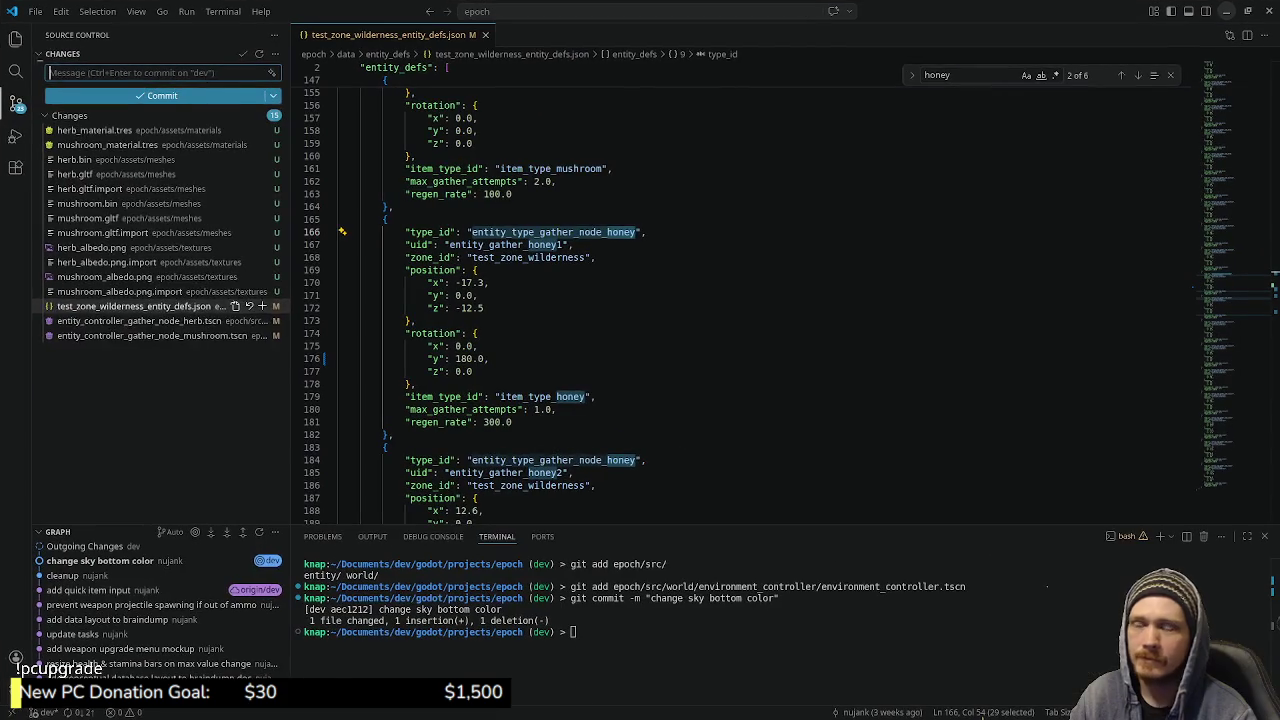
pyautogui.hotkey('alt', 'Tab')
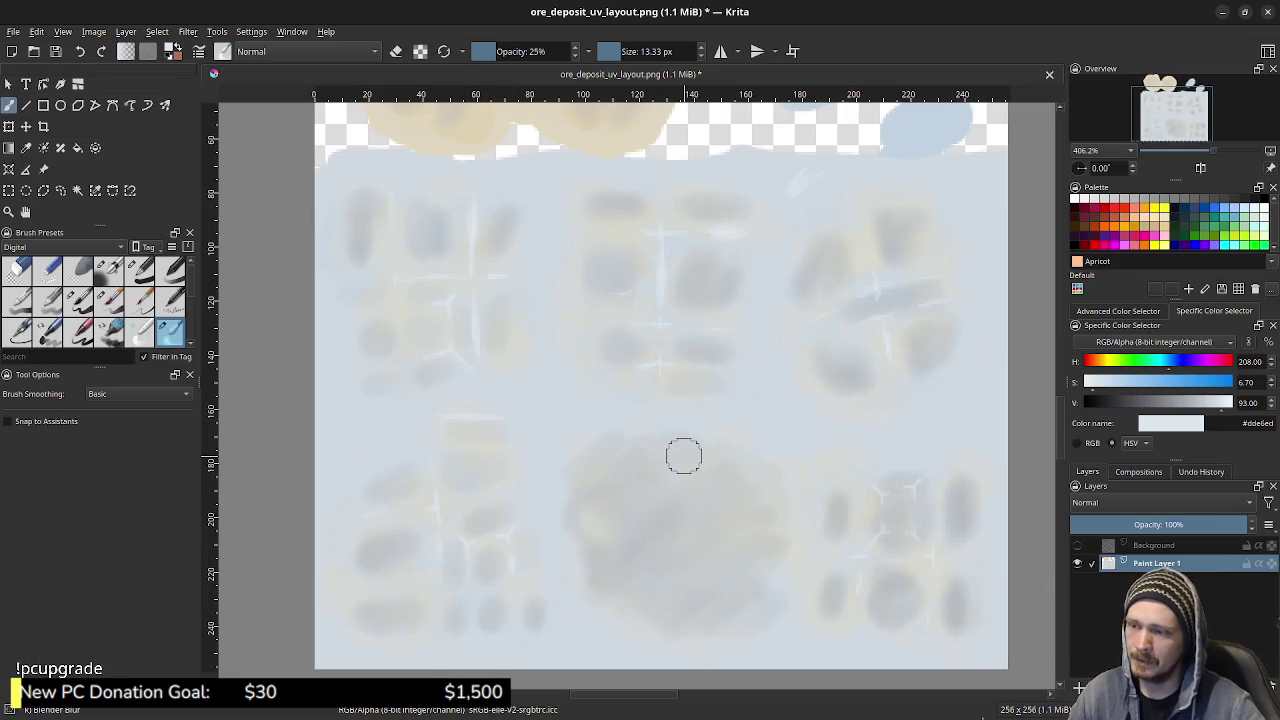
pyautogui.scroll(3, 840, 483)
pyautogui.scroll(2, 840, 483)
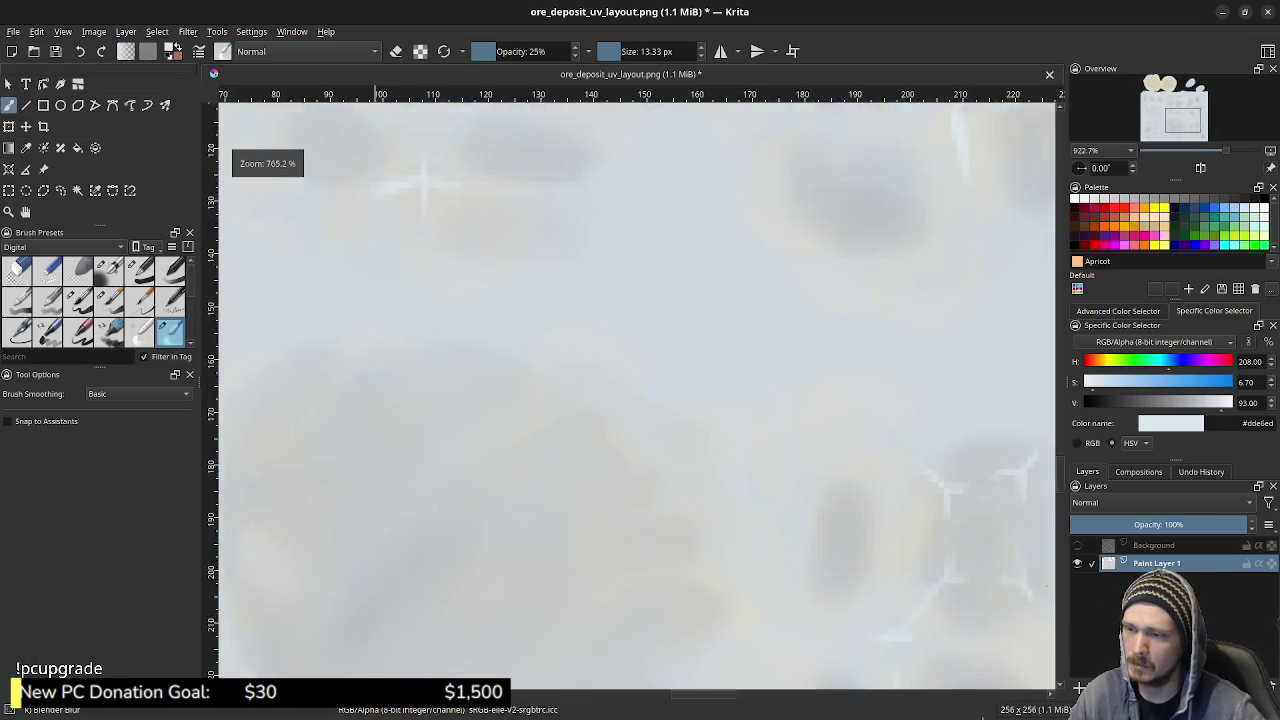
pyautogui.moveTo(820, 480); pyautogui.dragTo(700, 343, button='middle')
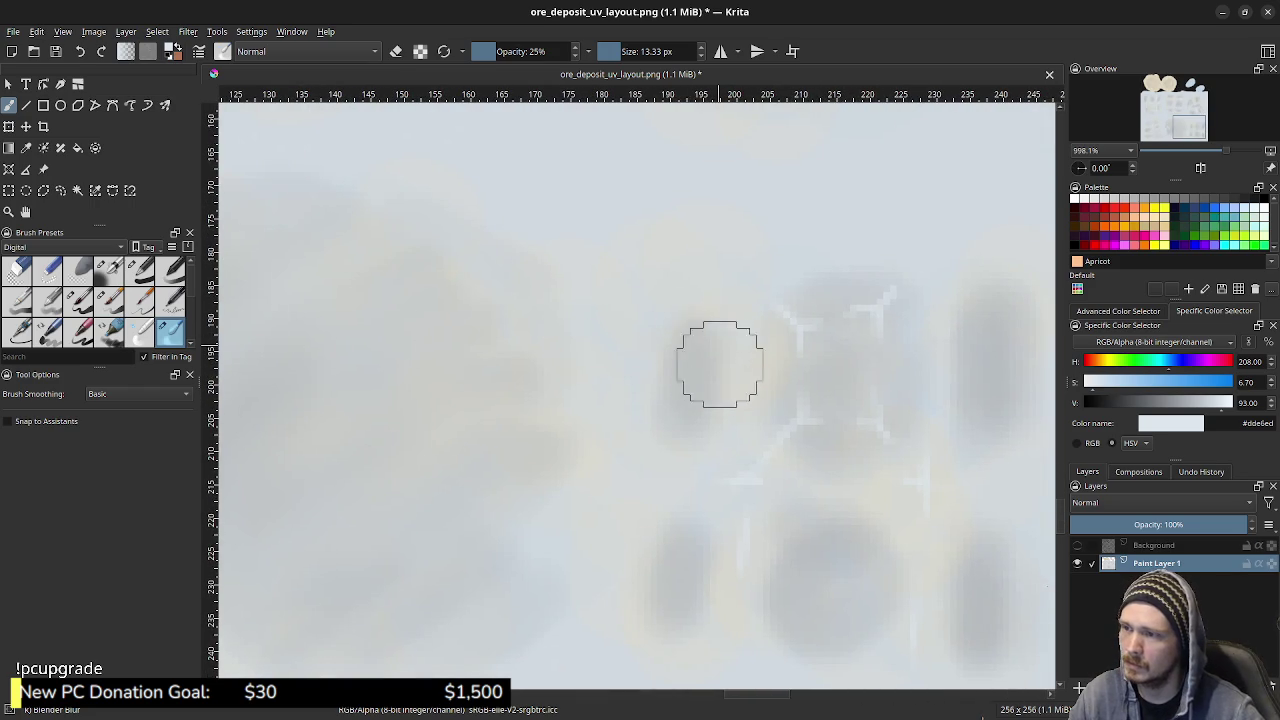
pyautogui.moveTo(720, 364)
pyautogui.mouseDown()
pyautogui.moveTo(711, 354)
pyautogui.moveTo(731, 343)
pyautogui.moveTo(711, 420)
pyautogui.mouseUp()
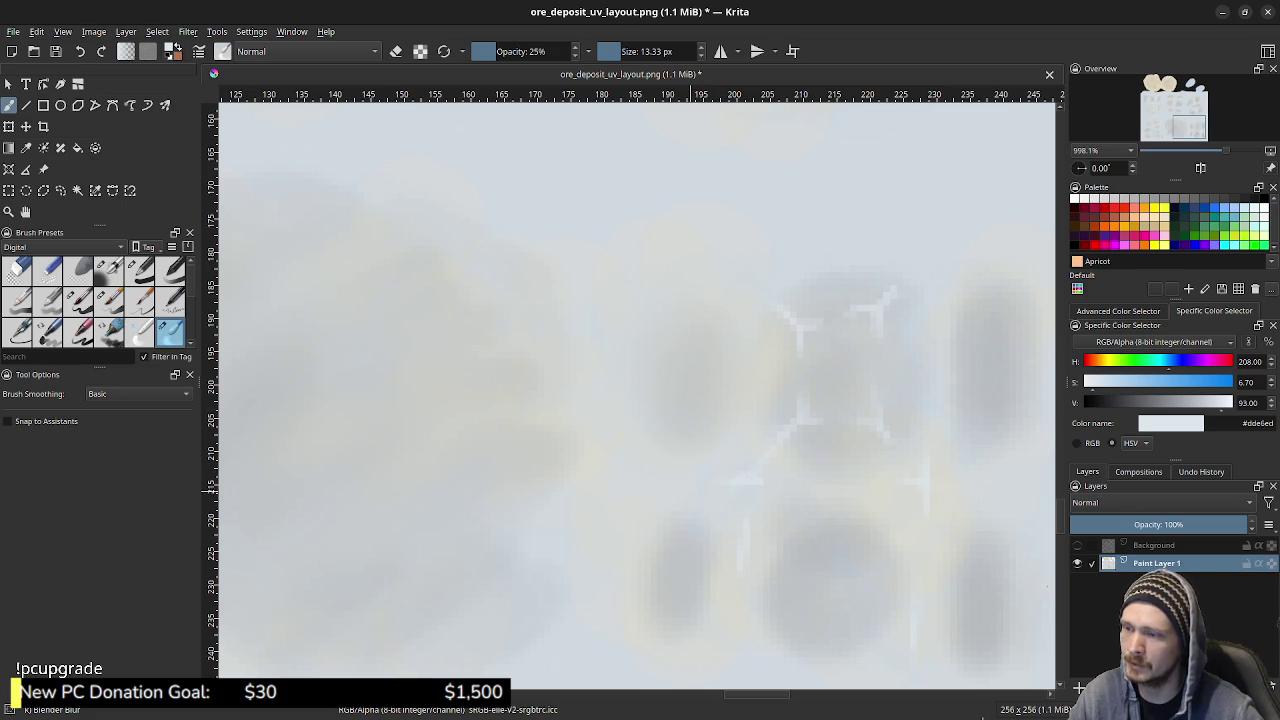
pyautogui.moveTo(654, 570); pyautogui.dragTo(634, 420, button='middle')
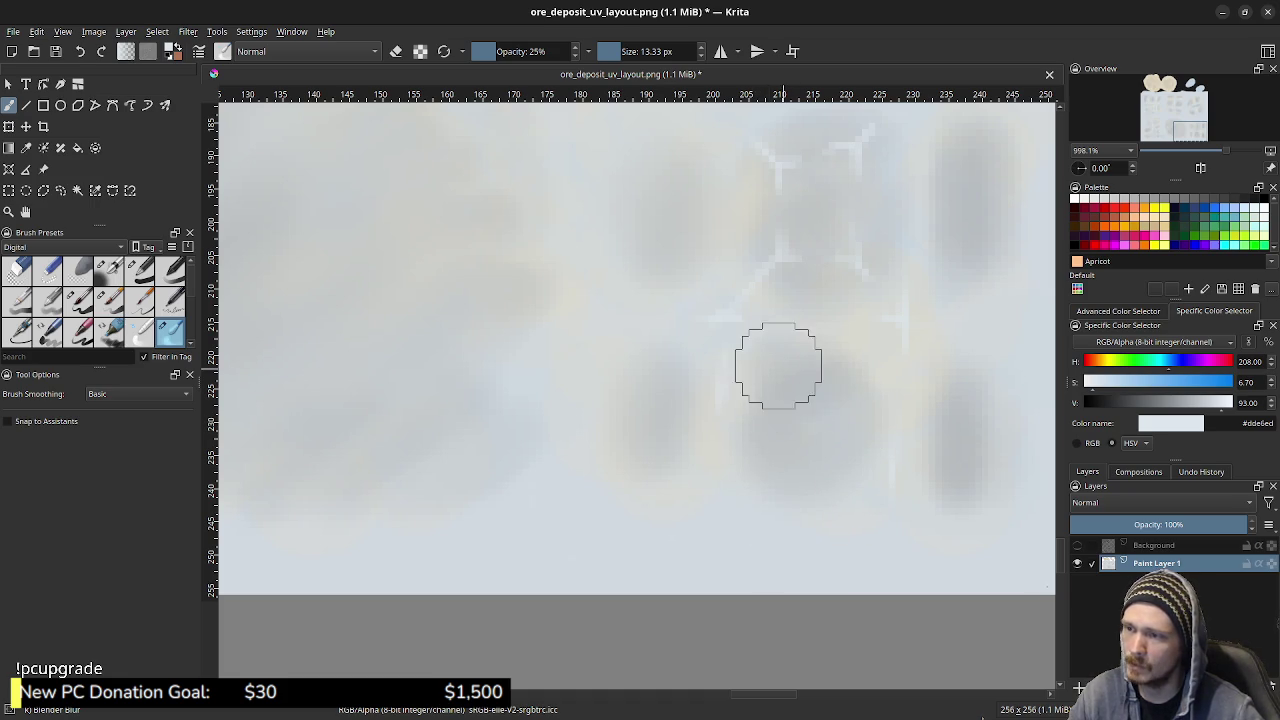
# - Shrink the brush to 7.74 px and paint a lighter patch across the rock area
pyautogui.keyDown('shift'); pyautogui.moveTo(822, 410); pyautogui.dragTo(790, 410); pyautogui.keyUp('shift')
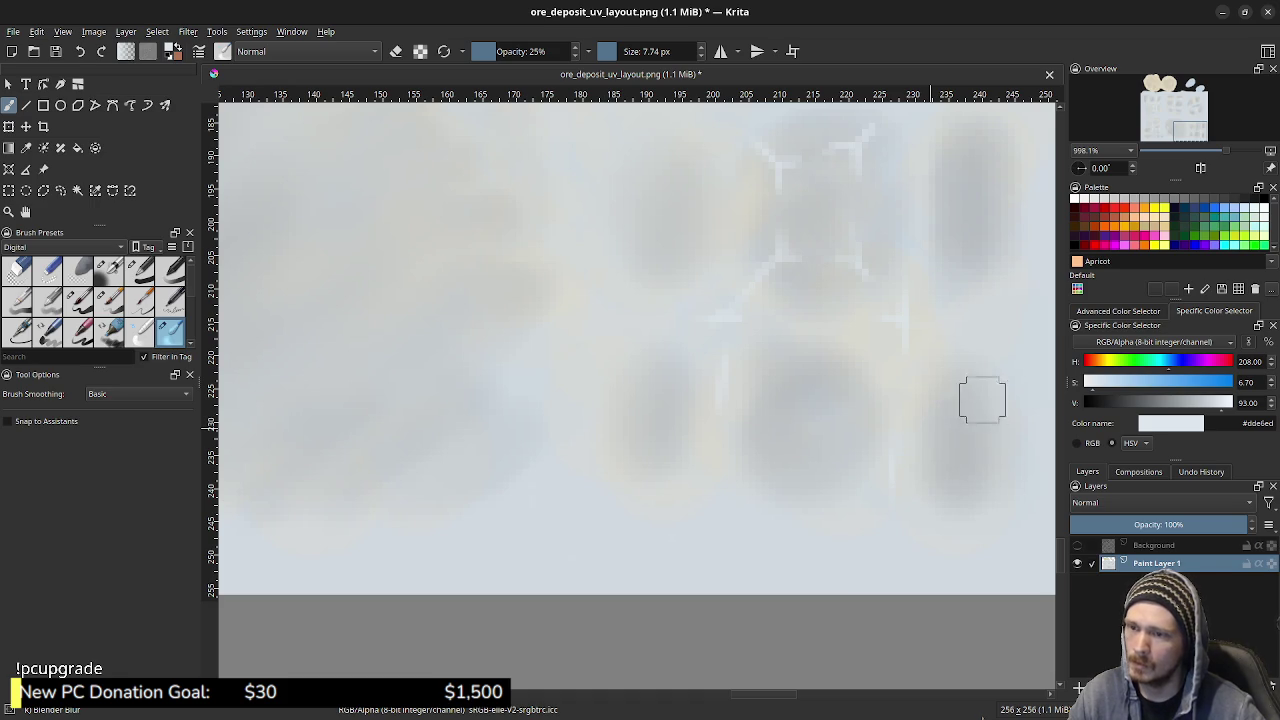
pyautogui.moveTo(963, 449); pyautogui.dragTo(896, 629, button='middle')
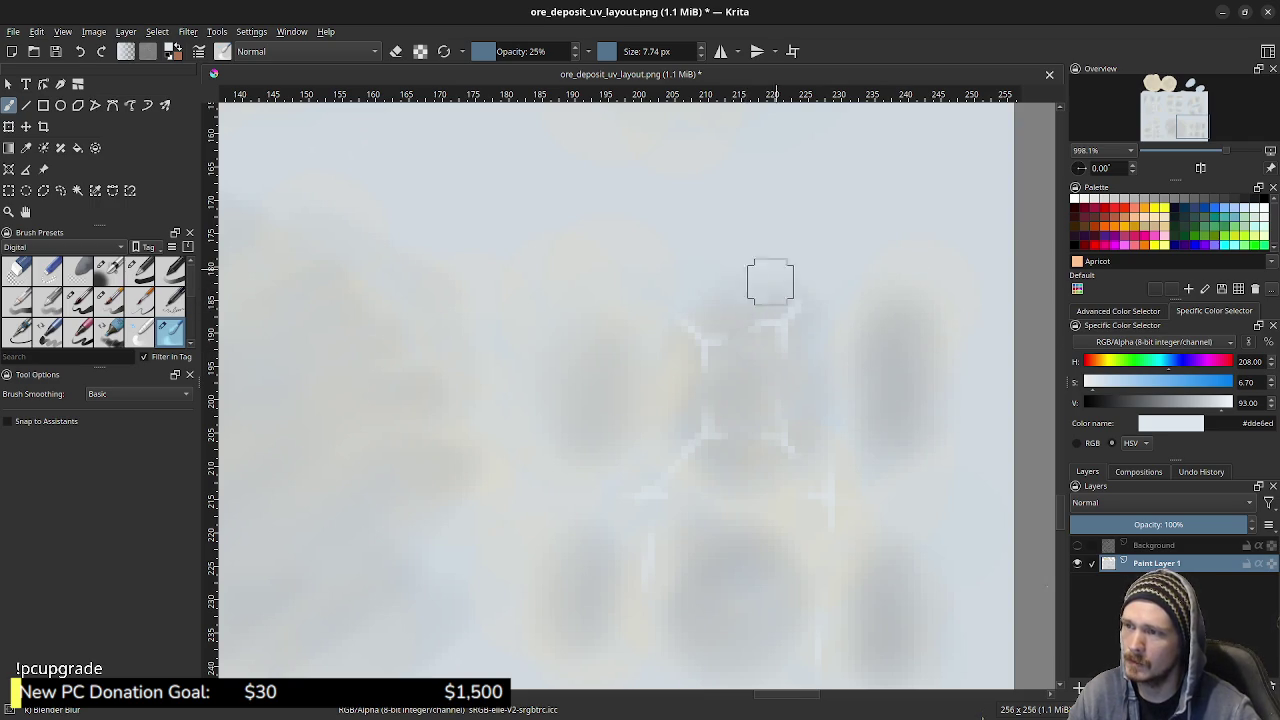
pyautogui.moveTo(733, 551); pyautogui.dragTo(843, 471, button='middle')
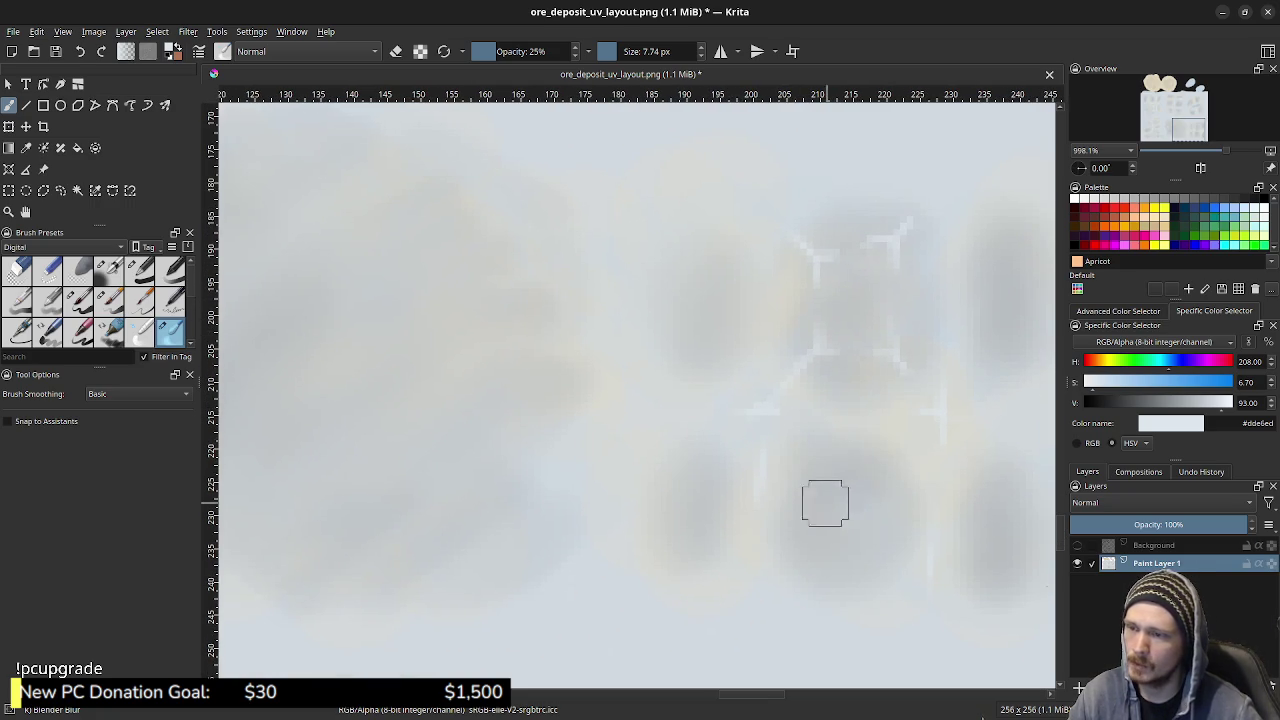
pyautogui.moveTo(823, 503); pyautogui.dragTo(841, 491, button='middle')
pyautogui.moveTo(429, 486); pyautogui.dragTo(729, 486, button='middle')
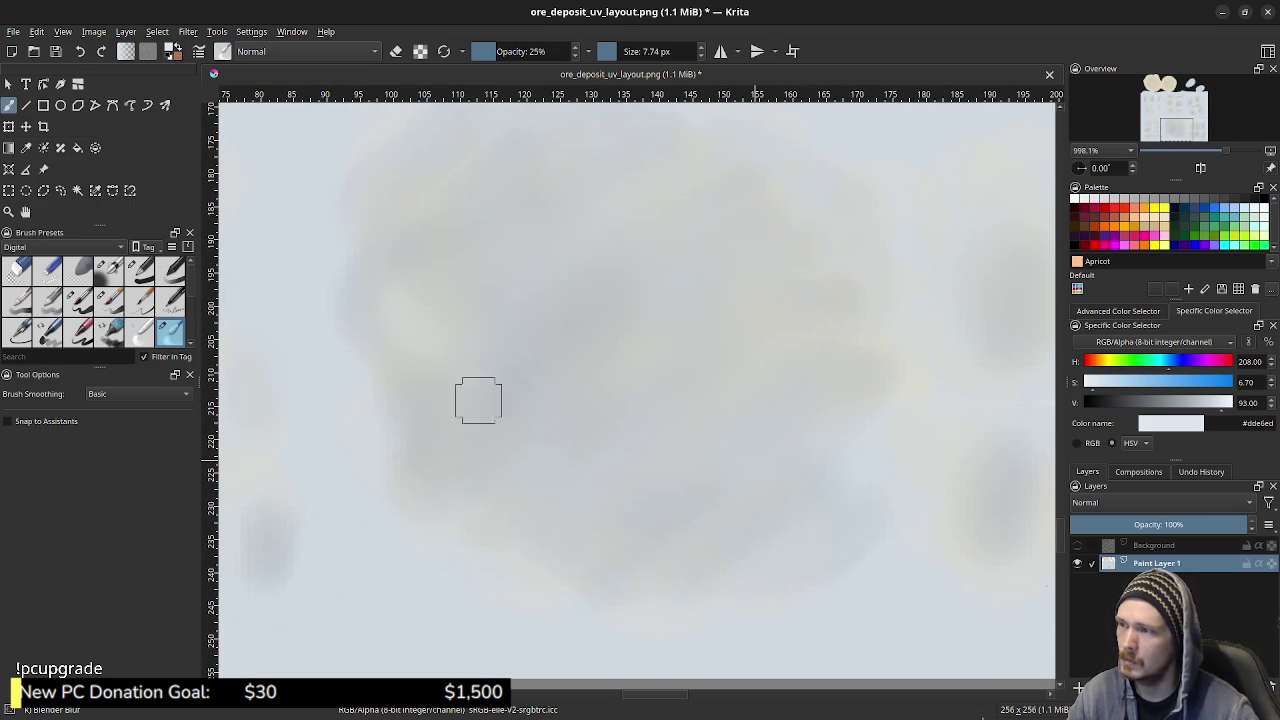
pyautogui.moveTo(746, 526); pyautogui.dragTo(1050, 456, button='middle')
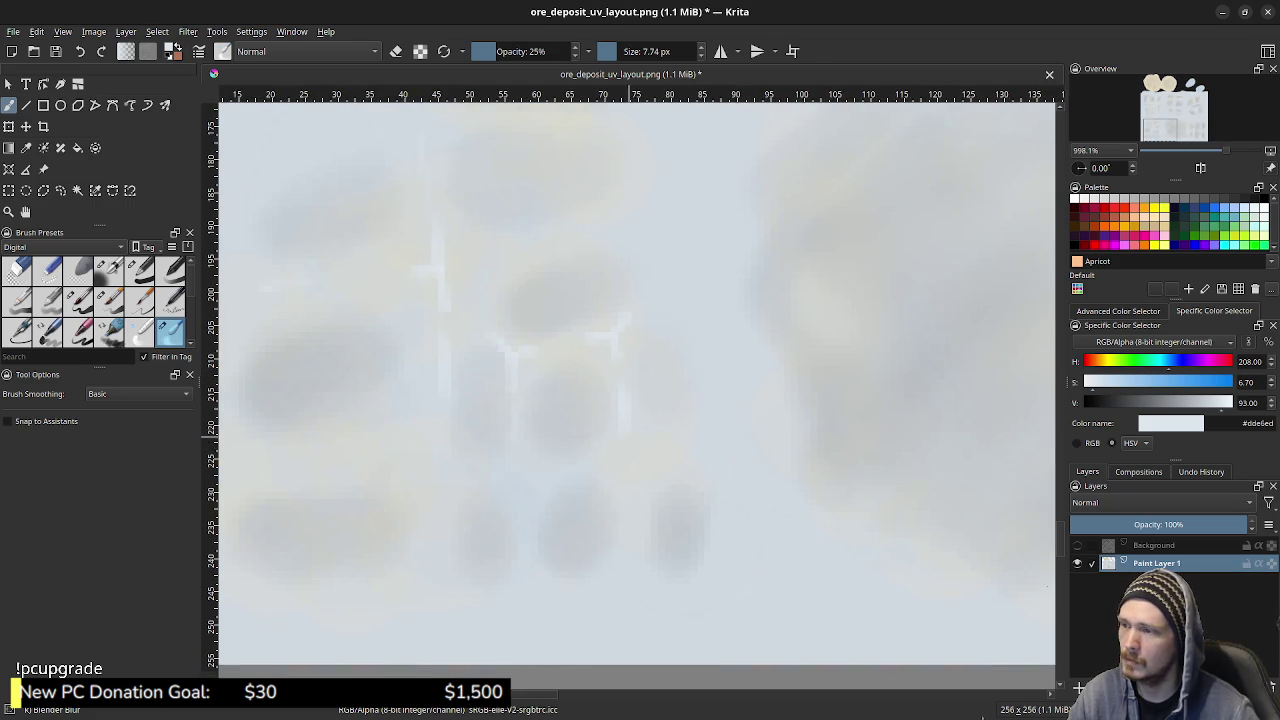
pyautogui.moveTo(576, 421)
pyautogui.mouseDown()
pyautogui.moveTo(643, 429)
pyautogui.moveTo(606, 500)
pyautogui.mouseUp()
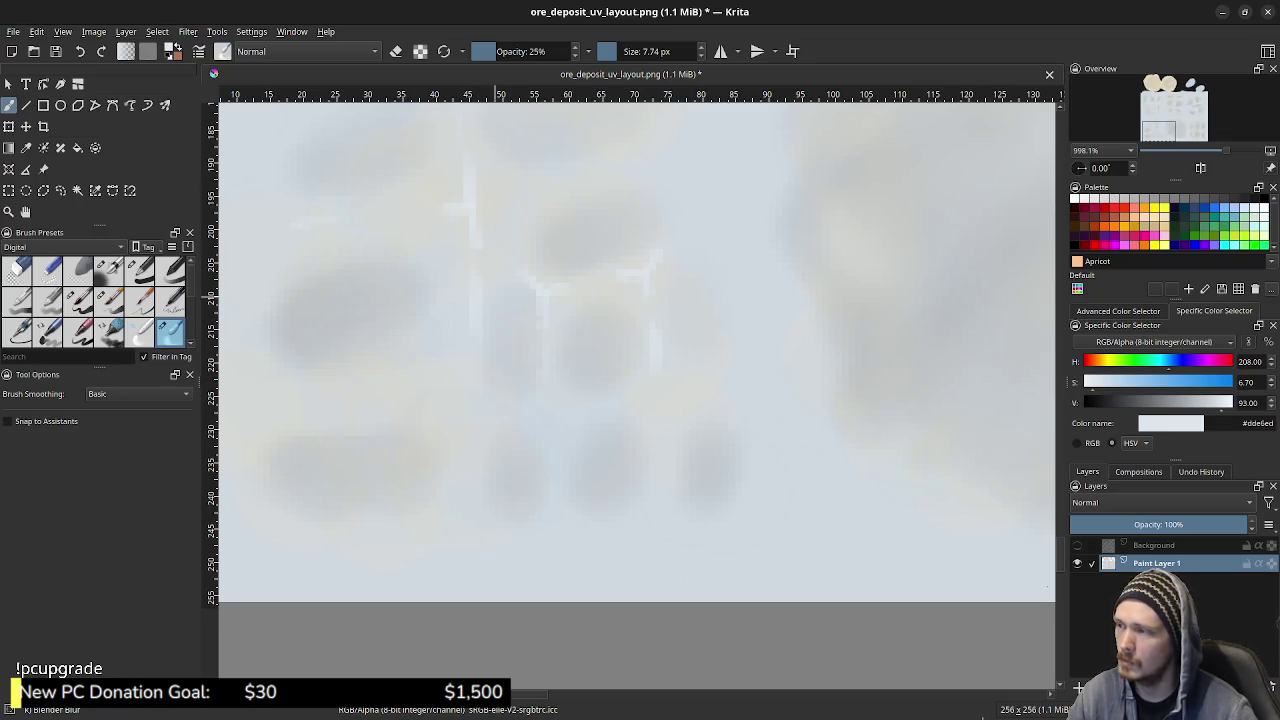
pyautogui.moveTo(574, 251); pyautogui.dragTo(805, 264, button='middle')
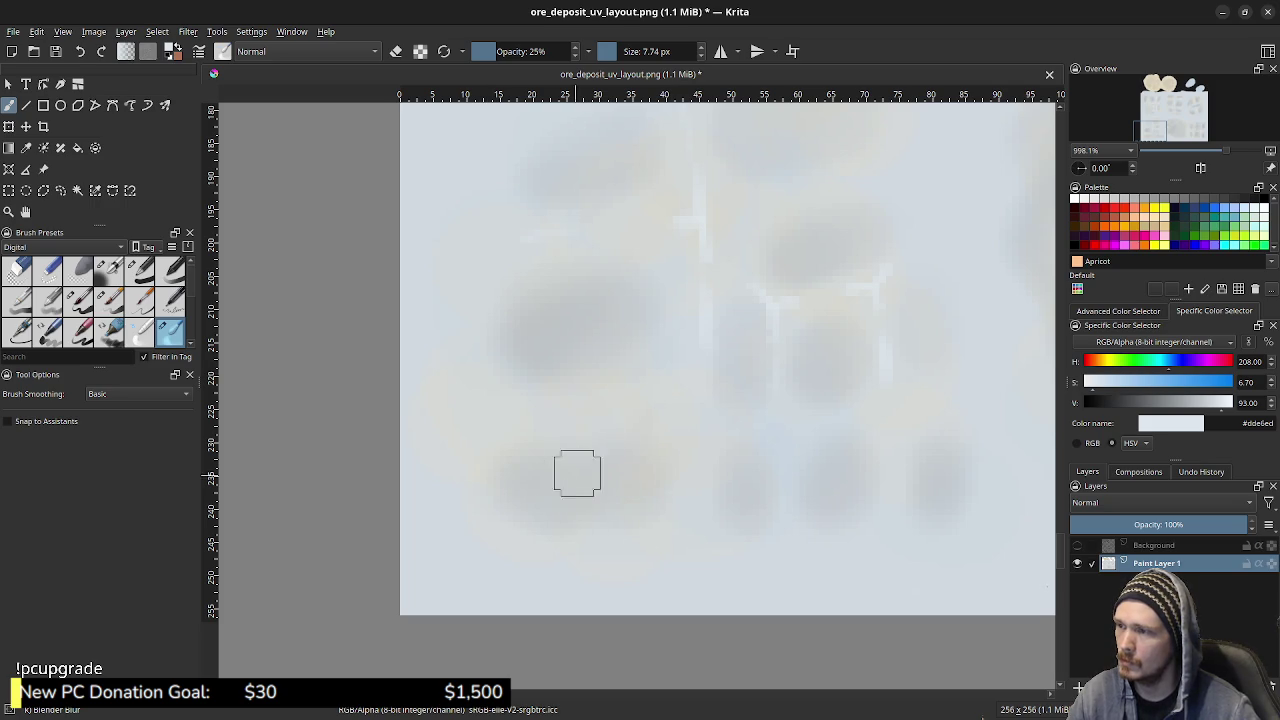
pyautogui.scroll(5, 560, 320)
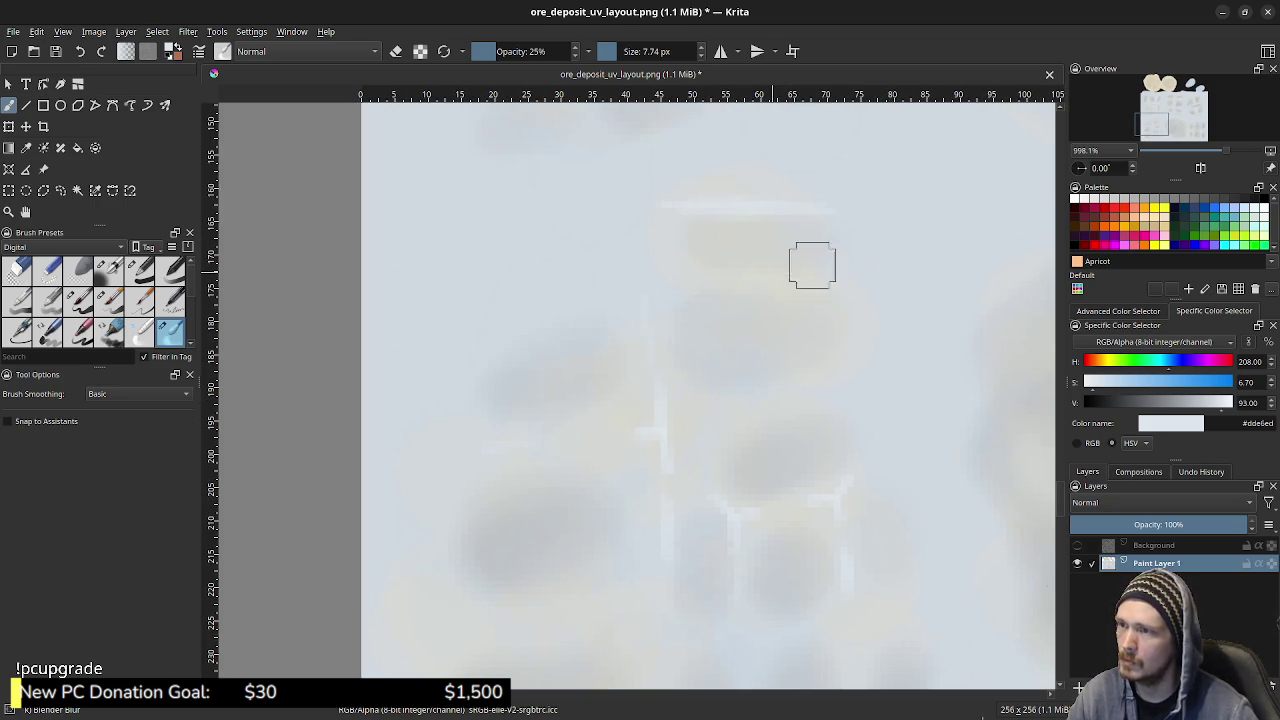
pyautogui.scroll(5, 640, 280)
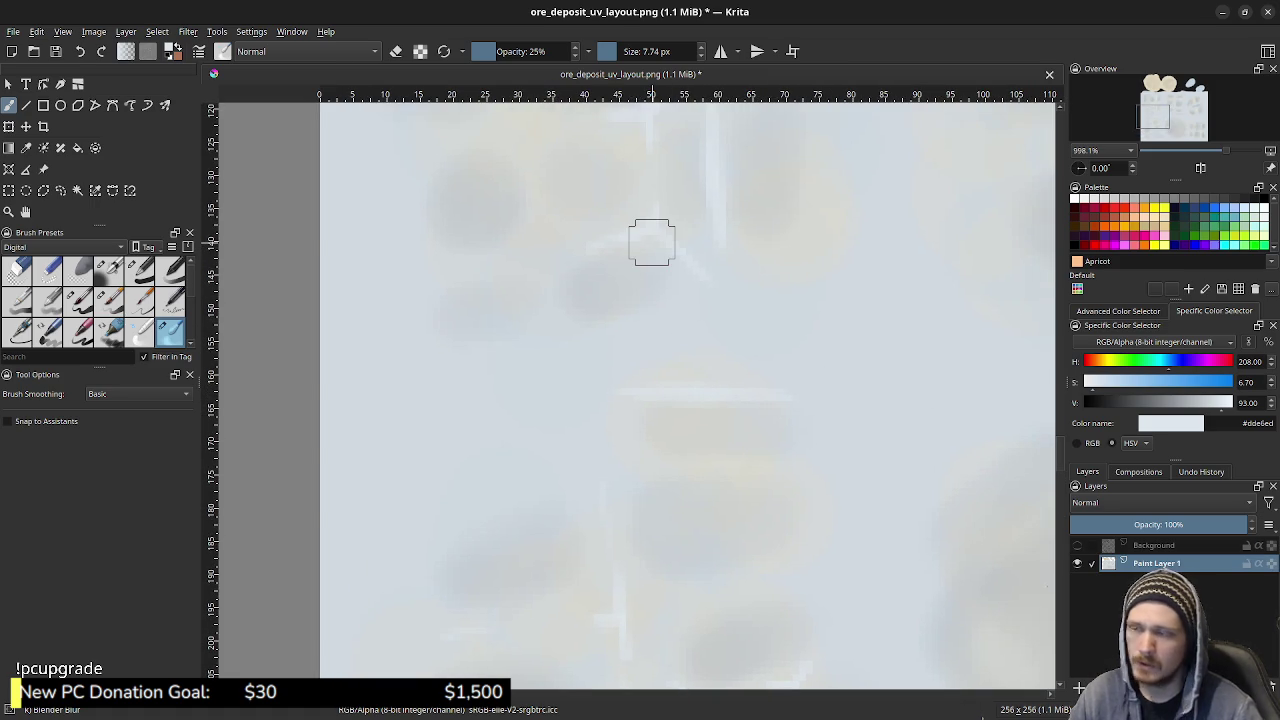
pyautogui.scroll(4, 583, 408)
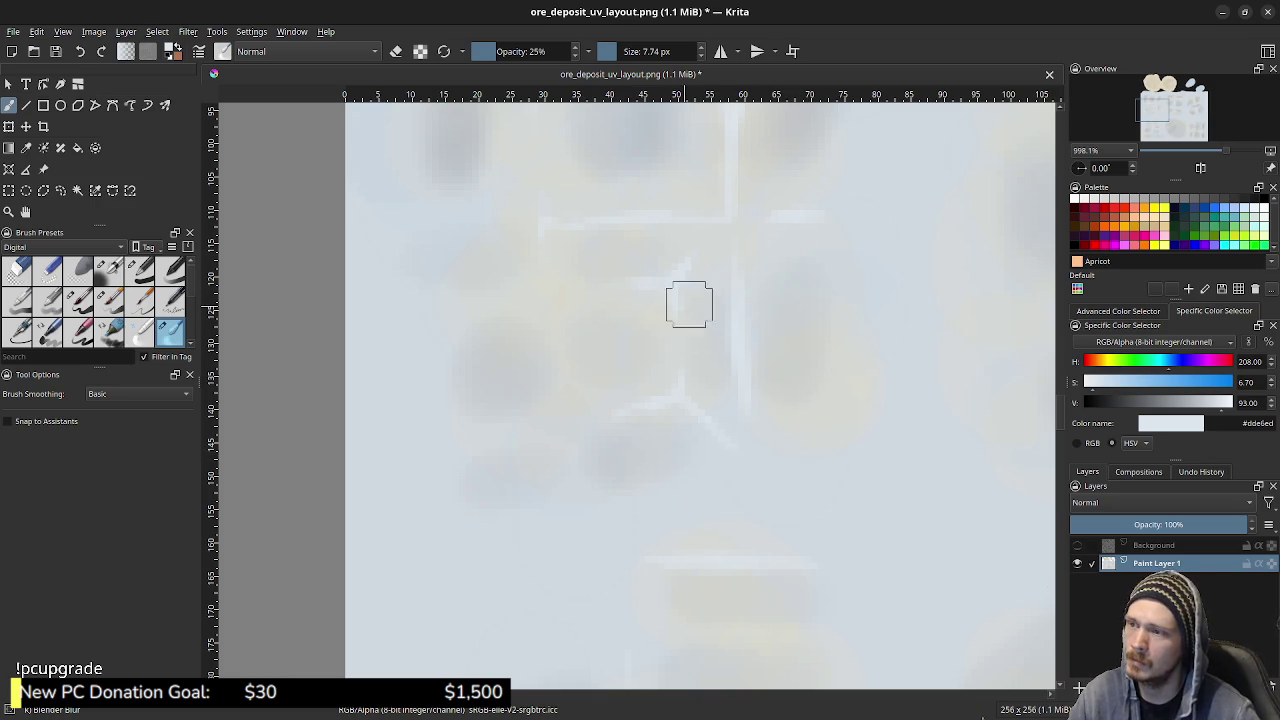
pyautogui.moveTo(640, 160); pyautogui.dragTo(666, 360, button='middle')
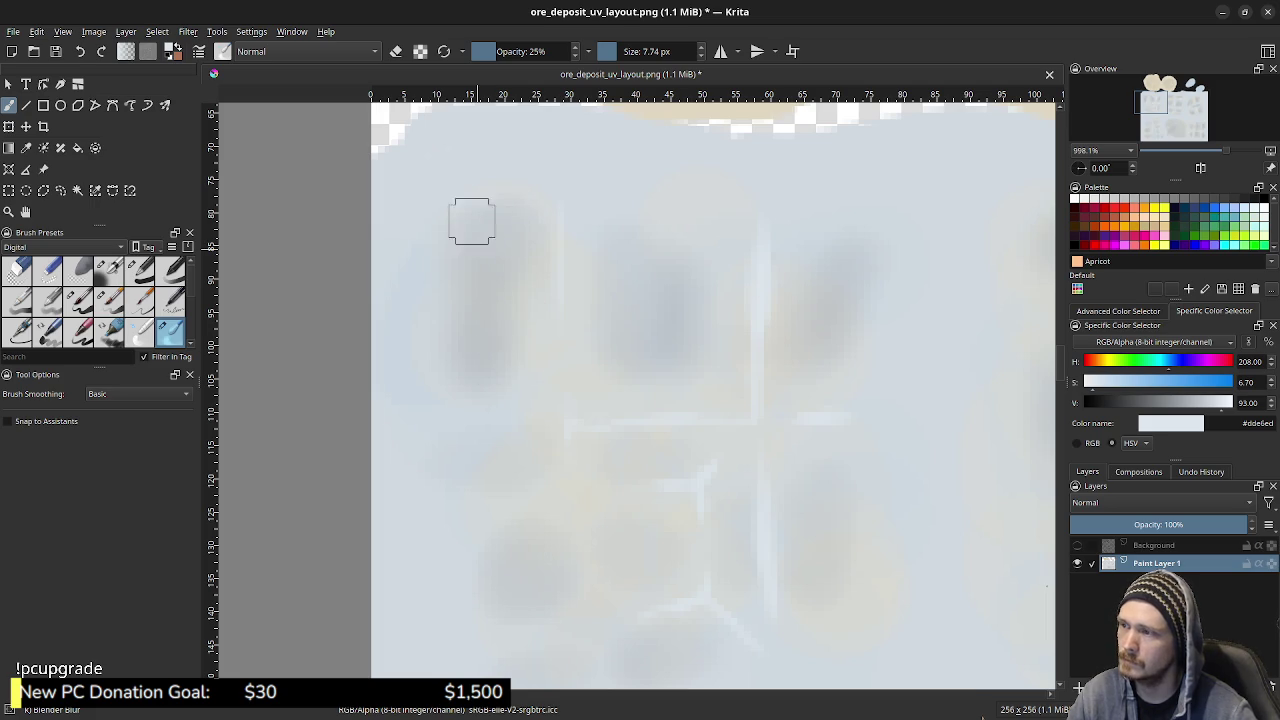
pyautogui.moveTo(661, 258); pyautogui.dragTo(236, 298, button='middle')
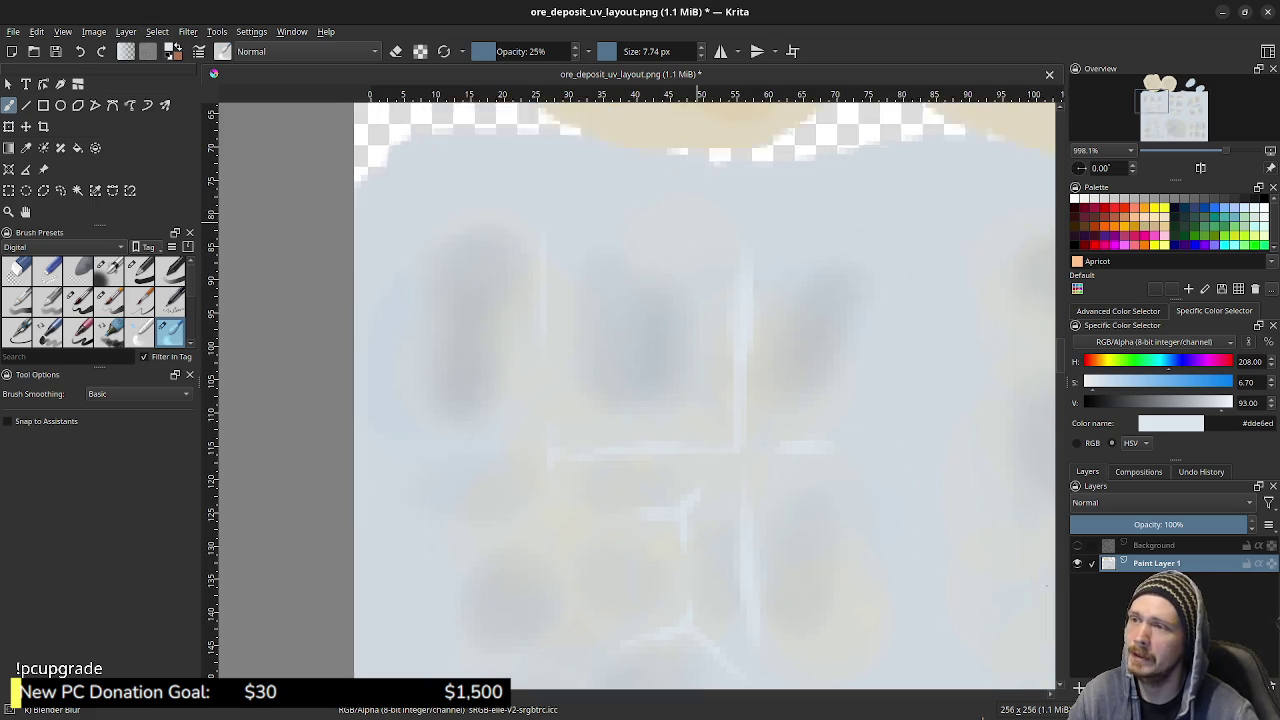
pyautogui.moveTo(715, 283); pyautogui.dragTo(688, 263, button='middle')
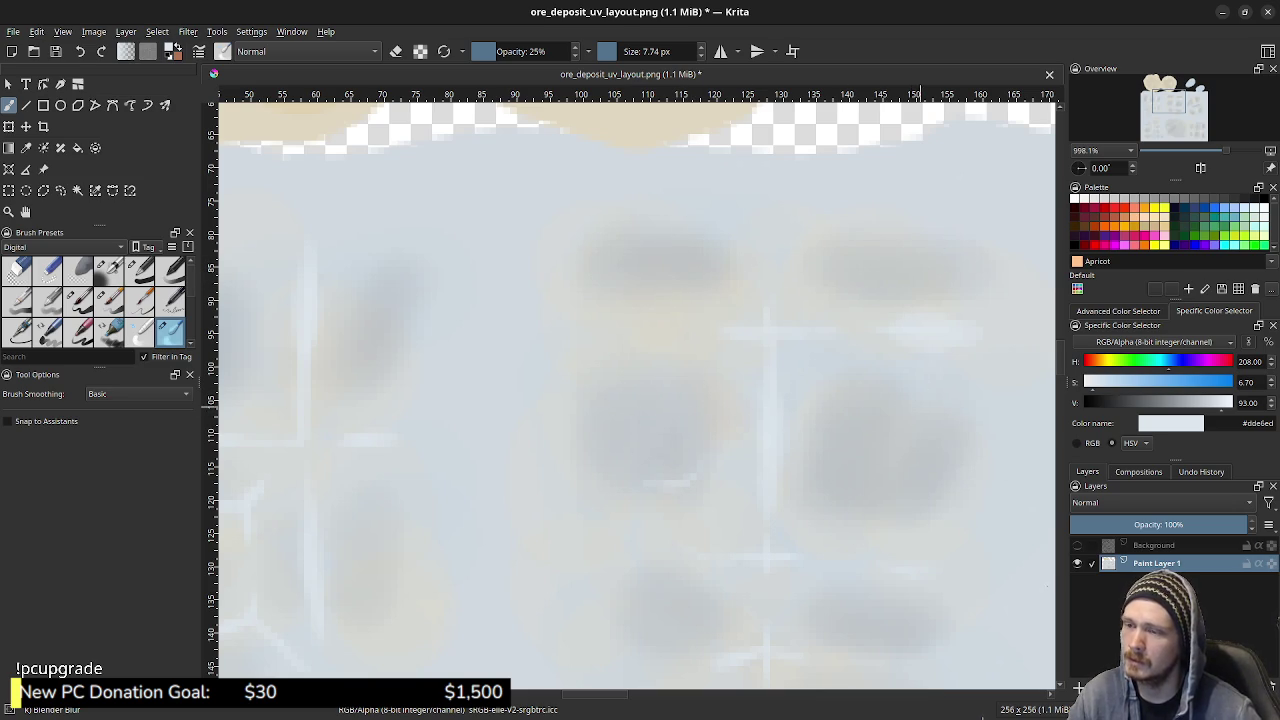
pyautogui.moveTo(921, 422); pyautogui.dragTo(621, 405, button='middle')
pyautogui.moveTo(1021, 345); pyautogui.dragTo(721, 328, button='middle')
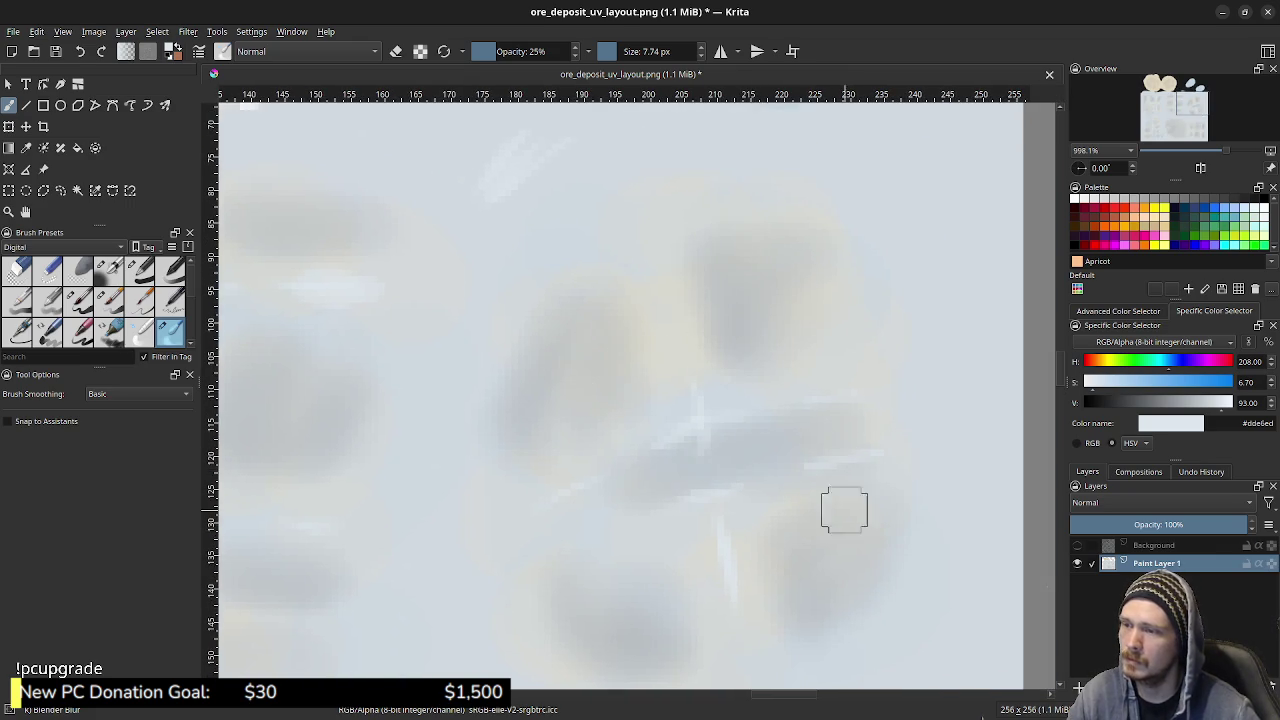
pyautogui.moveTo(843, 509); pyautogui.dragTo(846, 379, button='middle')
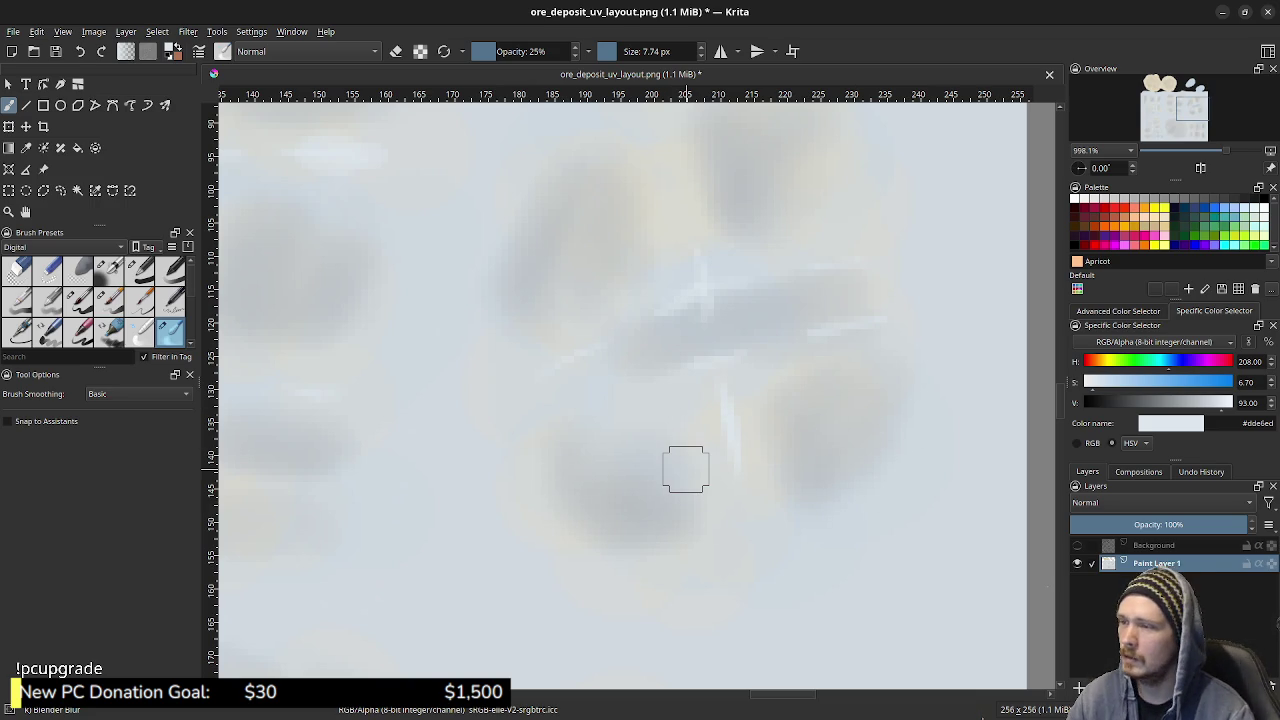
pyautogui.scroll(-1, 686, 469)
pyautogui.scroll(-1, 686, 467)
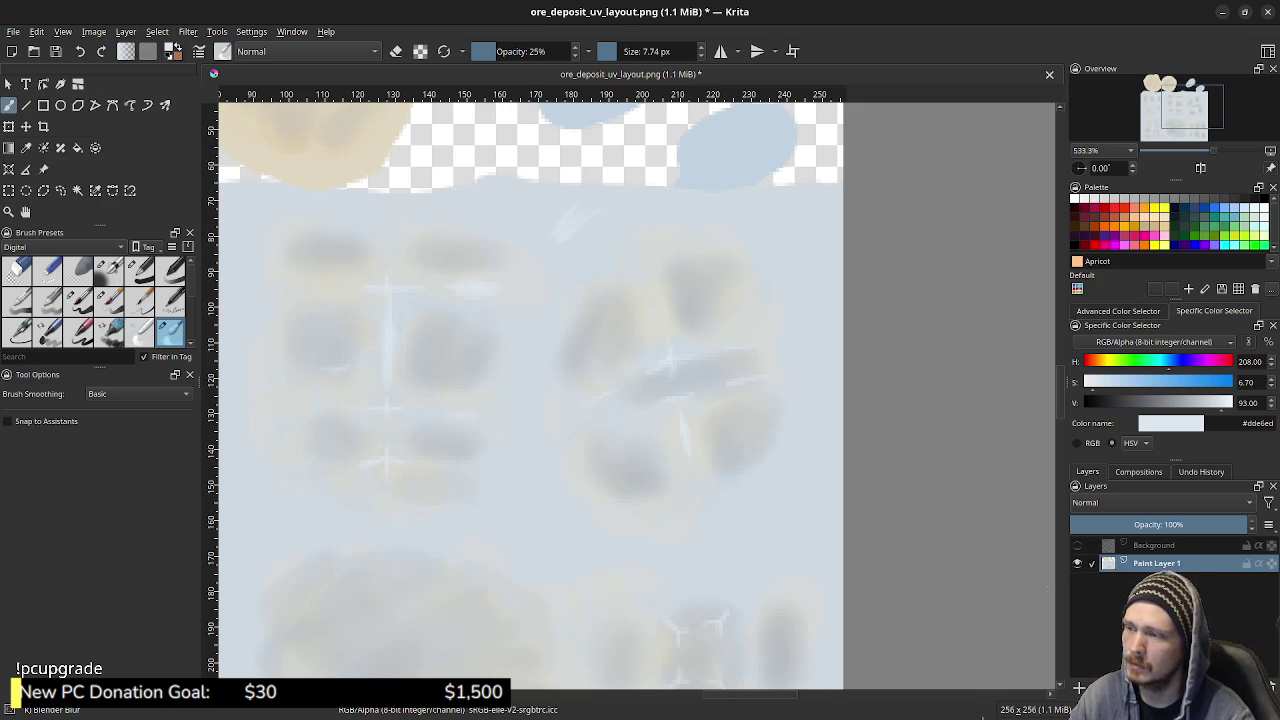
# - Centre the texture, raise the brush opacity and enlarge the brush for broad soft strokes
pyautogui.scroll(-3, 657, 436)
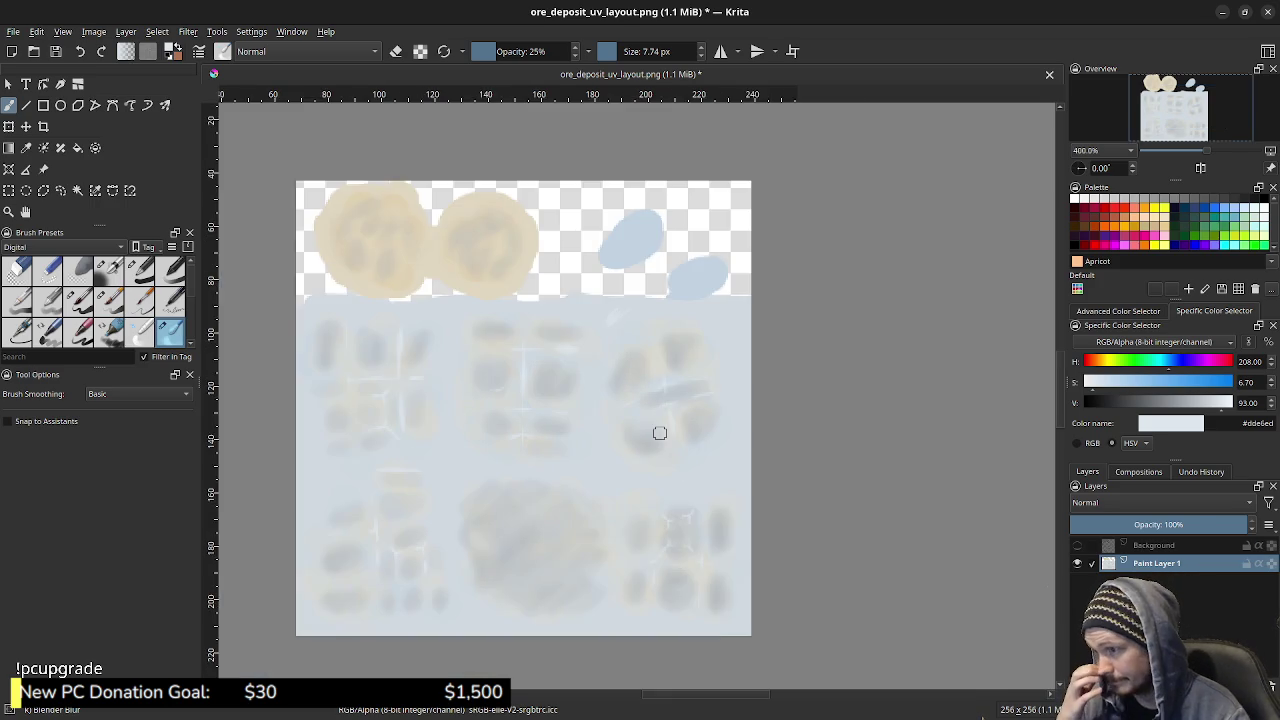
pyautogui.scroll(2, 697, 446)
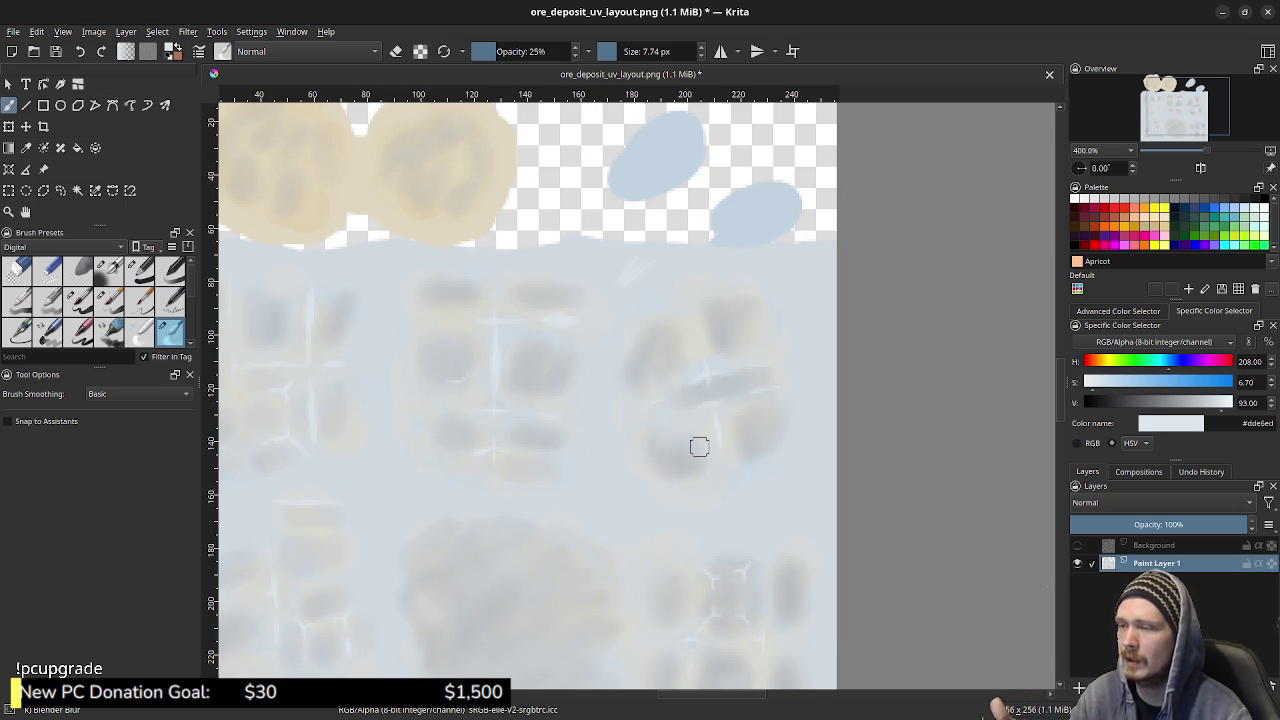
pyautogui.moveTo(528, 416); pyautogui.dragTo(621, 390, button='middle')
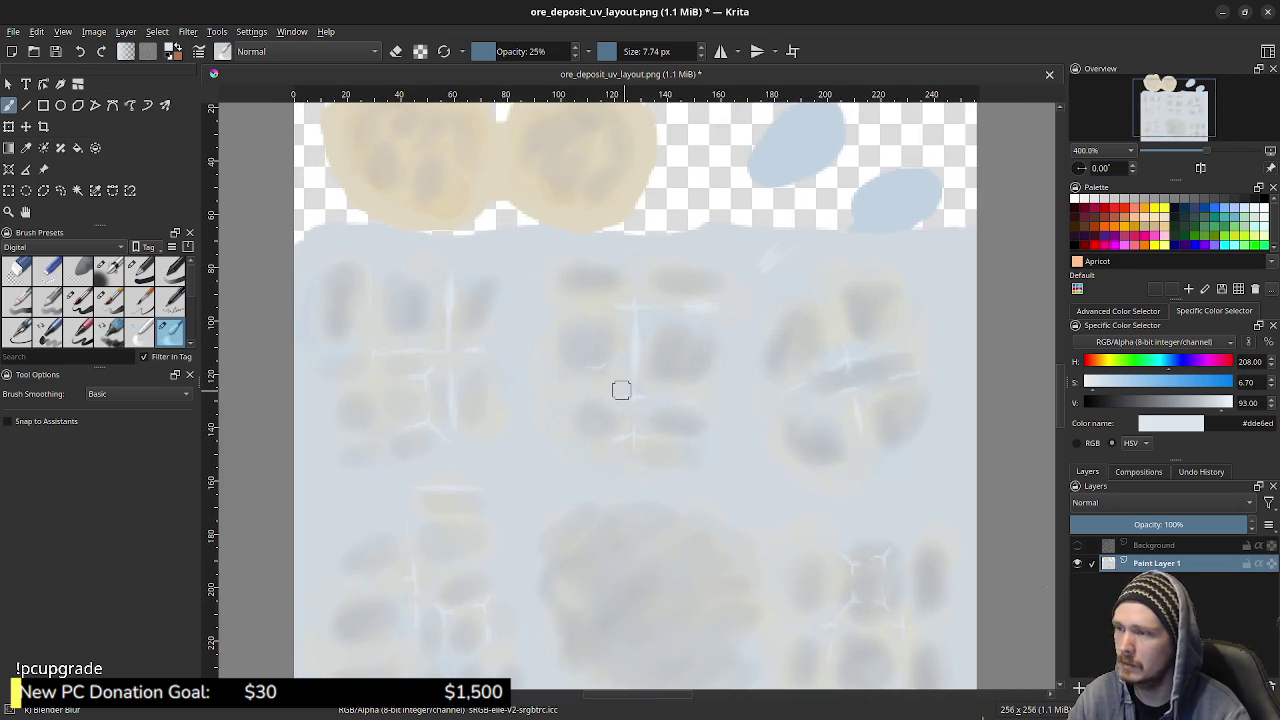
pyautogui.scroll(3, 1042, 324)
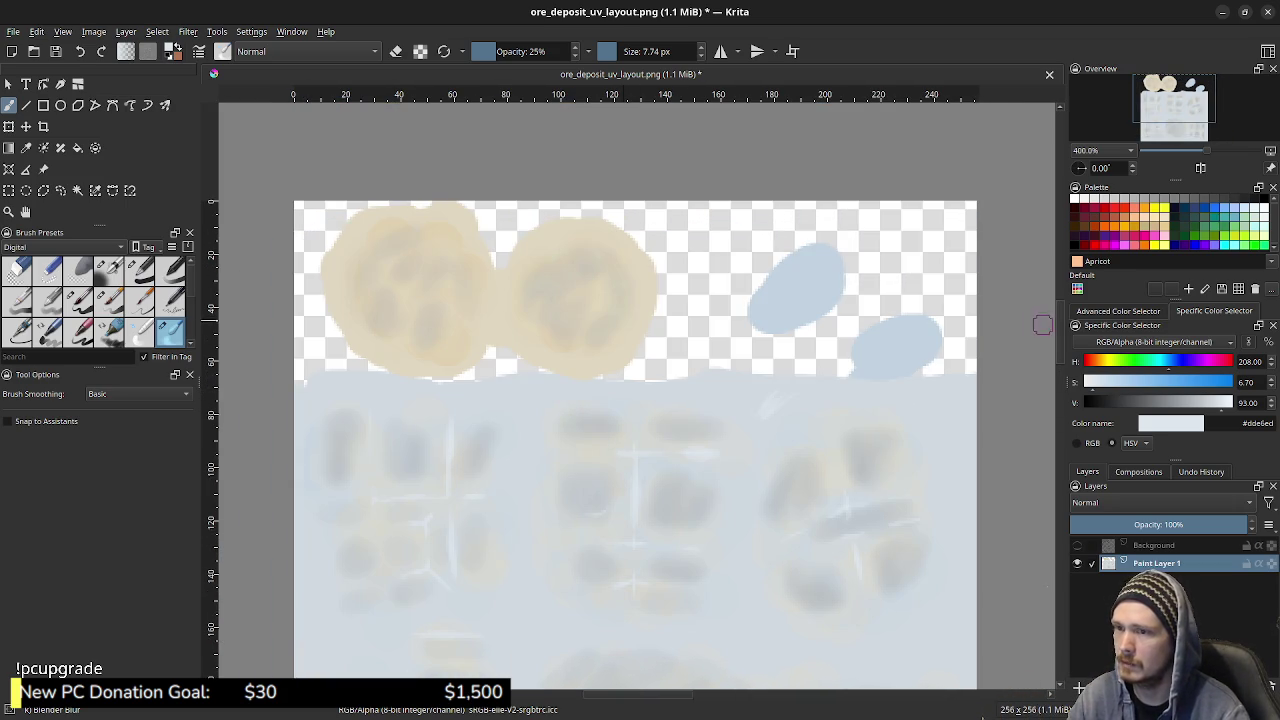
pyautogui.scroll(-3, 973, 342)
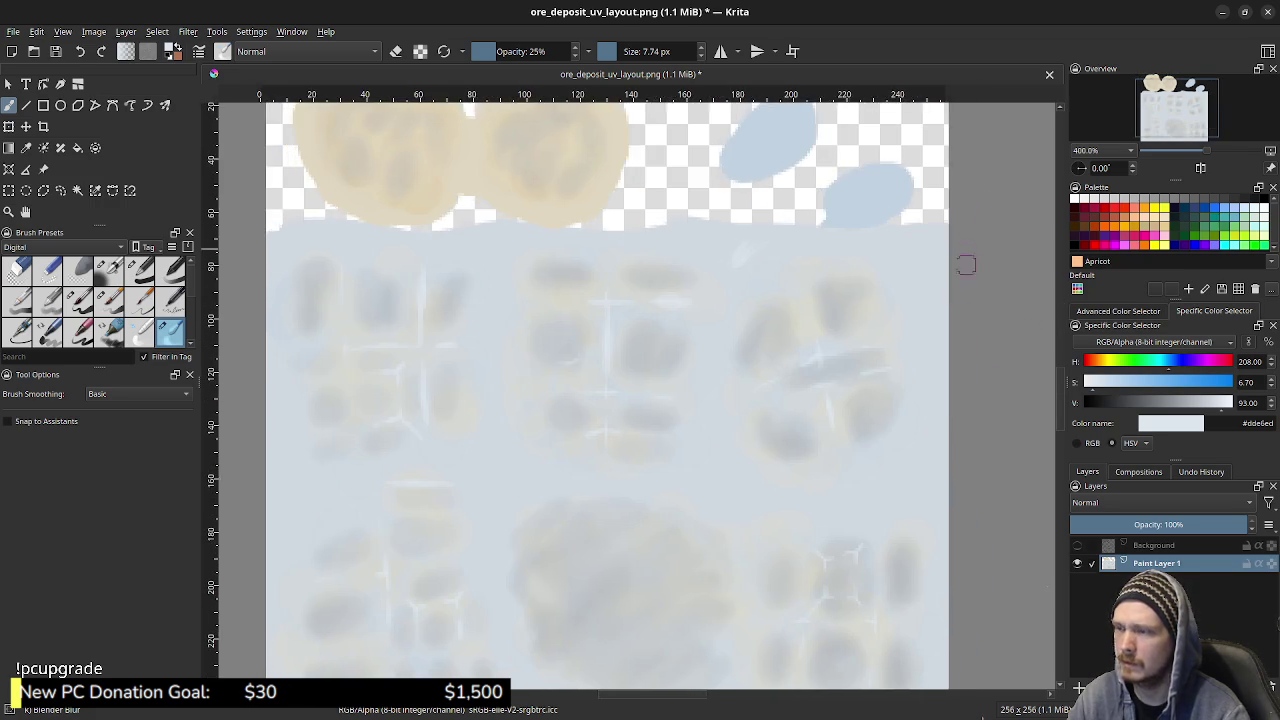
pyautogui.scroll(-1, 966, 263)
pyautogui.scroll(-1, 630, 390)
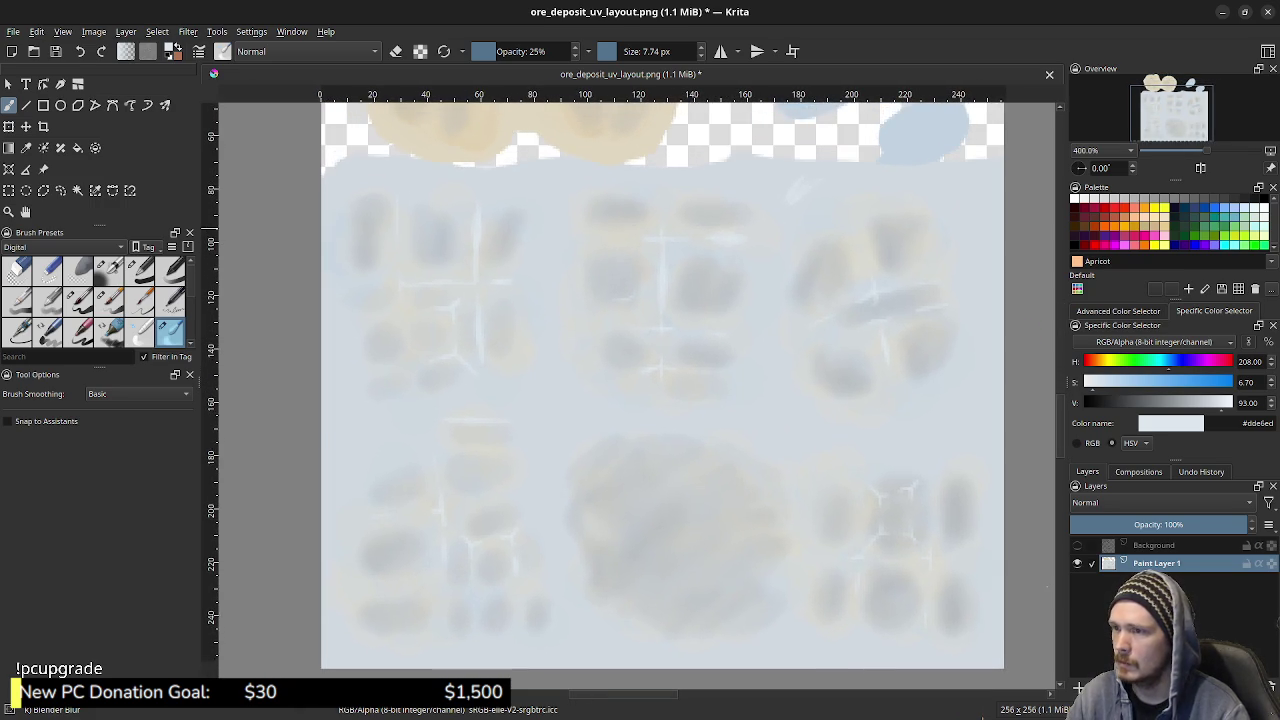
pyautogui.scroll(1, 997, 245)
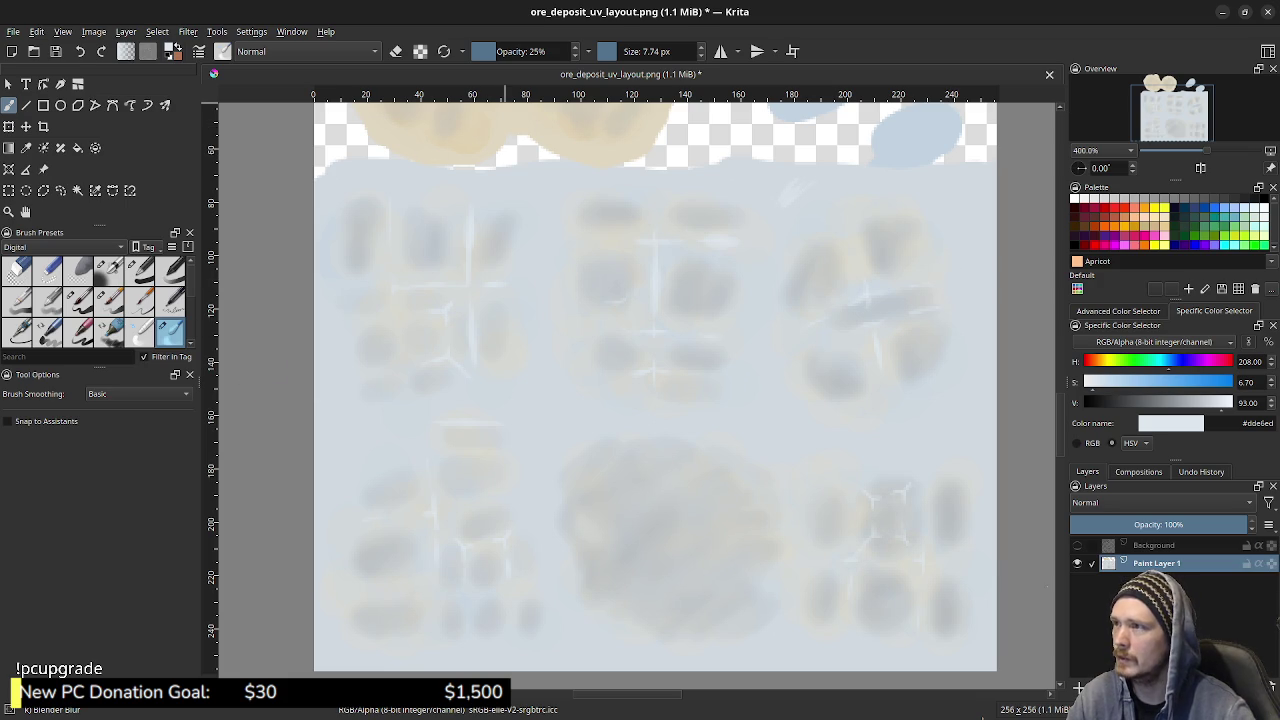
pyautogui.click(531, 51)
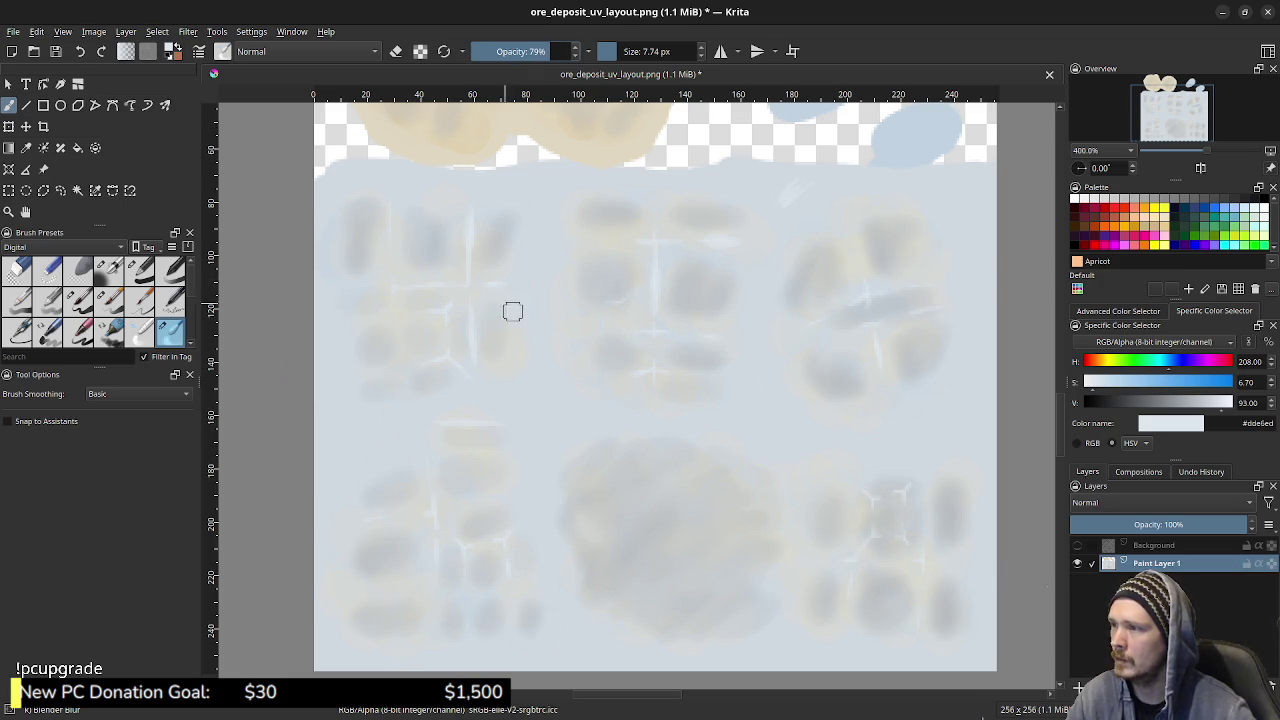
pyautogui.moveTo(543, 346)
pyautogui.keyDown('shift'); pyautogui.mouseDown()
pyautogui.moveTo(485, 292)
pyautogui.moveTo(380, 243)
pyautogui.moveTo(371, 263)
pyautogui.moveTo(463, 329)
pyautogui.moveTo(515, 327)
pyautogui.mouseUp(); pyautogui.keyUp('shift')
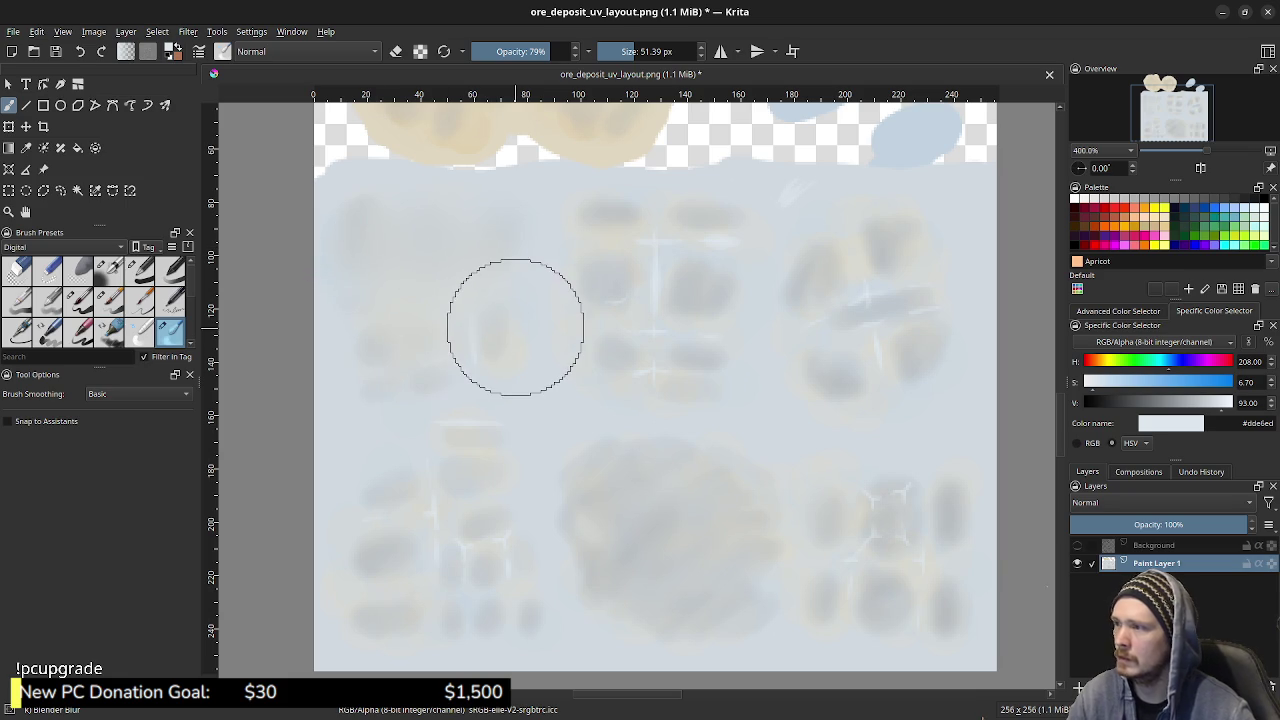
# - Undo the light-blue pass over the left blobs, lower the opacity, sample a pale blue-grey and pick the soft brush preset
pyautogui.hotkey('ctrl', 'z')
pyautogui.click(524, 51)
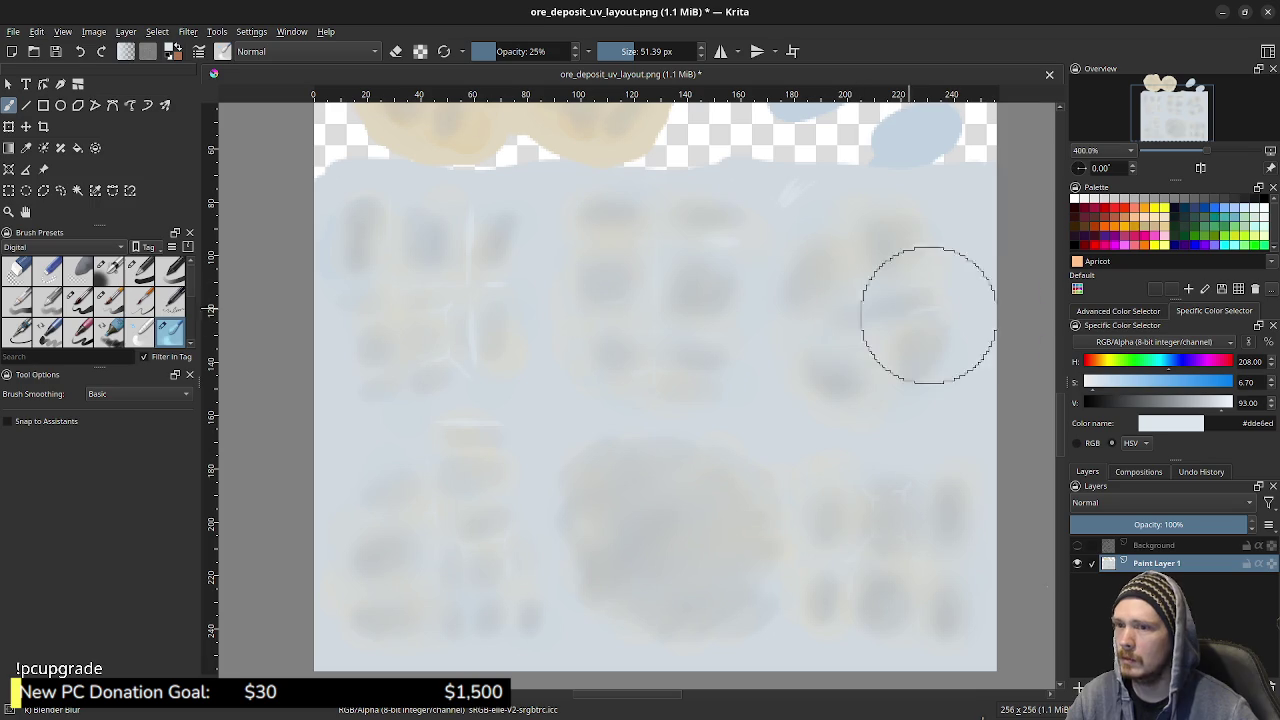
pyautogui.keyDown('ctrl'); pyautogui.click(972, 192); pyautogui.keyUp('ctrl')
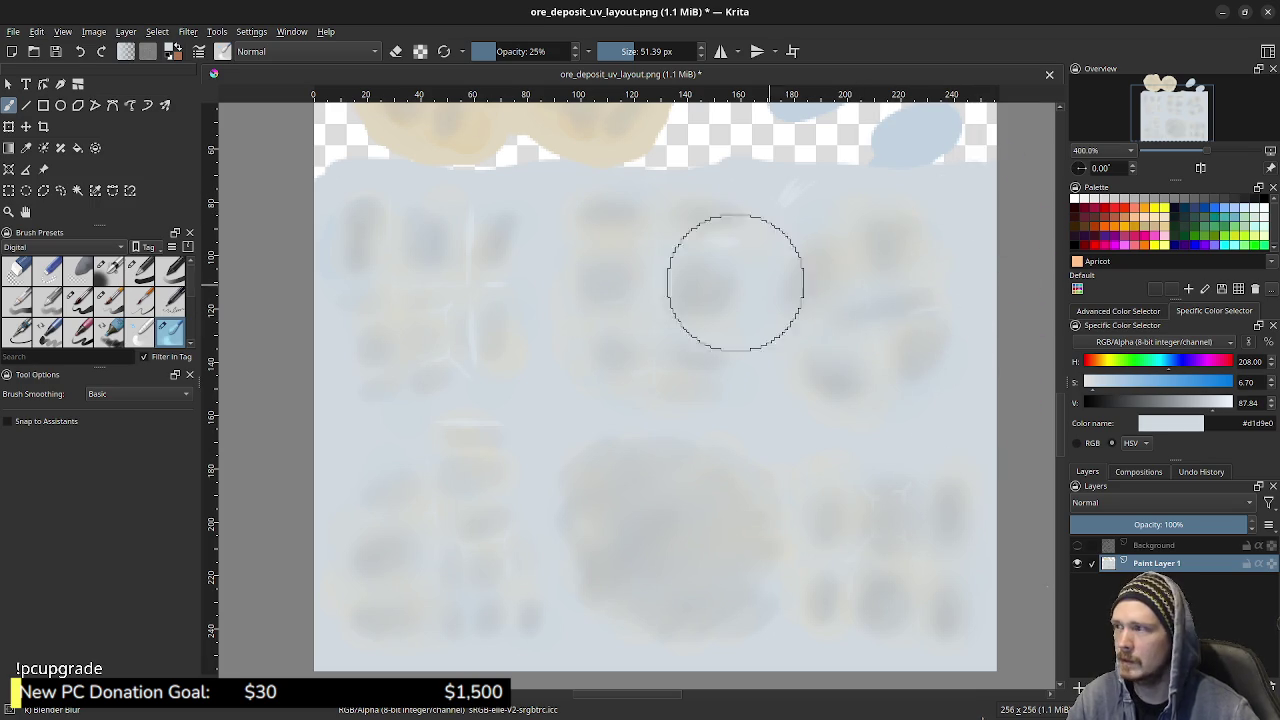
pyautogui.click(109, 301)
pyautogui.click(78, 301)
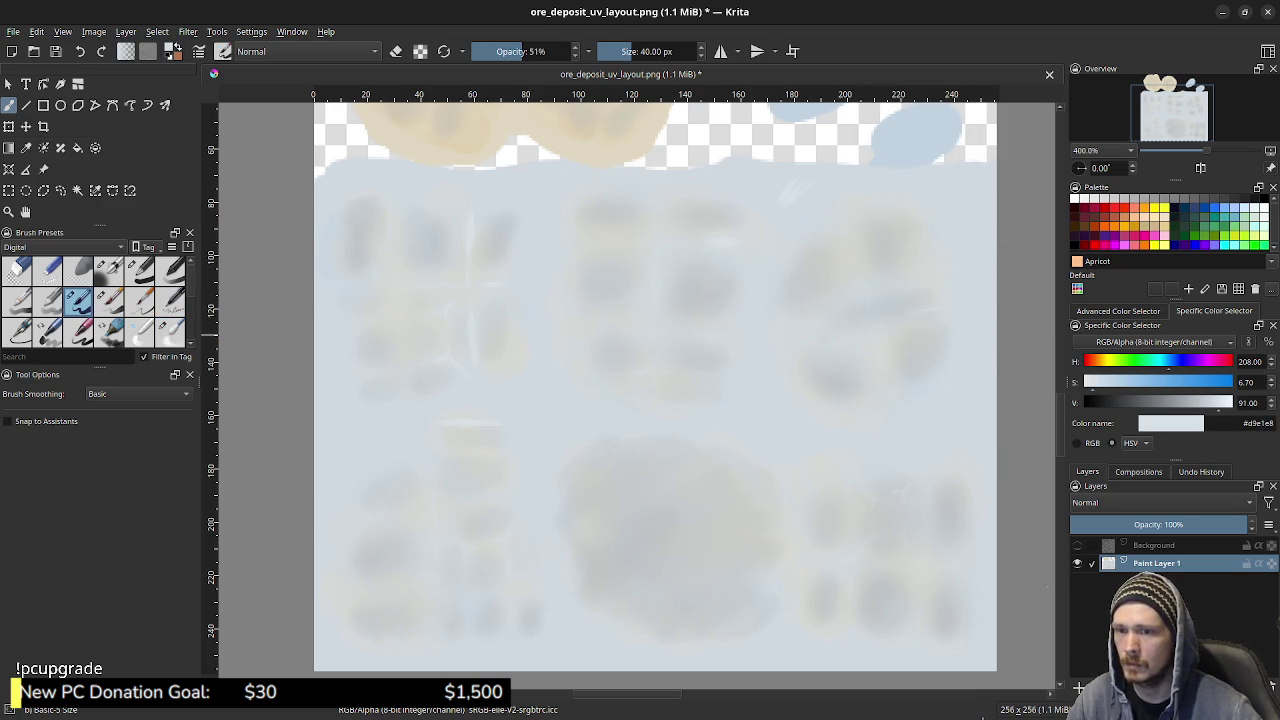
# - Set the brush blending mode to Lighten, shrink it to 9.44 px and lighten the paint colour
pyautogui.click(300, 51)
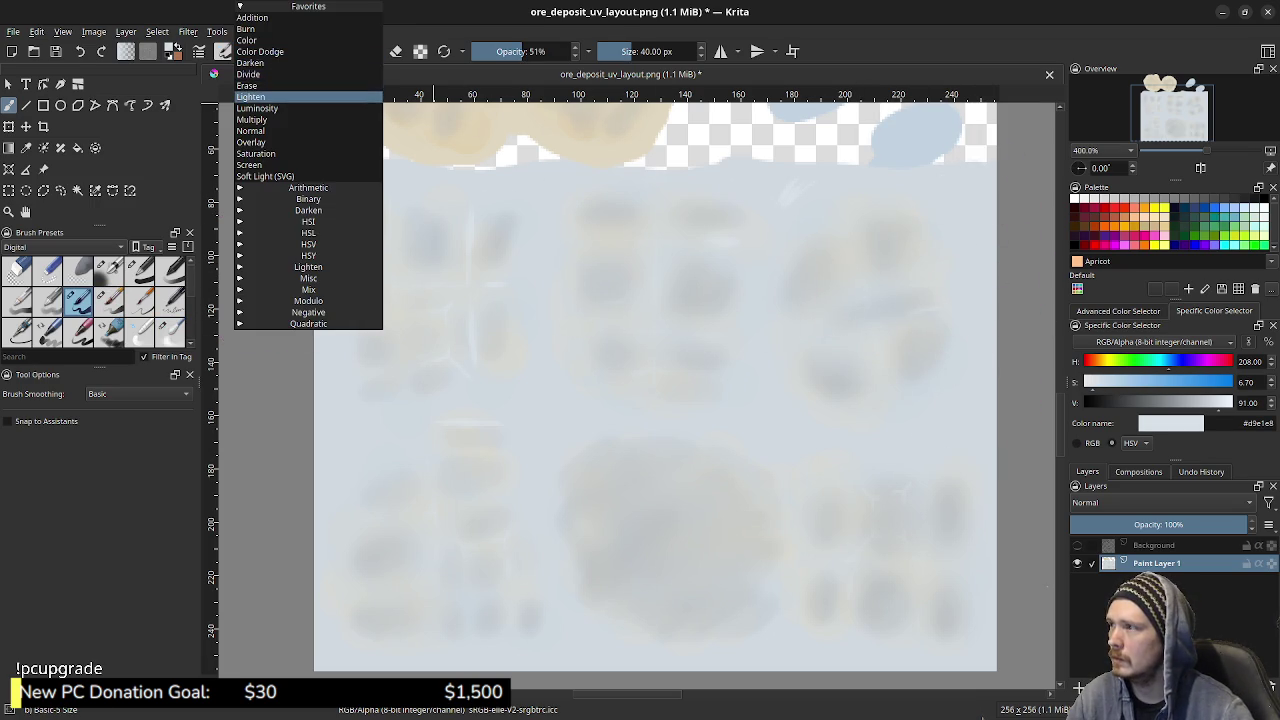
pyautogui.click(260, 96)
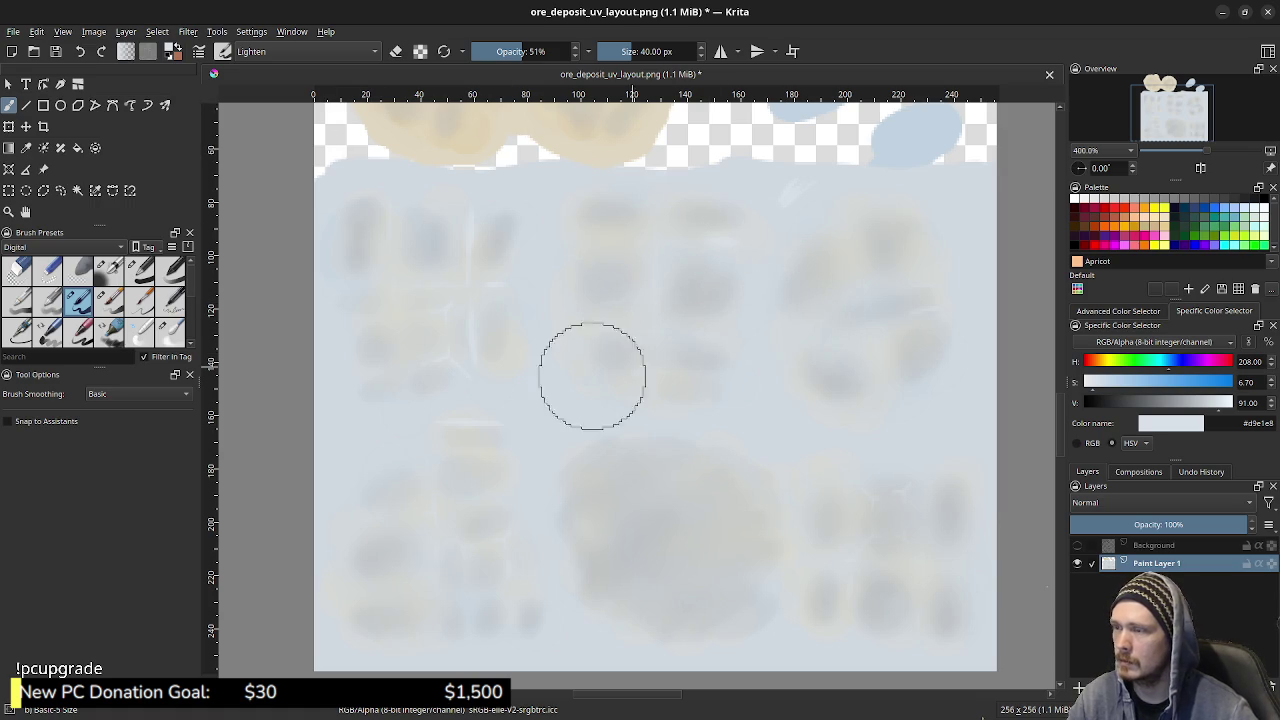
pyautogui.keyDown('shift'); pyautogui.moveTo(583, 249); pyautogui.dragTo(494, 230); pyautogui.keyUp('shift')
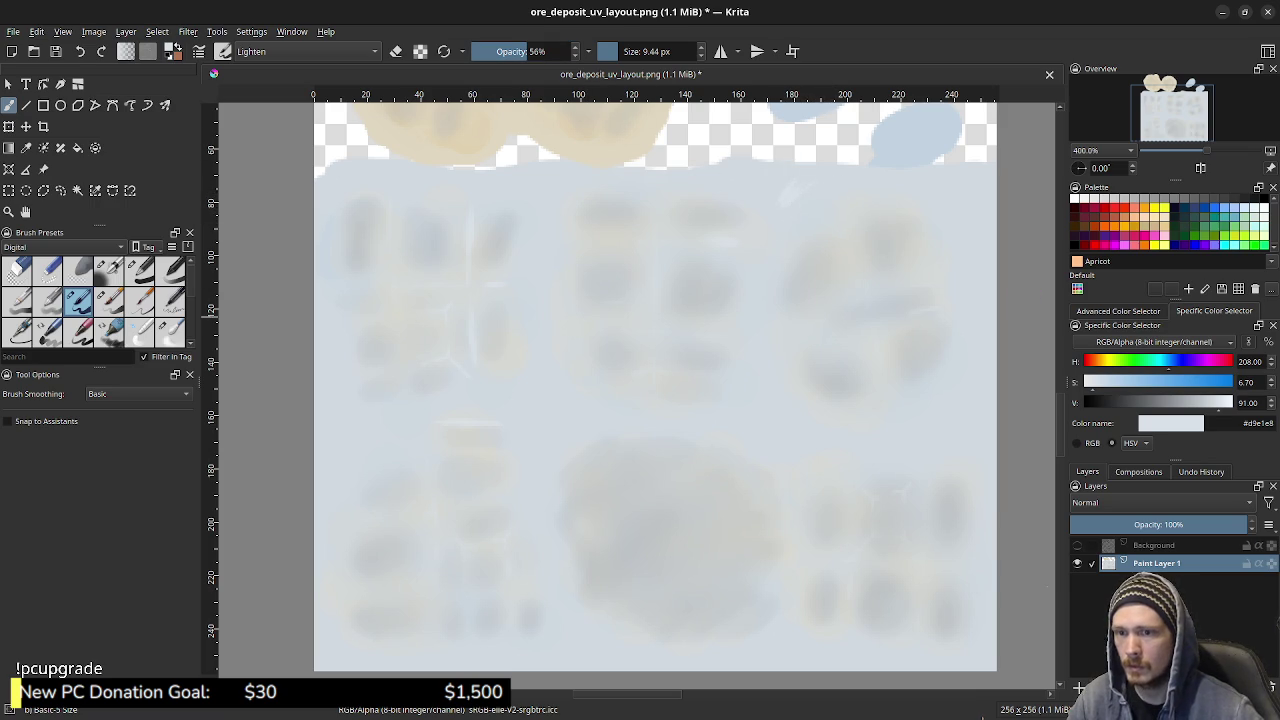
pyautogui.press('l')
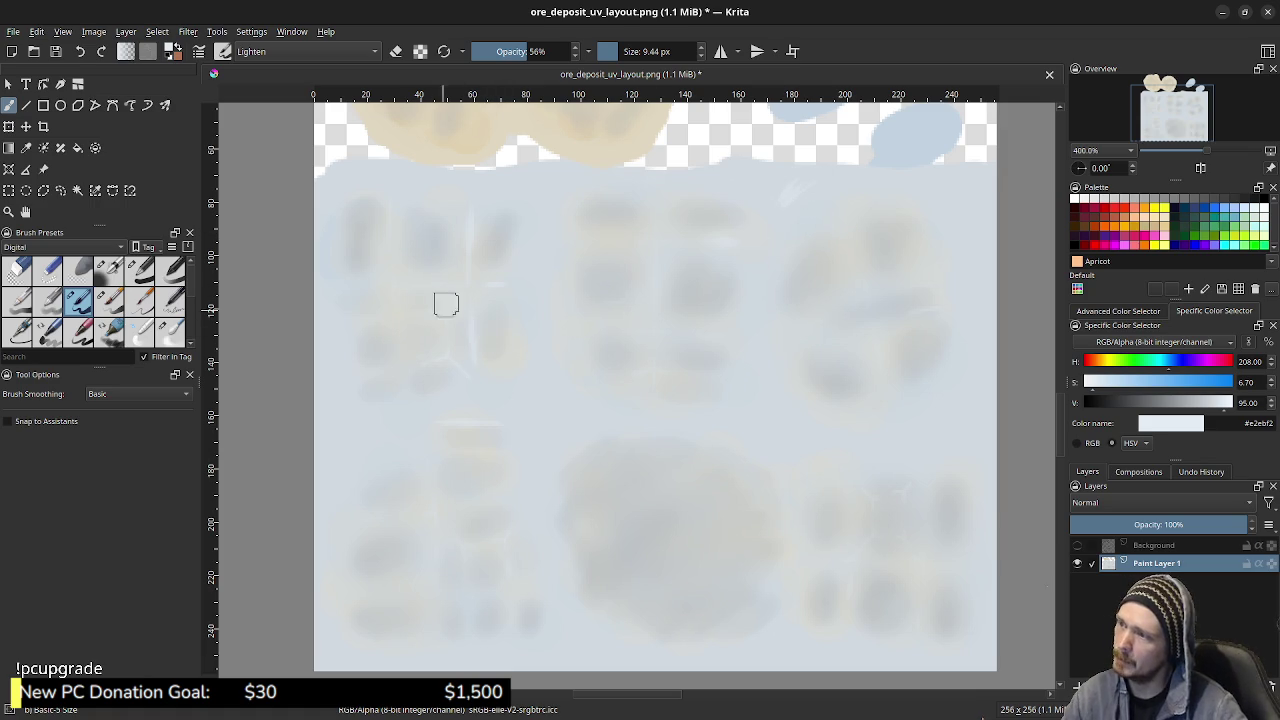
pyautogui.scroll(3, 440, 337)
pyautogui.scroll(2, 492, 388)
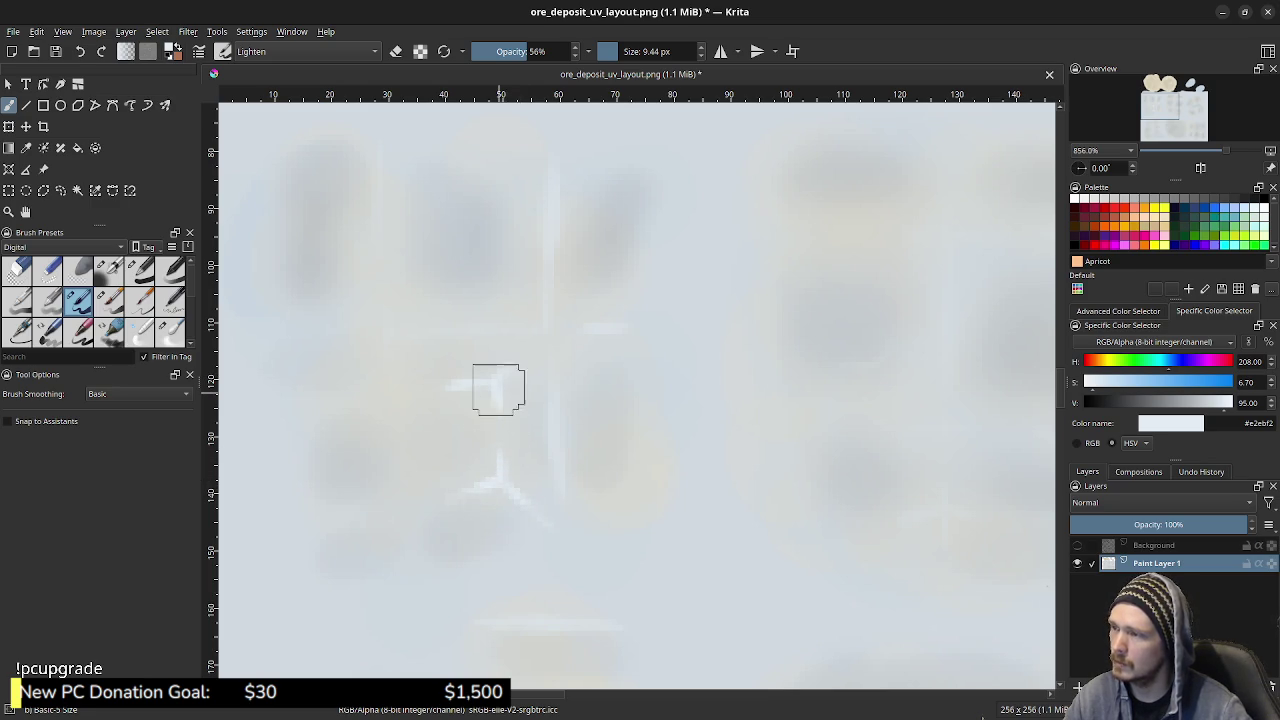
# - Paint thin whitish crack highlights on the rock, undoing one stray white dab
pyautogui.moveTo(511, 367); pyautogui.dragTo(490, 384)
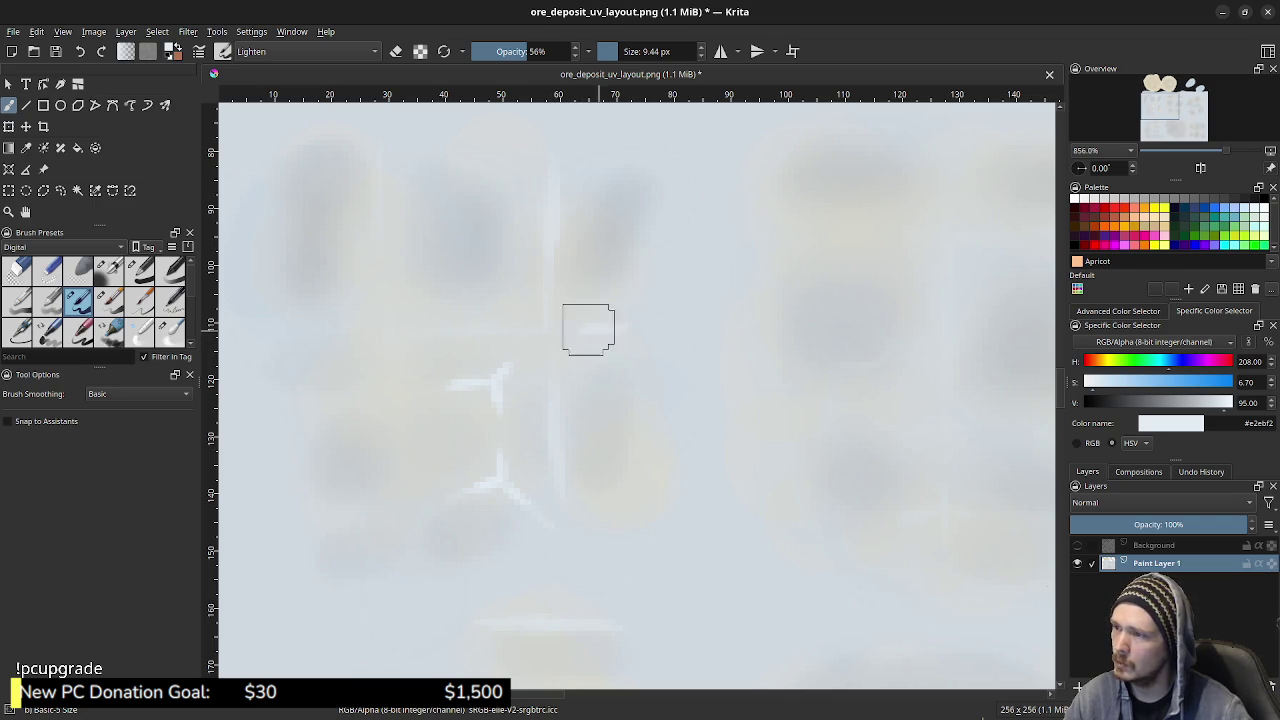
pyautogui.moveTo(588, 330); pyautogui.dragTo(630, 328)
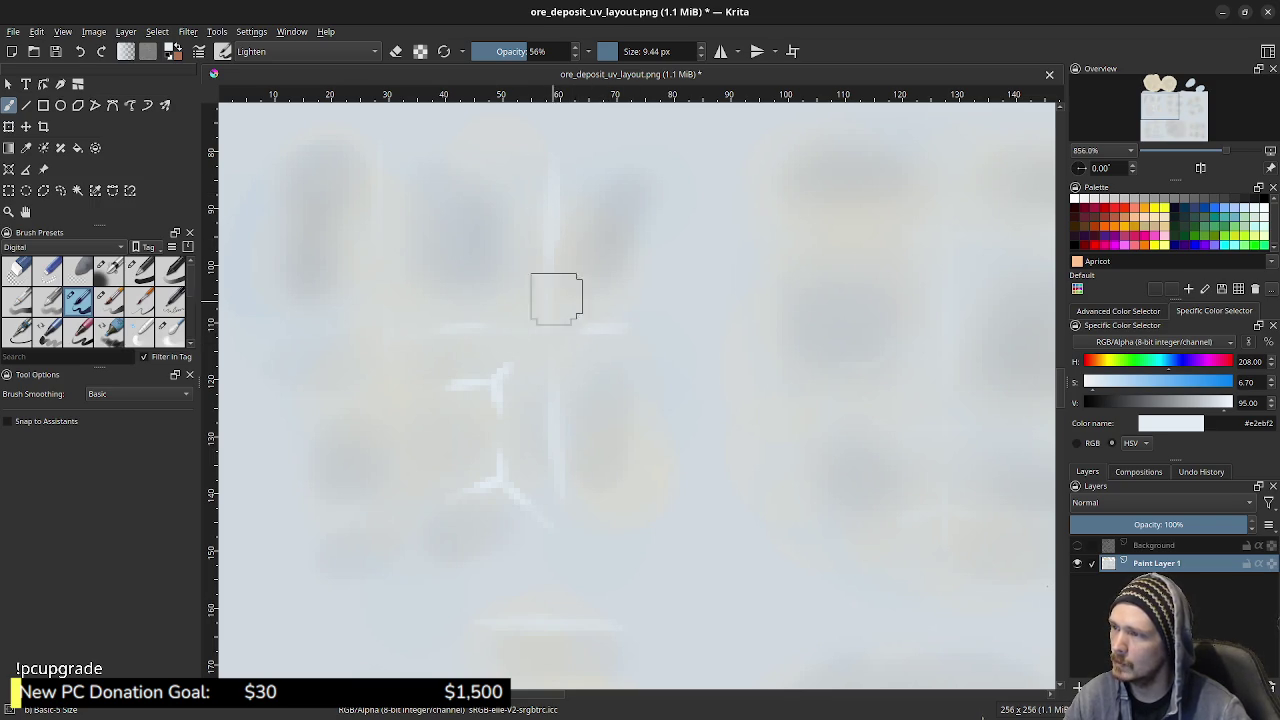
pyautogui.click(619, 172)
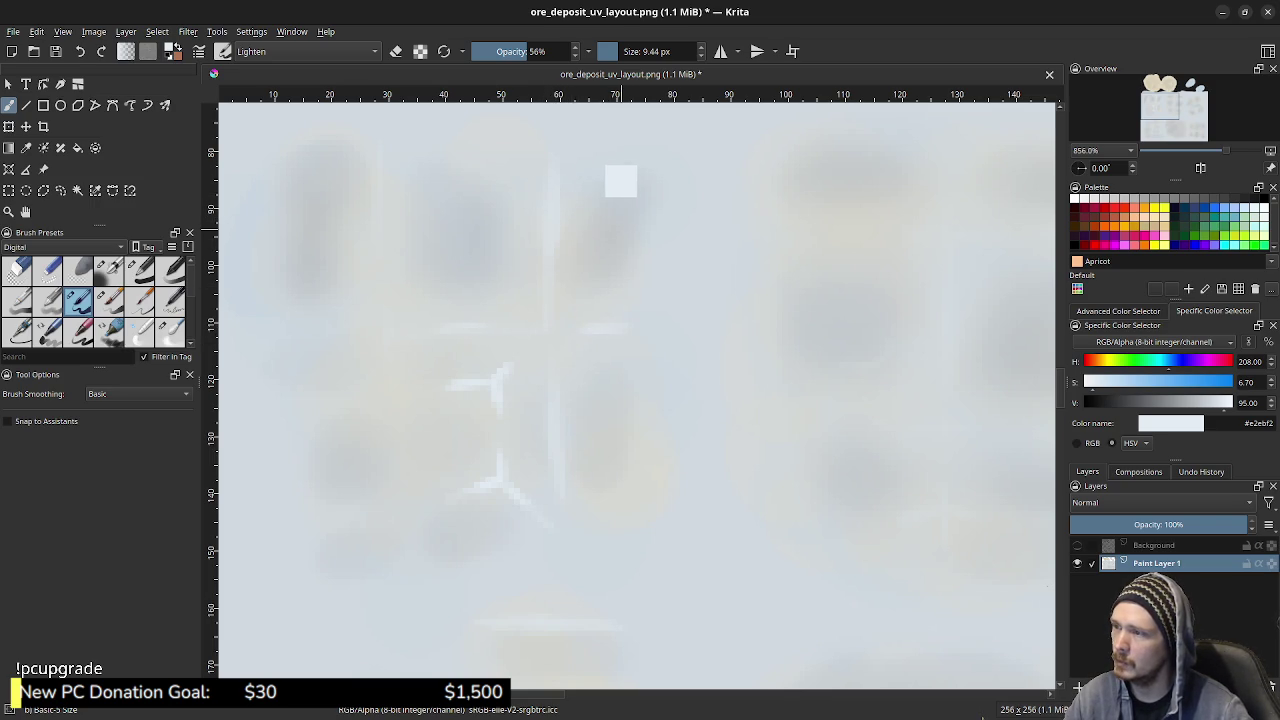
pyautogui.hotkey('ctrl', 'z')
pyautogui.moveTo(840, 110); pyautogui.dragTo(737, 340, button='middle')
# - Raise the brush opacity to 100%, dab light blue near the blue island, and sample darker grey-blue from the rock
pyautogui.click(565, 51)
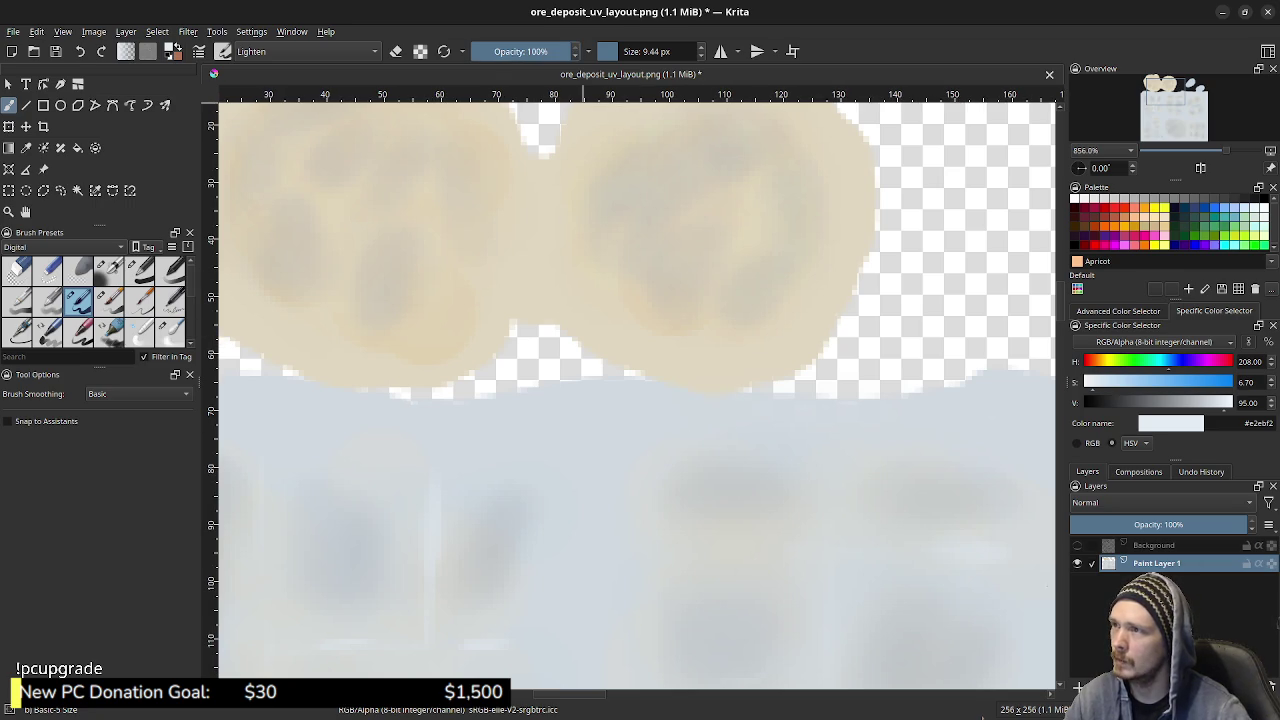
pyautogui.moveTo(948, 268); pyautogui.dragTo(940, 288)
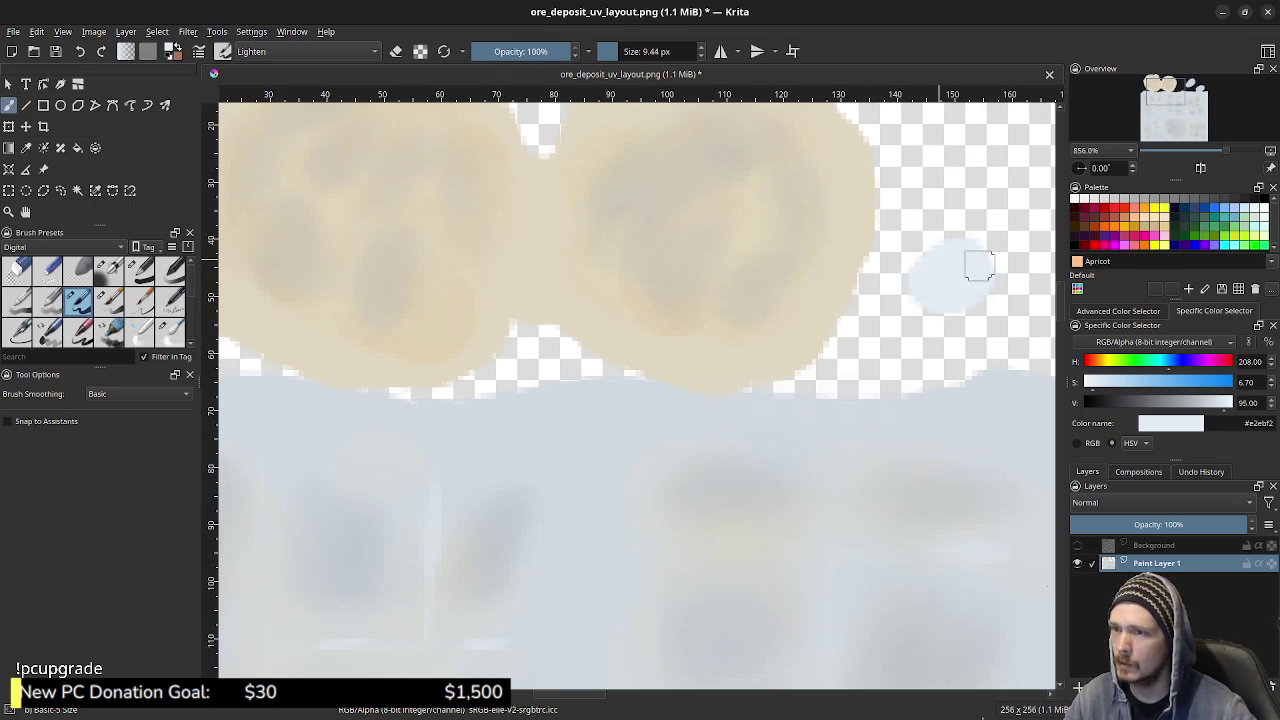
pyautogui.moveTo(529, 508); pyautogui.dragTo(625, 288, button='middle')
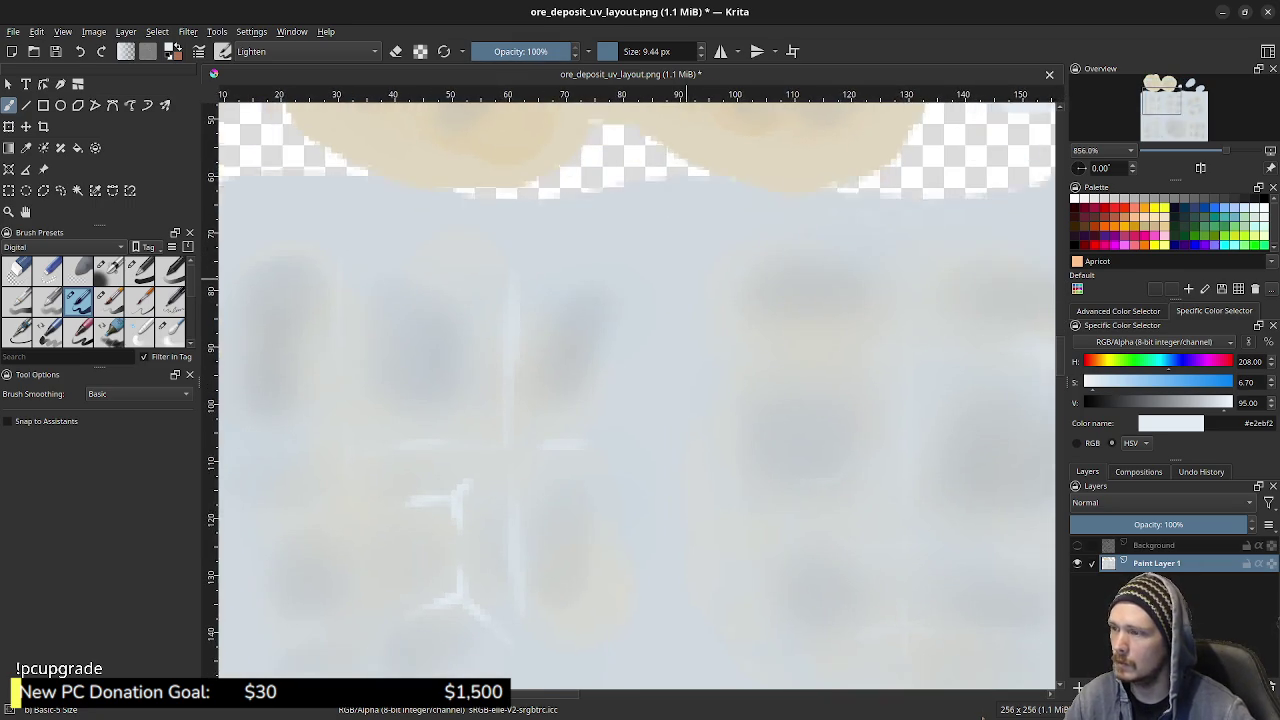
pyautogui.keyDown('ctrl'); pyautogui.click(451, 280); pyautogui.keyUp('ctrl')
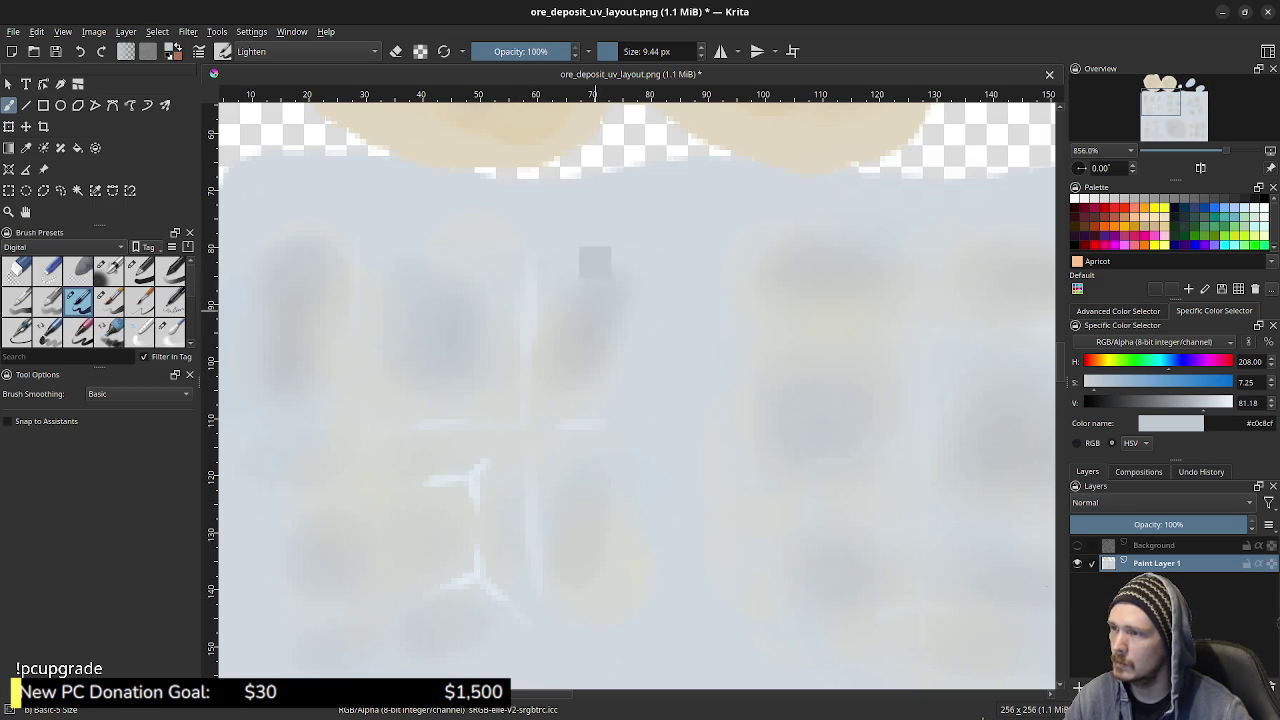
pyautogui.keyDown('ctrl'); pyautogui.click(596, 262); pyautogui.keyUp('ctrl')
pyautogui.click(305, 51)
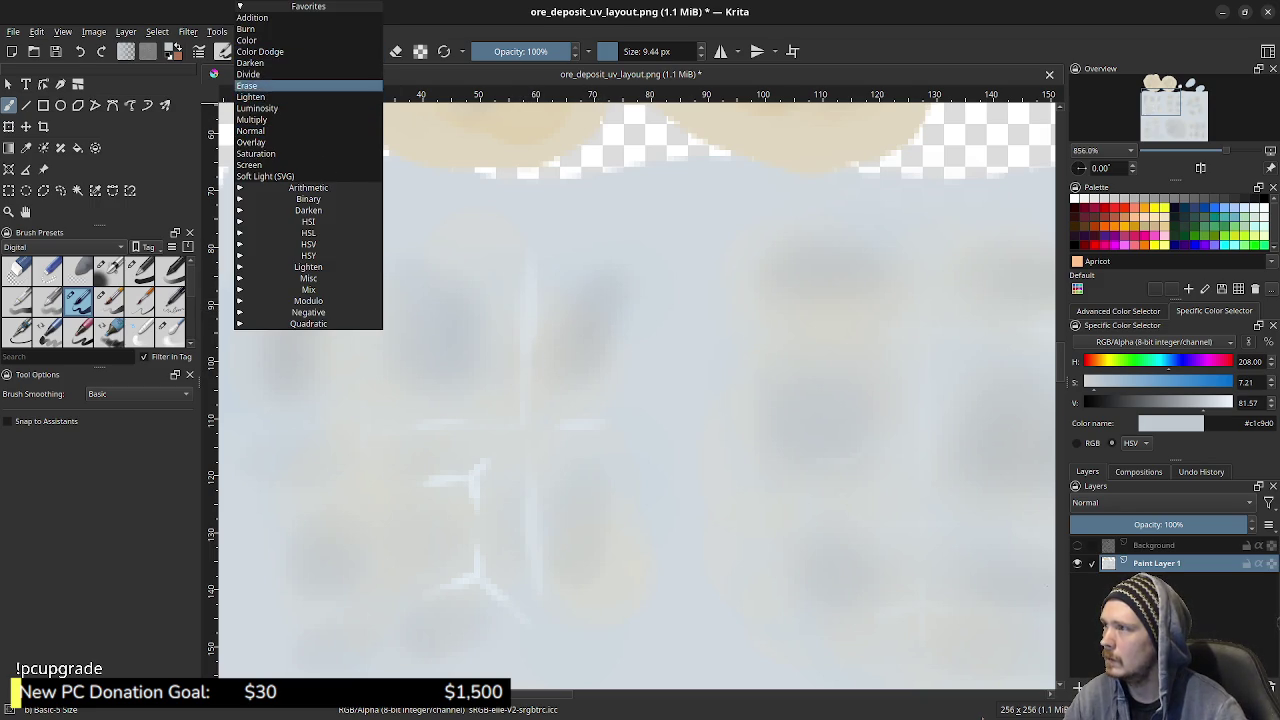
# - Switch the brush to Darken mode and try darkening the light vertical seam, then undo the stroke
pyautogui.click(260, 62)
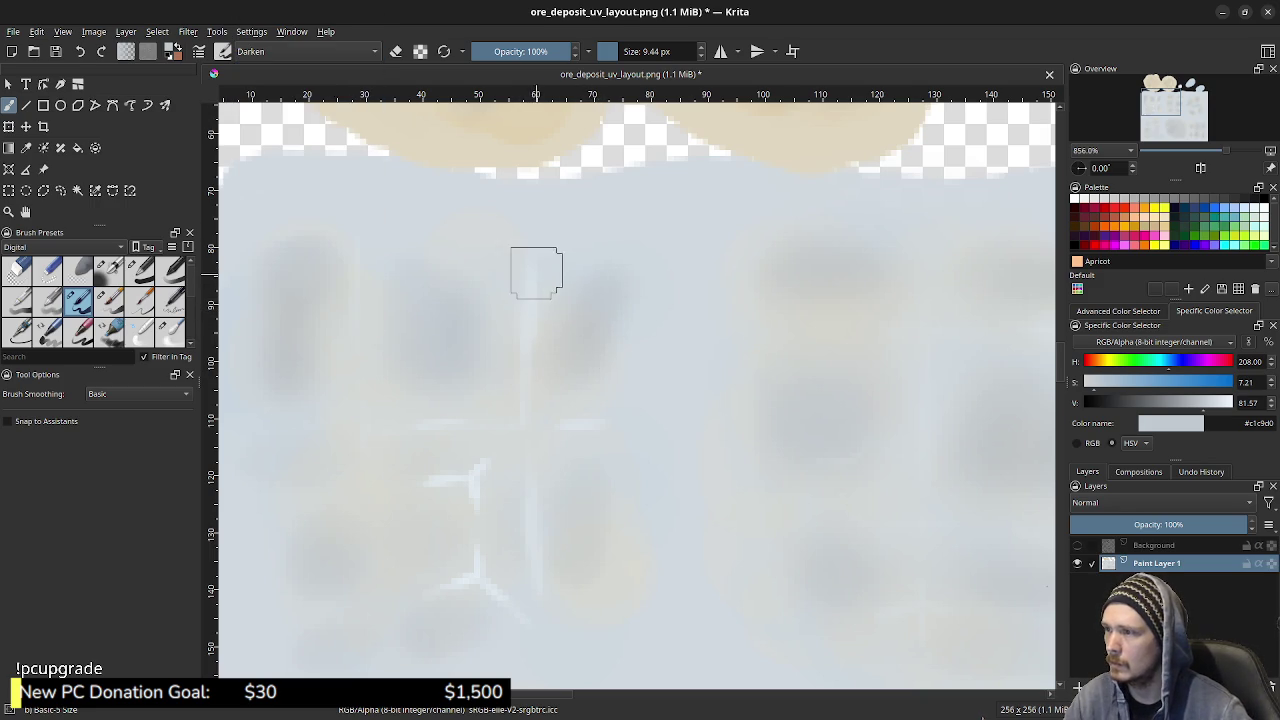
pyautogui.moveTo(532, 266); pyautogui.dragTo(522, 352)
pyautogui.hotkey('ctrl', 'z')
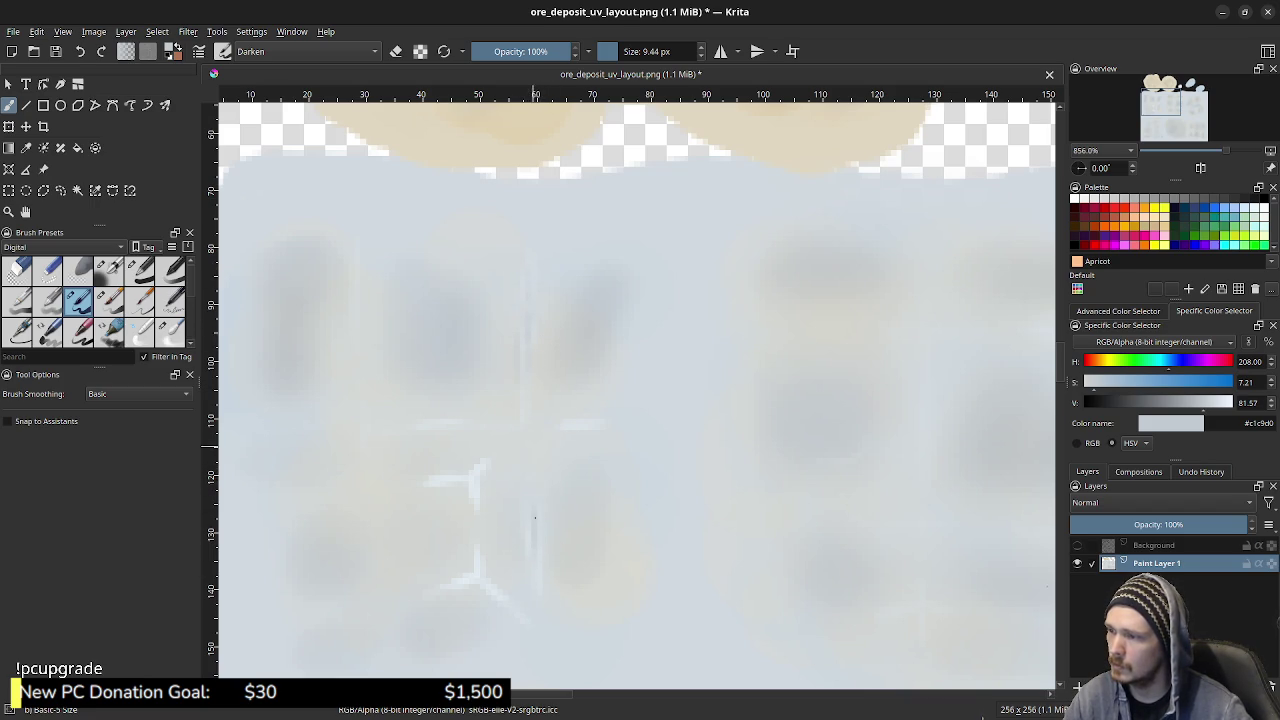
# - Save the texture to ore_deposit_uv_layout.png with the default PNG options and switch back to Blender
pyautogui.hotkey('ctrl', 's')
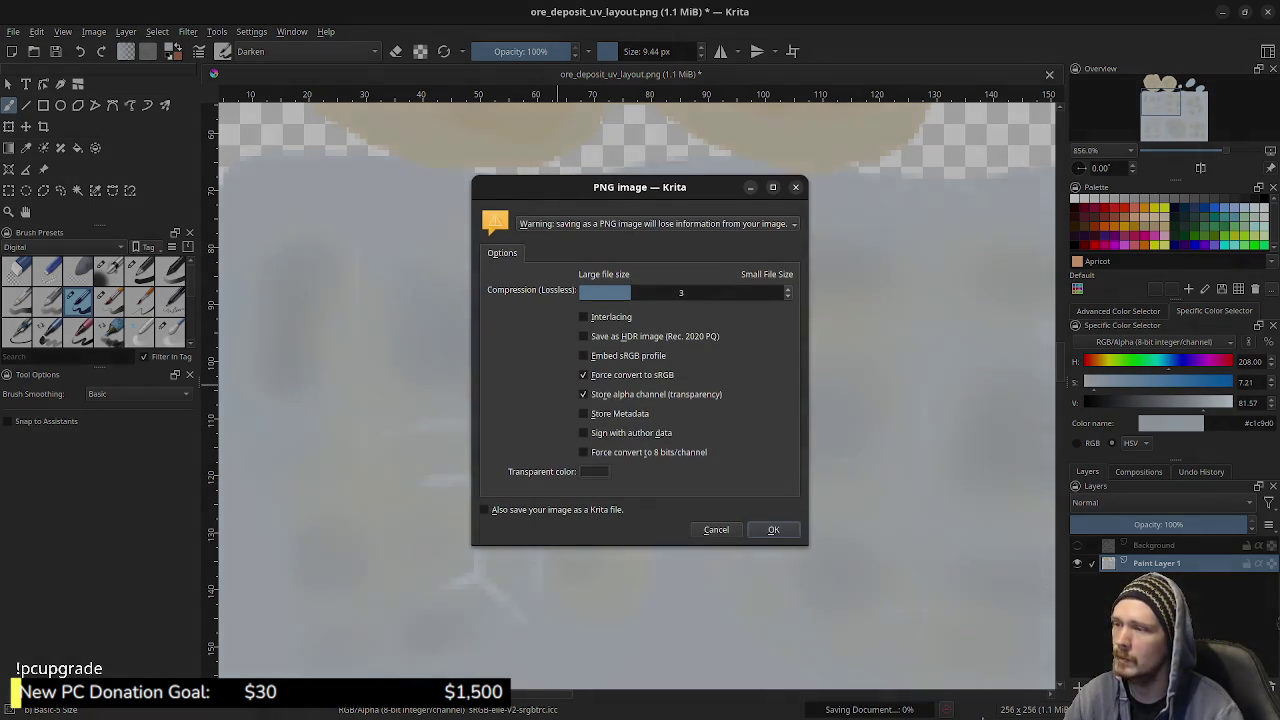
pyautogui.click(773, 529)
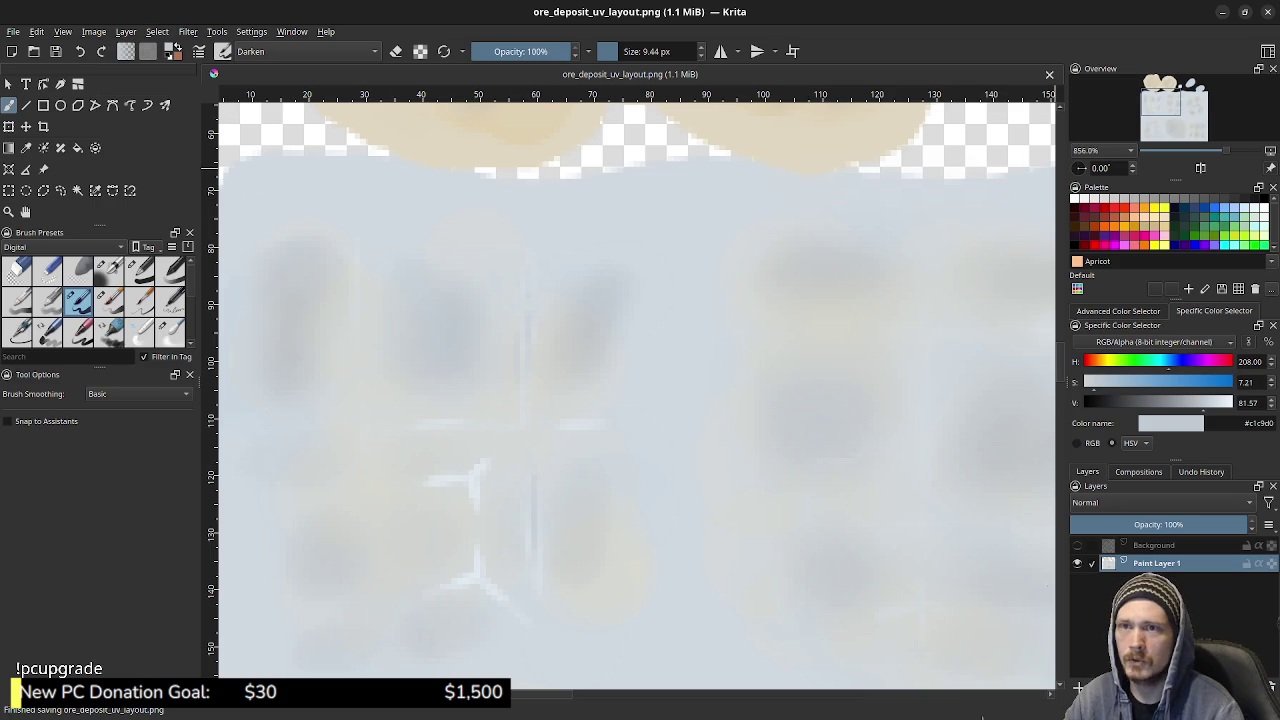
pyautogui.hotkey('alt', 'Tab')
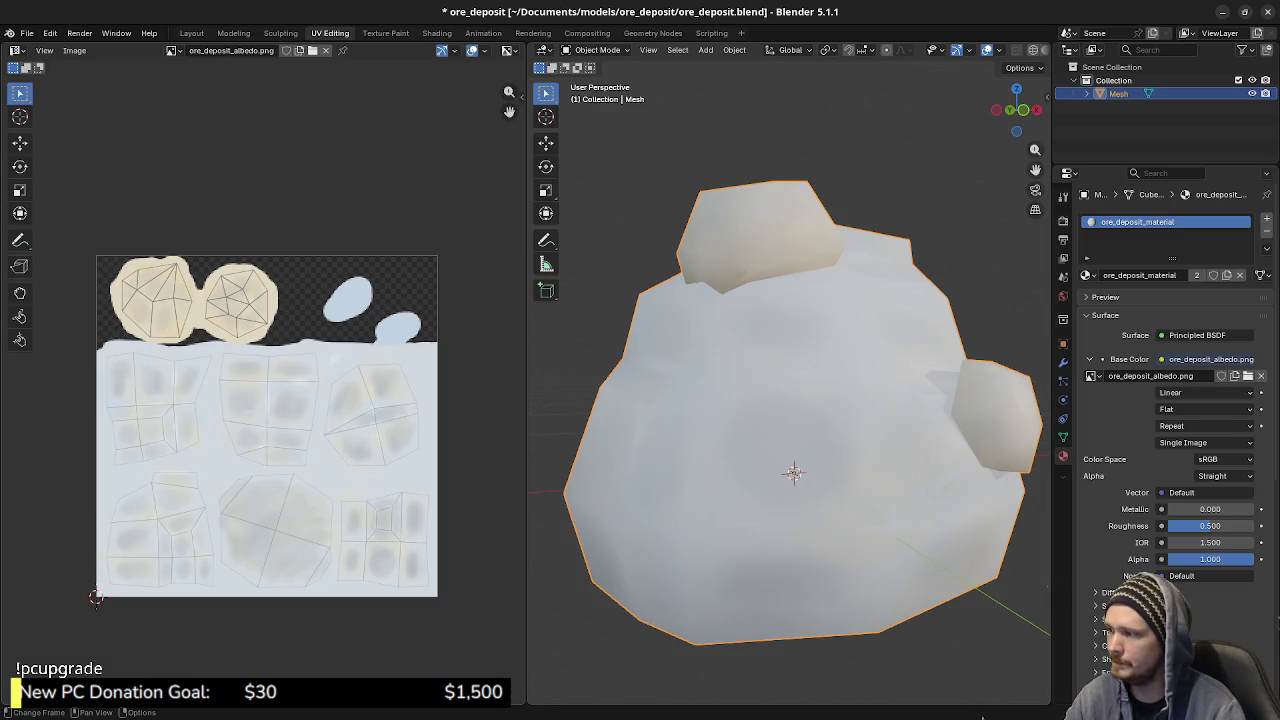
# - Reload the updated texture in Blender's UV editor and orbit the ore mesh to inspect it from several sides
pyautogui.click(74, 50)
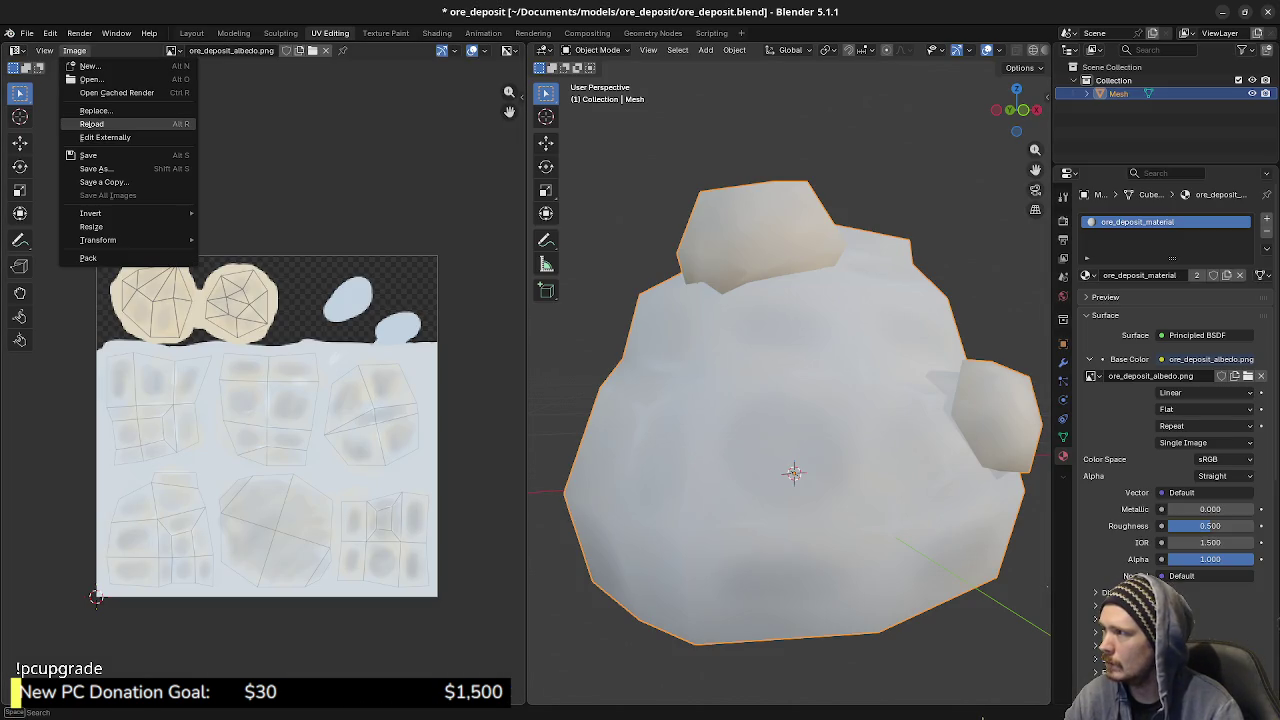
pyautogui.click(100, 124)
pyautogui.moveTo(790, 450); pyautogui.dragTo(690, 460, button='middle')
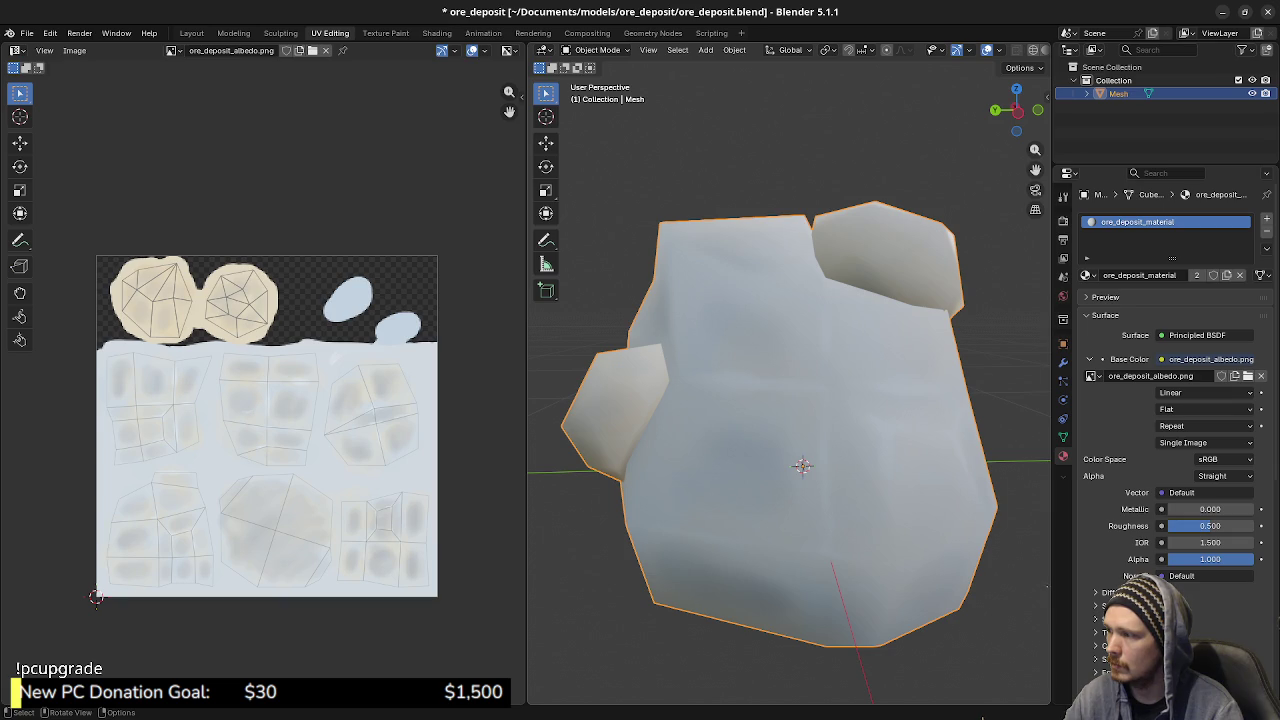
pyautogui.moveTo(790, 450); pyautogui.dragTo(710, 460, button='middle')
pyautogui.moveTo(792, 473)
pyautogui.mouseDown(button='middle')
pyautogui.moveTo(771, 466)
pyautogui.moveTo(803, 466)
pyautogui.mouseUp(button='middle')
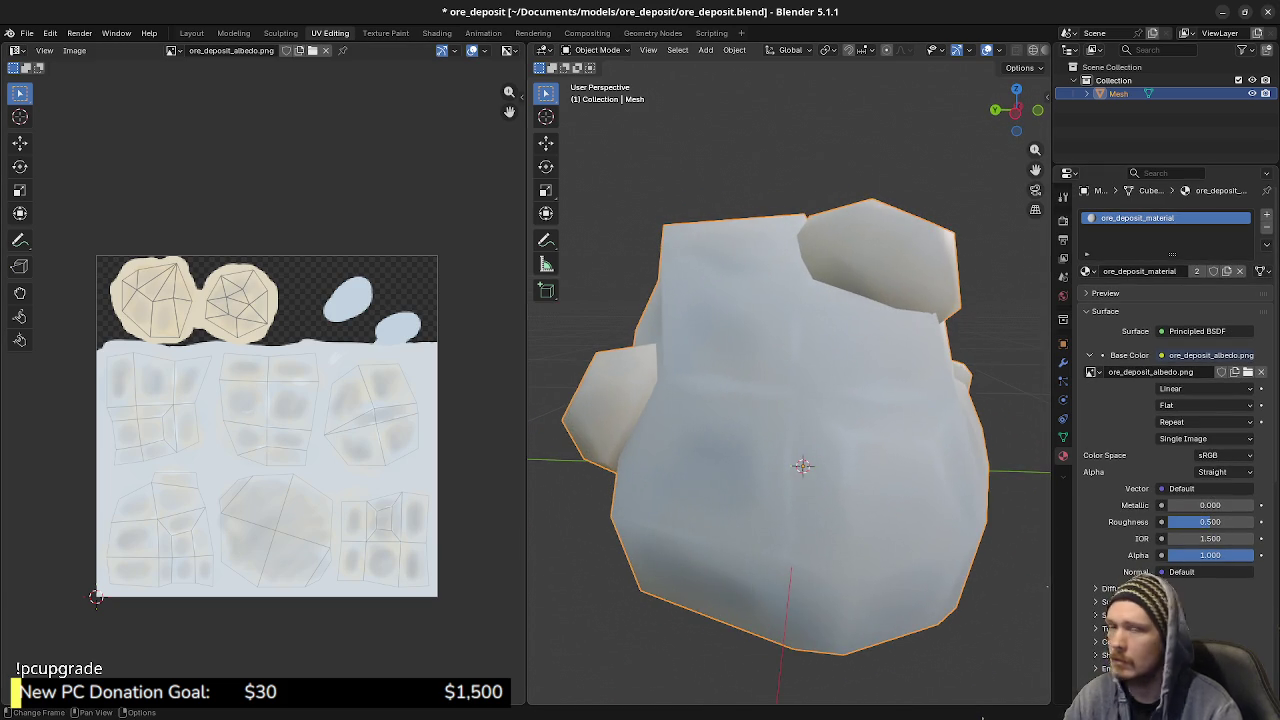
pyautogui.hotkey('alt', 'Tab')
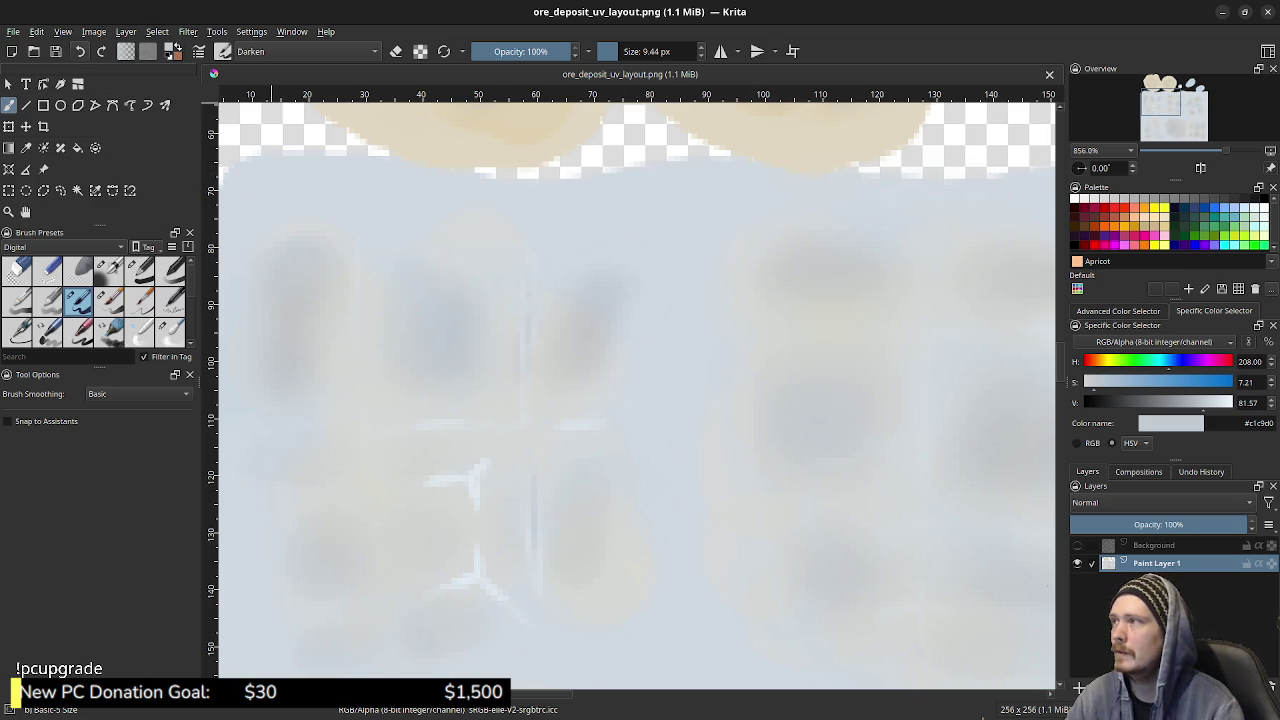
# - Hide the painted layer, show the UV line layout, save it as PNG, then undo the visibility change
pyautogui.click(13, 31)
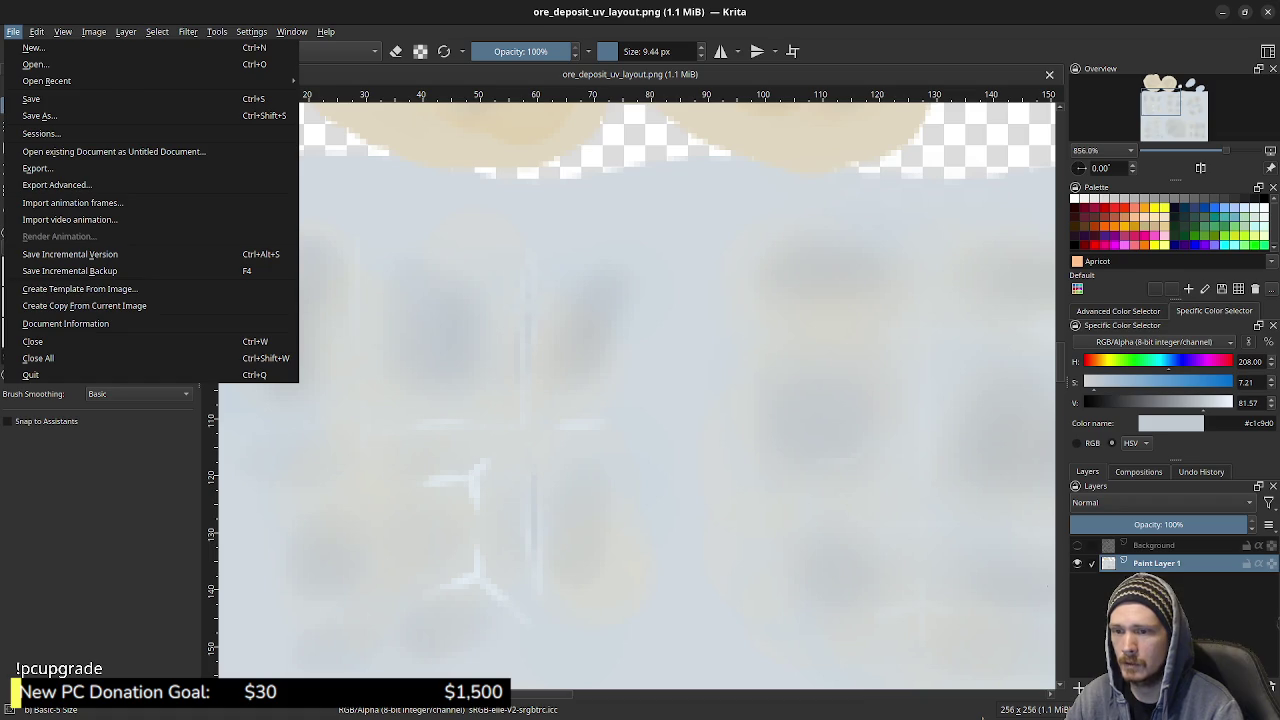
pyautogui.press('Escape')
pyautogui.click(1077, 563)
pyautogui.click(1077, 545)
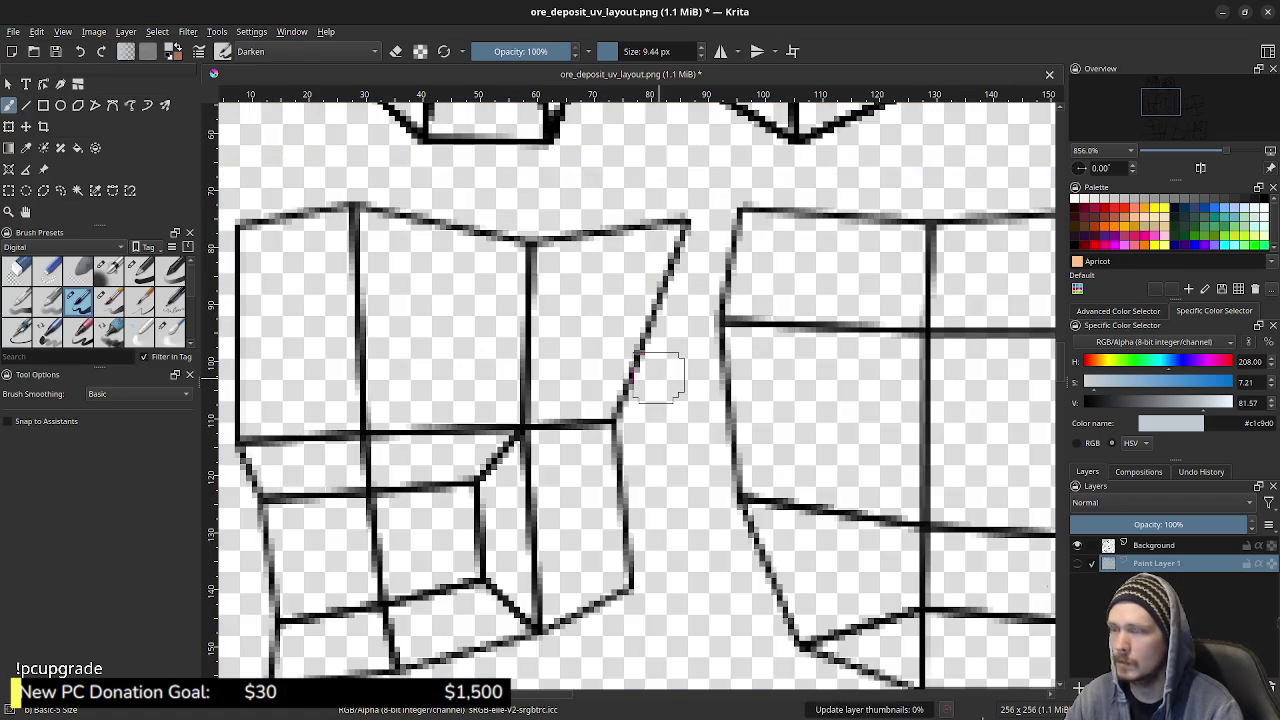
pyautogui.hotkey('ctrl', 's')
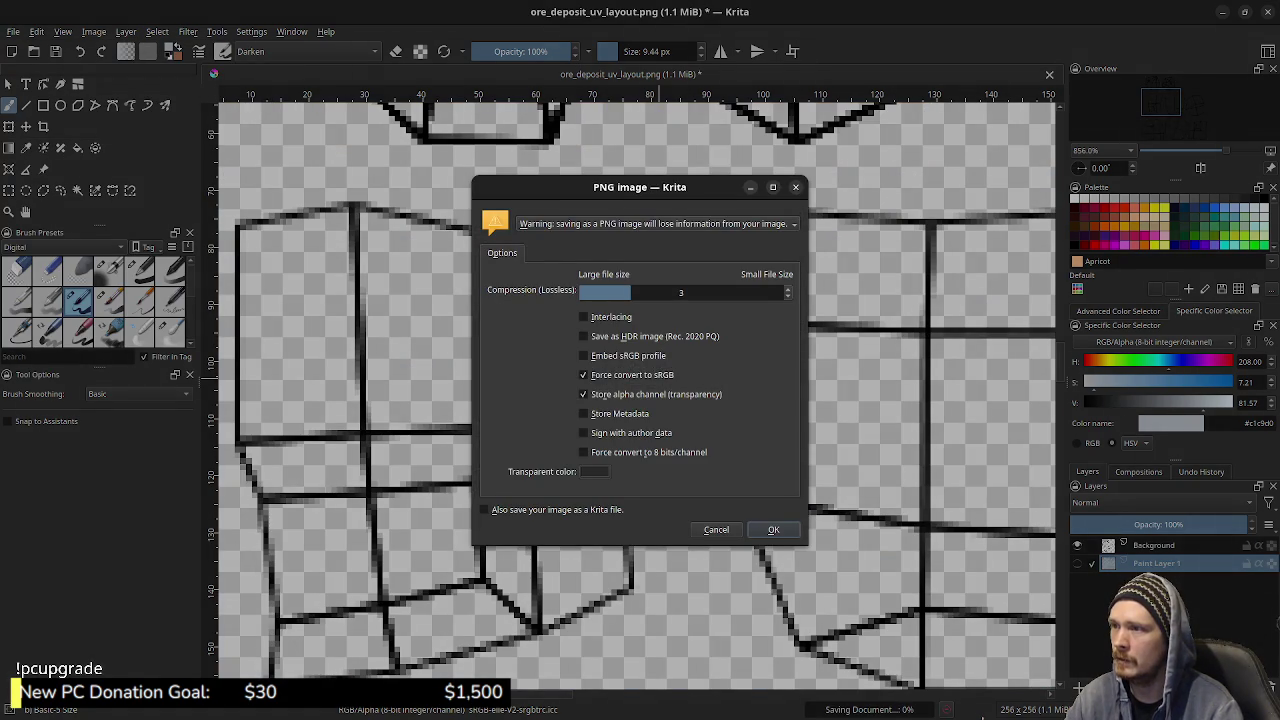
pyautogui.press('Return')
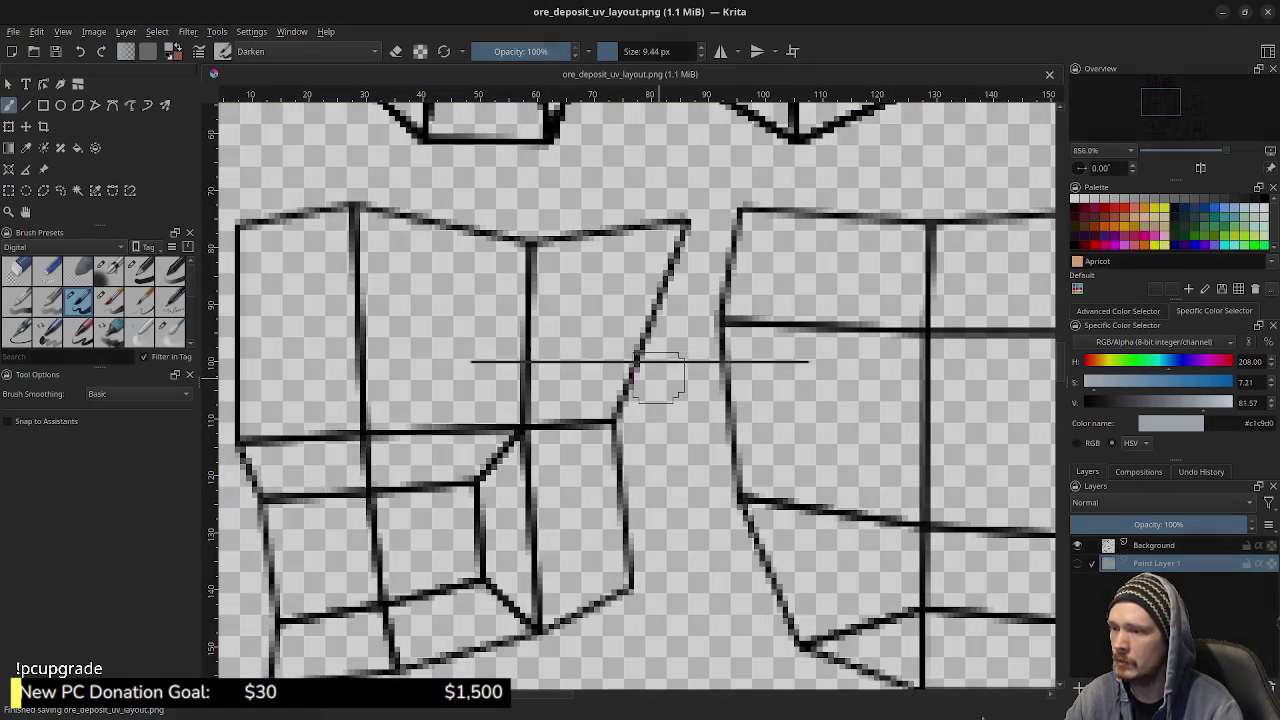
pyautogui.hotkey('ctrl', 'z')
pyautogui.hotkey('ctrl', 'z')
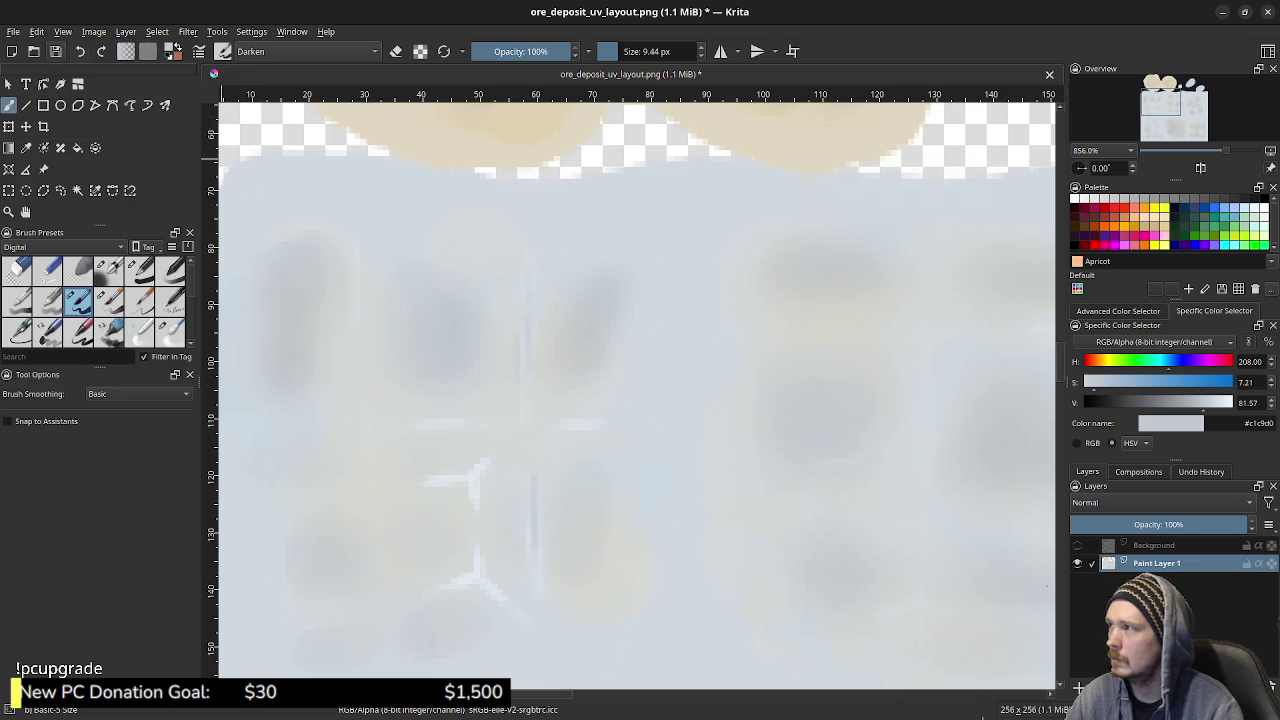
# - Export the painting over ore_deposit_albedo.png, confirming the replacement and the PNG options
pyautogui.click(13, 31)
pyautogui.click(40, 168)
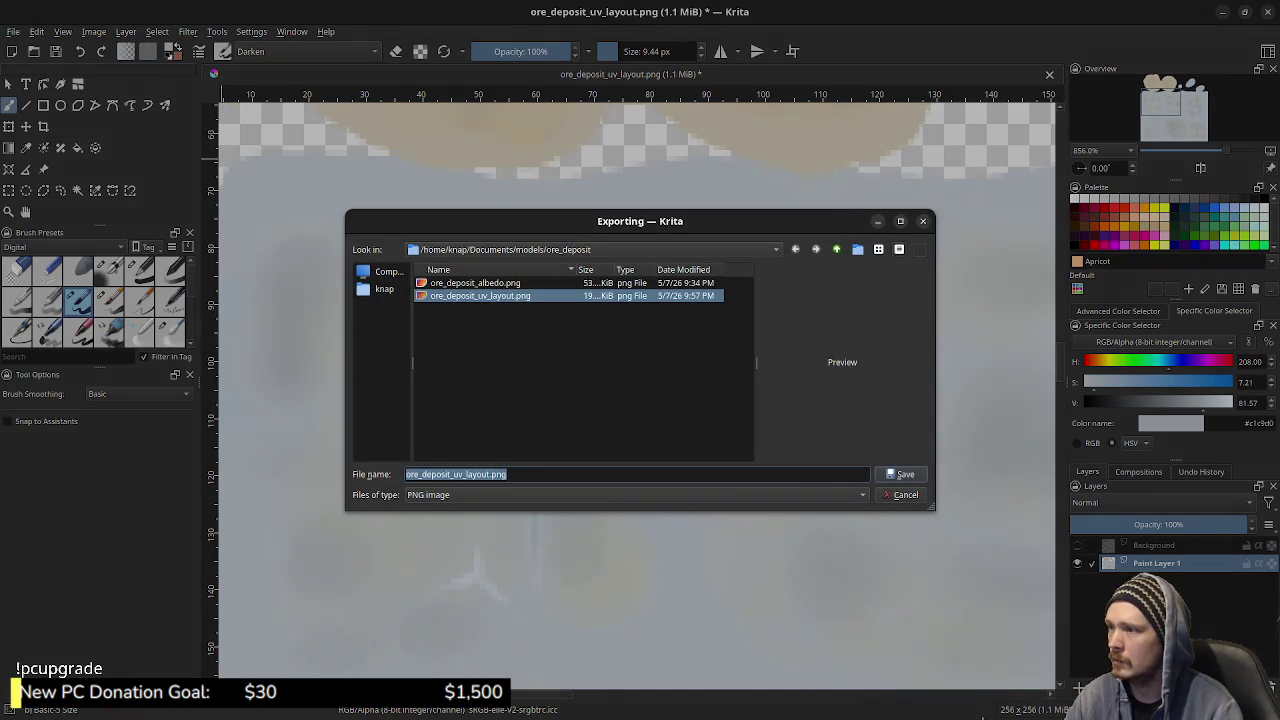
pyautogui.click(475, 283)
pyautogui.click(902, 474)
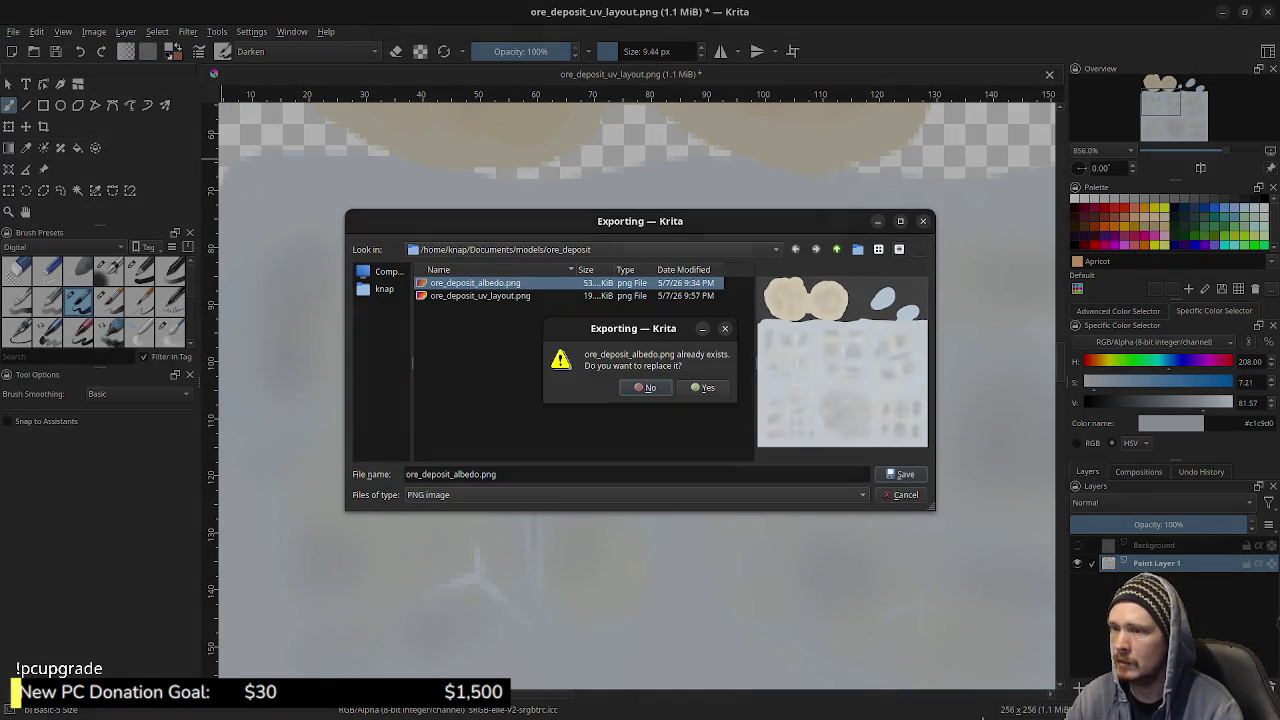
pyautogui.click(703, 387)
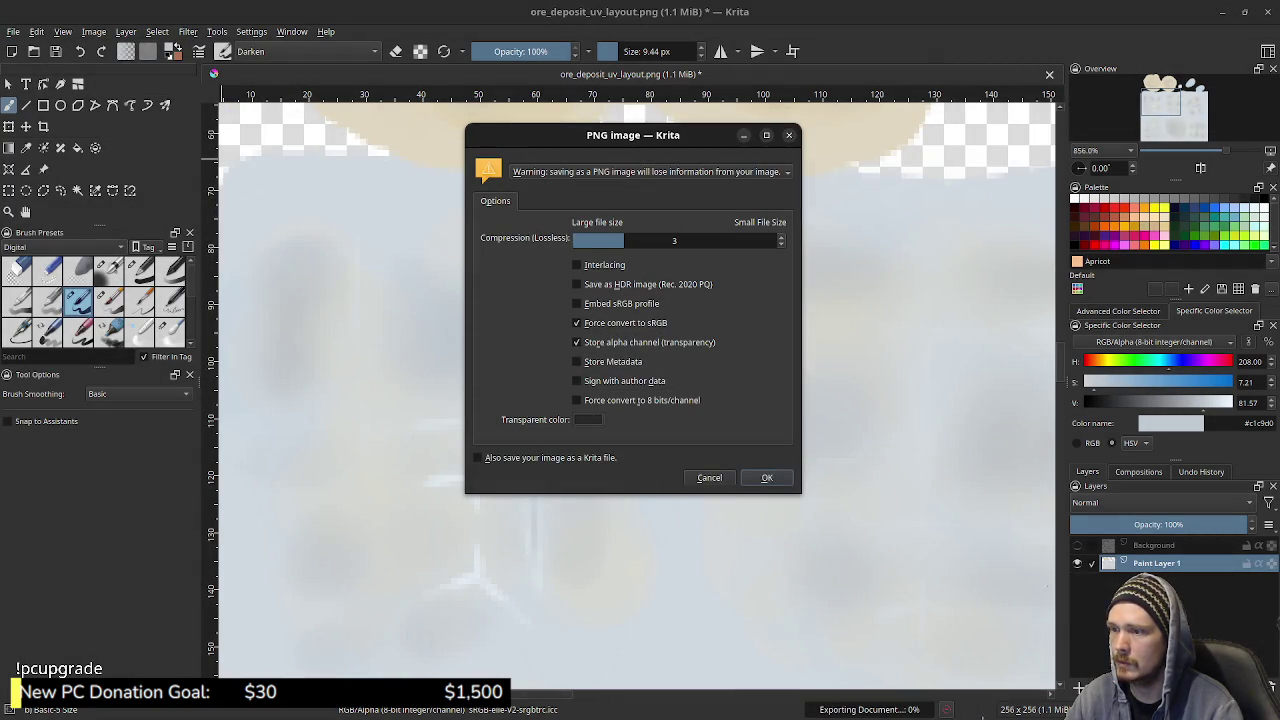
pyautogui.click(767, 477)
# - Reload ore_deposit_albedo.png in Blender's Image Editor and orbit to check the new light-blue dab
pyautogui.hotkey('alt', 'Tab')
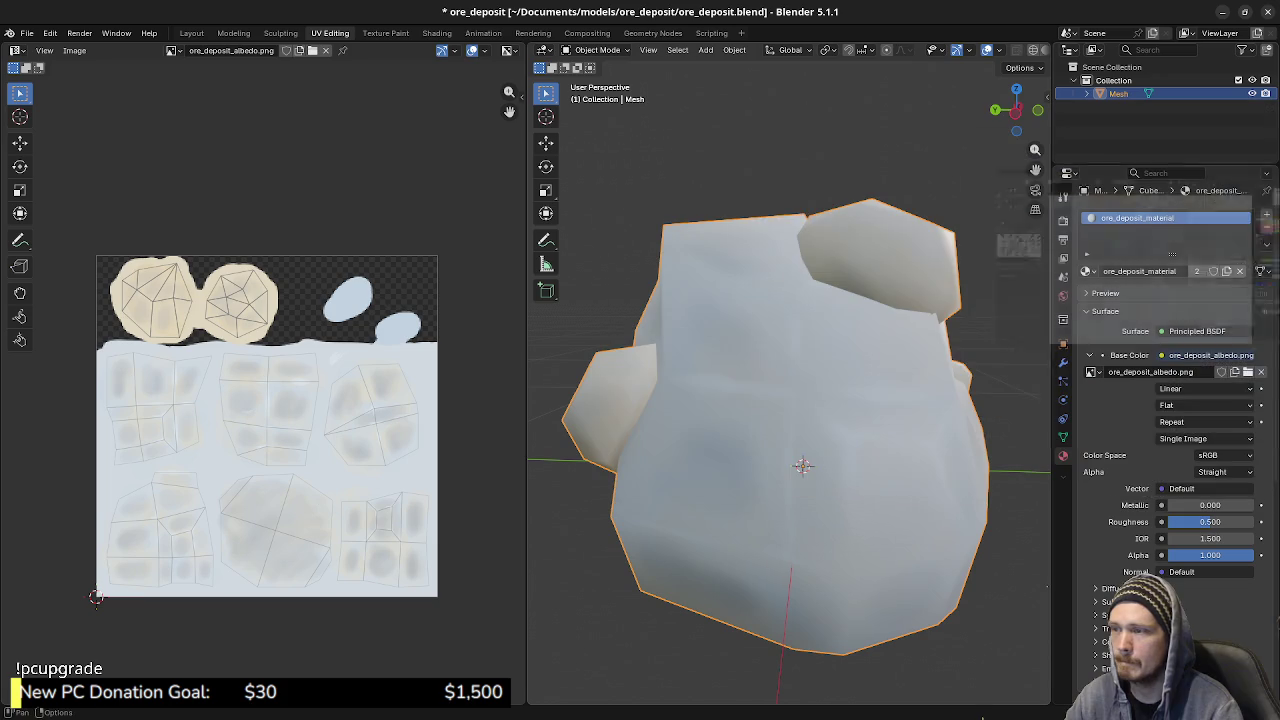
pyautogui.click(74, 50)
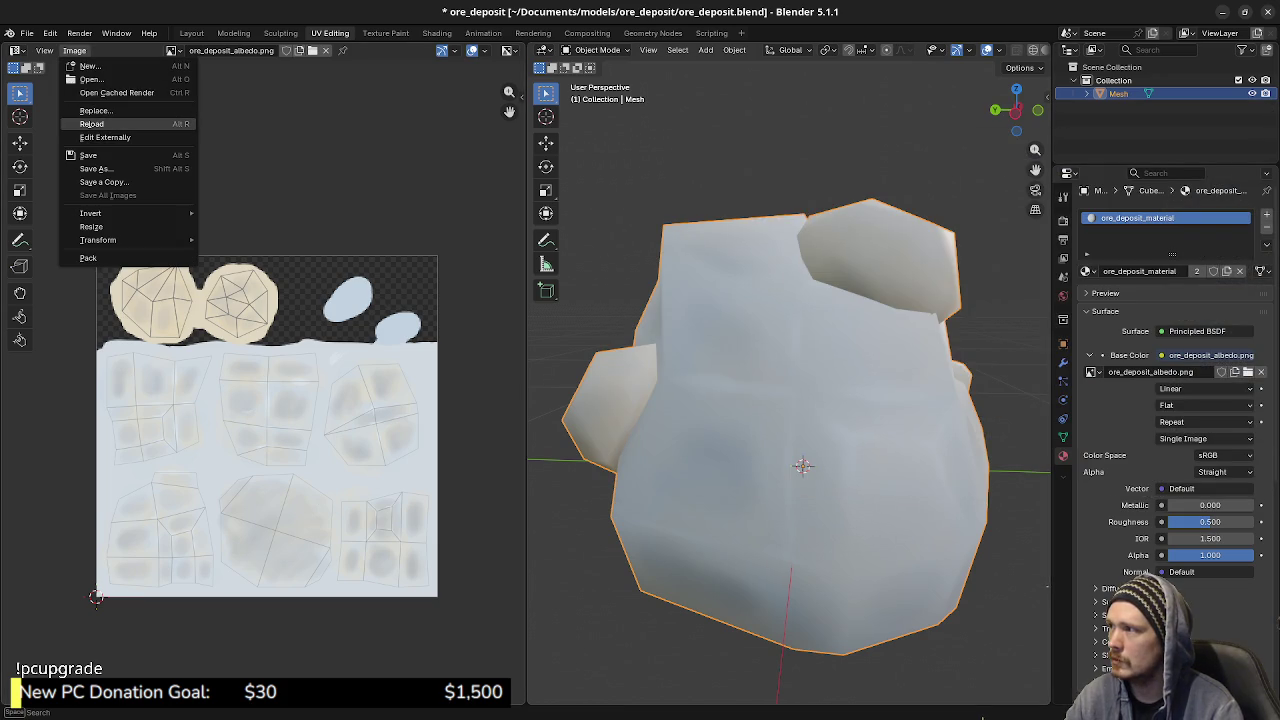
pyautogui.click(91, 123)
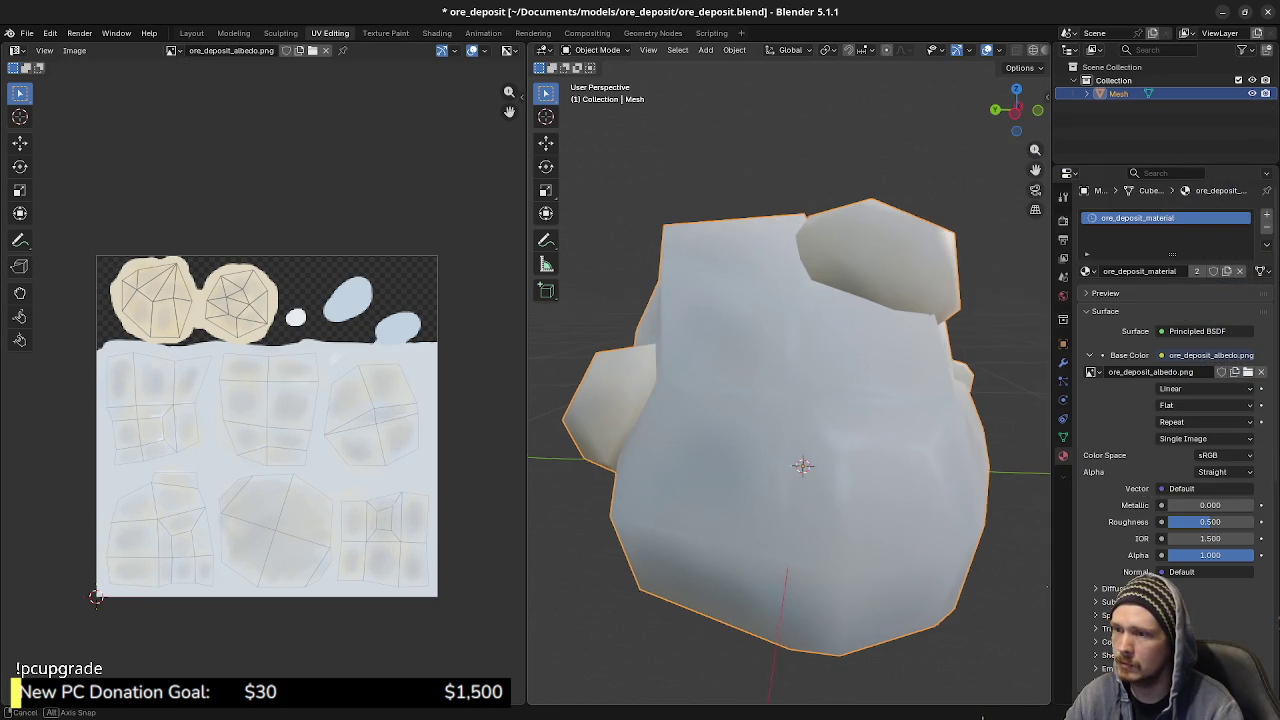
pyautogui.moveTo(850, 400); pyautogui.dragTo(830, 400, button='middle')
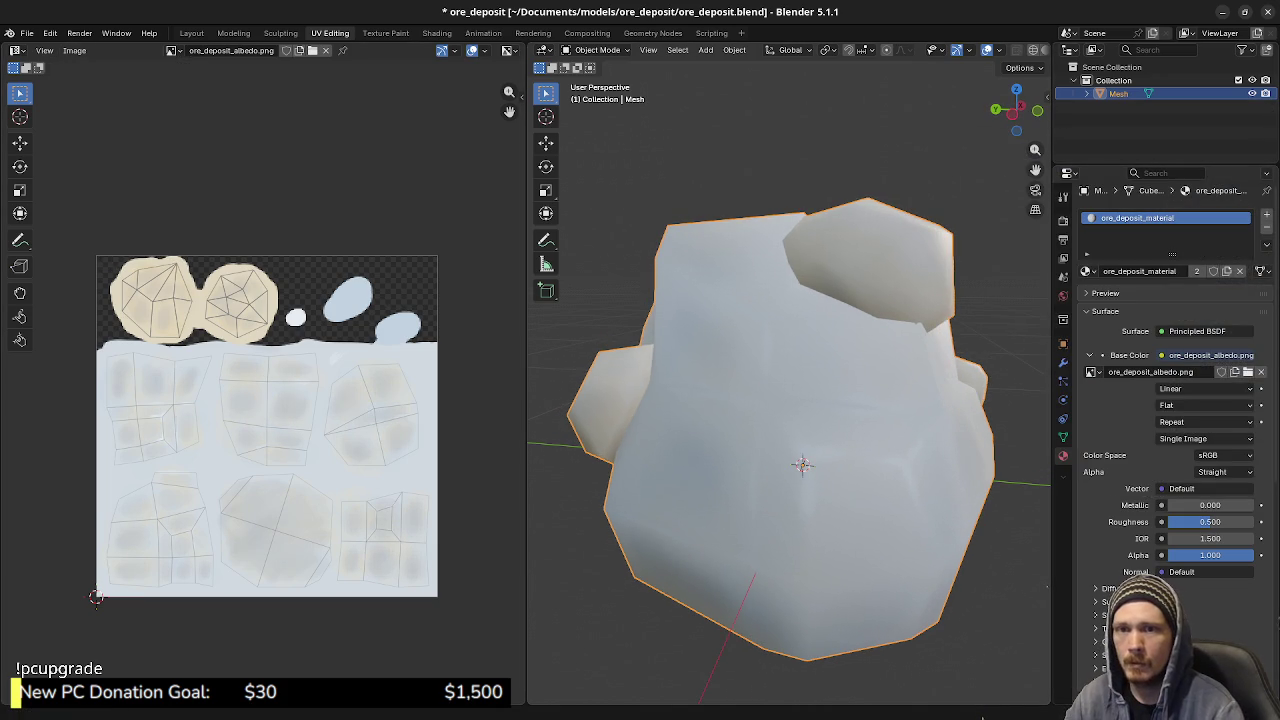
pyautogui.hotkey('alt', 'Tab')
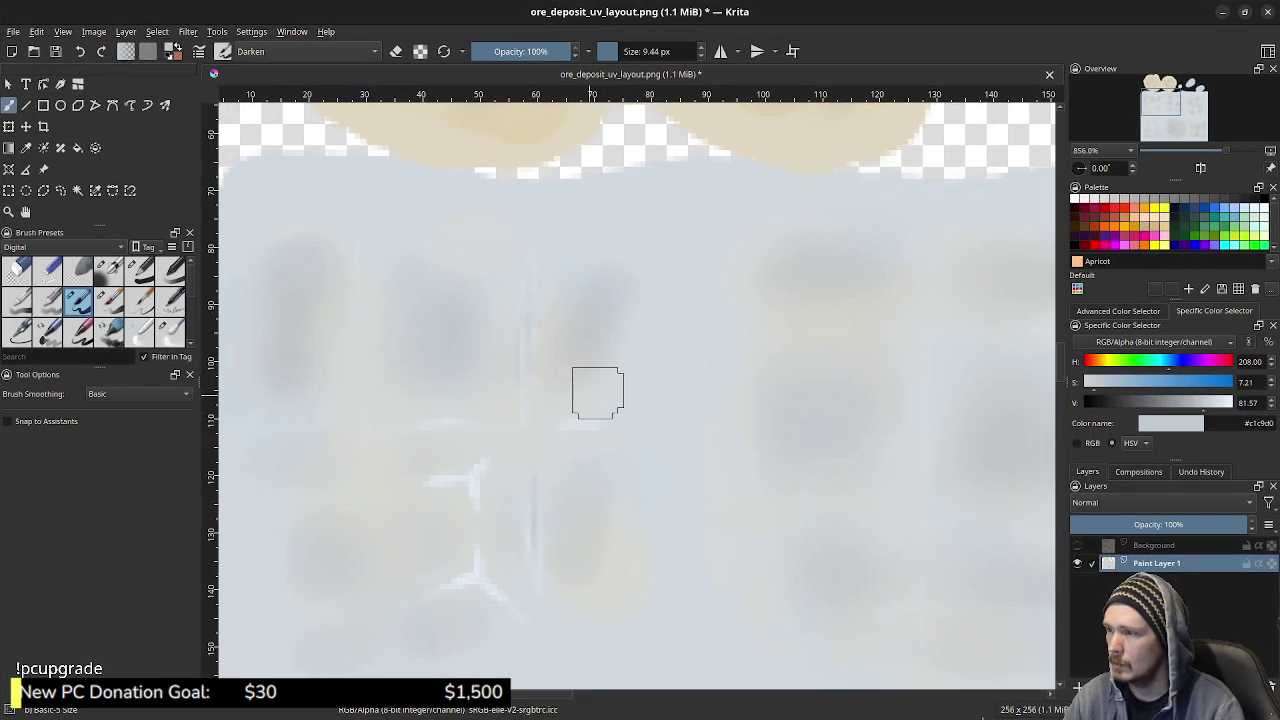
# - Try dark vertical strokes with a basic brush, undo them, then airbrush a faint vertical streak with Airbrush Soft
pyautogui.keyDown('ctrl'); pyautogui.click(445, 284); pyautogui.keyUp('ctrl')
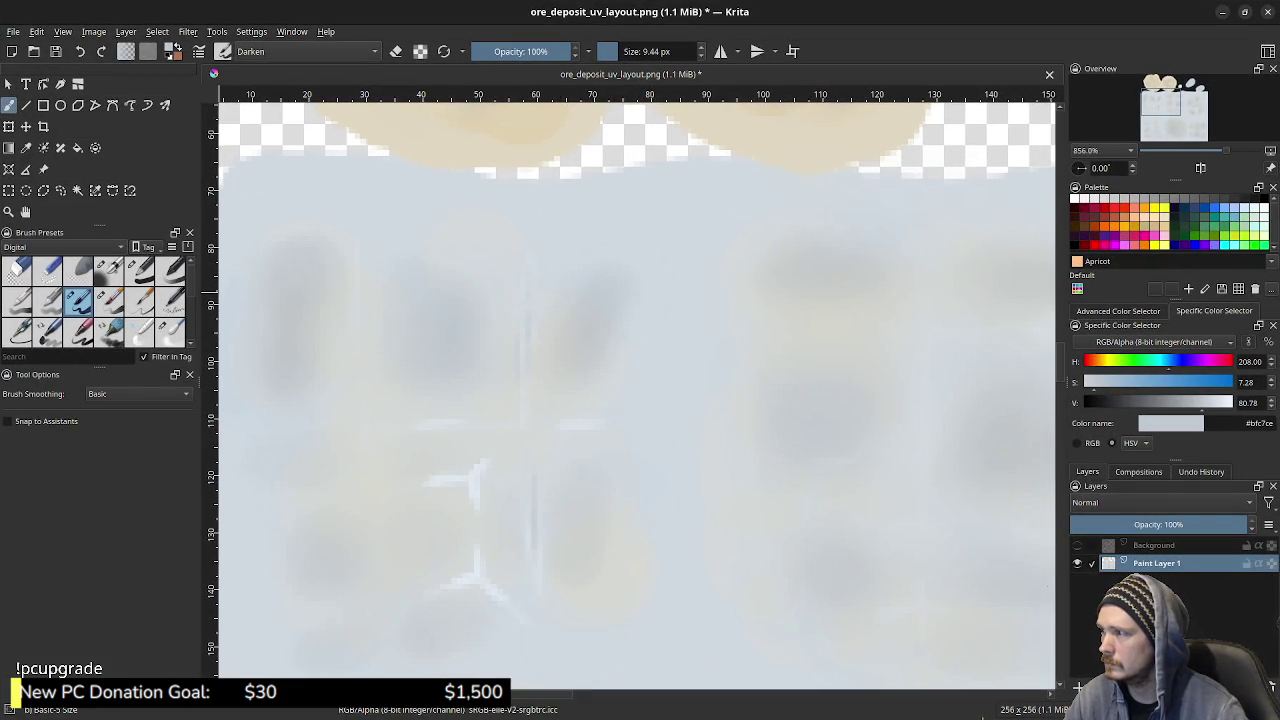
pyautogui.click(140, 270)
pyautogui.moveTo(541, 303)
pyautogui.keyDown('shift'); pyautogui.mouseDown()
pyautogui.moveTo(510, 303)
pyautogui.moveTo(517, 371)
pyautogui.moveTo(526, 266)
pyautogui.moveTo(538, 595)
pyautogui.mouseUp(); pyautogui.keyUp('shift')
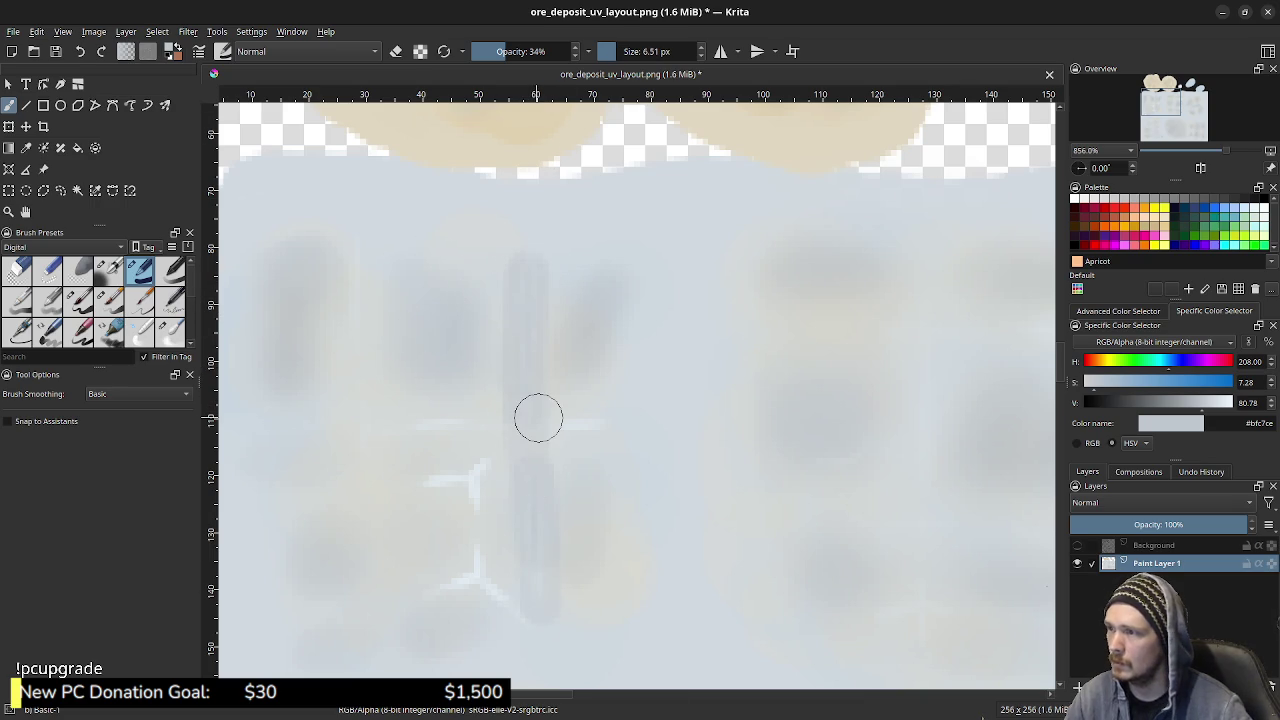
pyautogui.hotkey('ctrl', 'z')
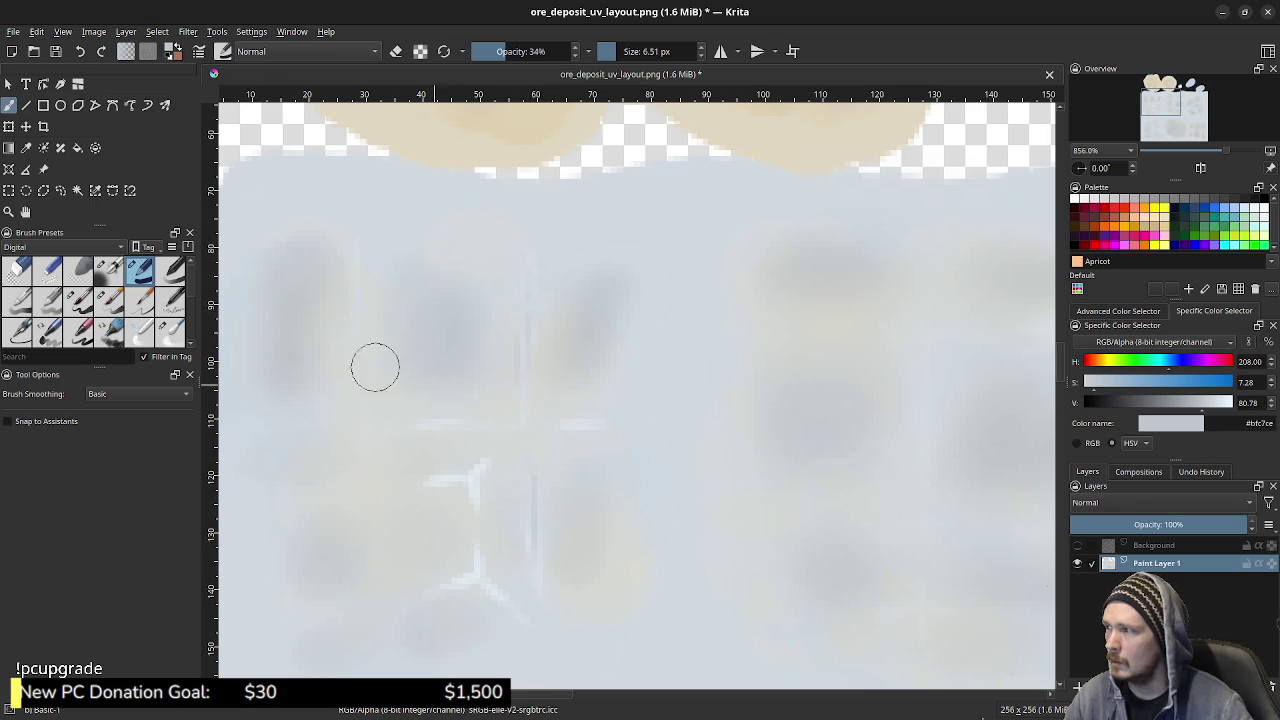
pyautogui.click(109, 270)
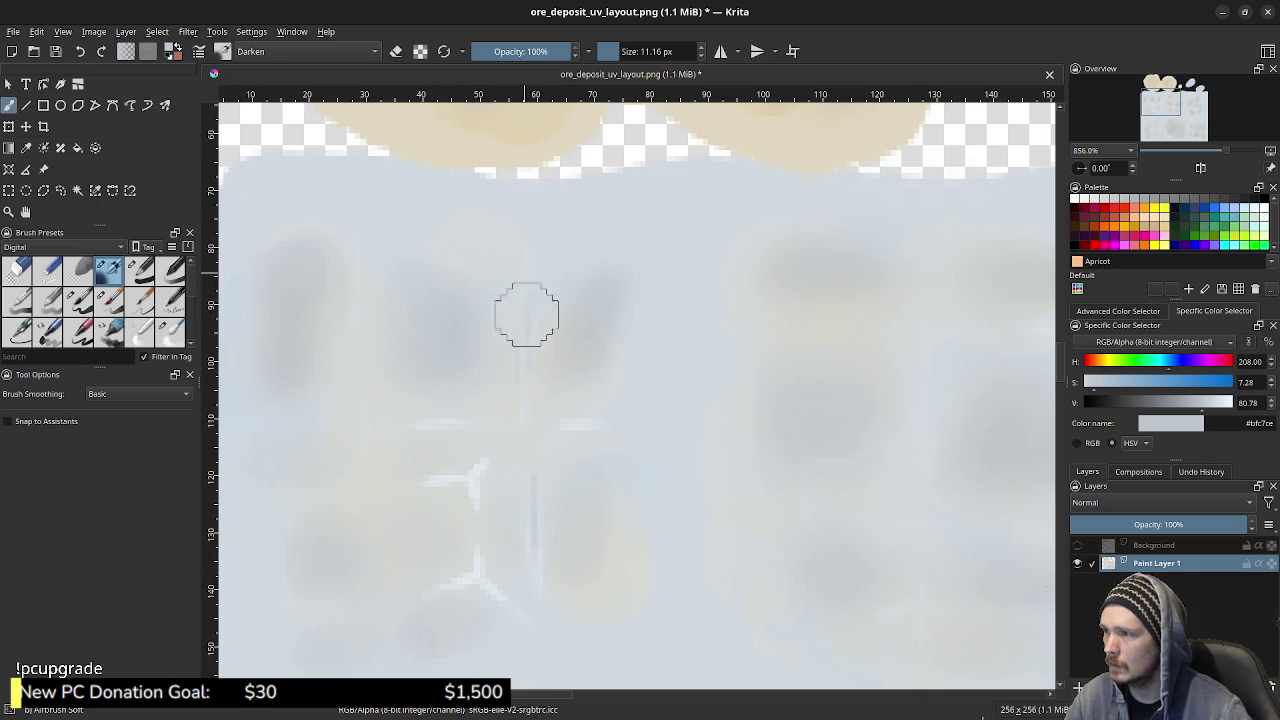
pyautogui.moveTo(529, 268); pyautogui.dragTo(539, 575)
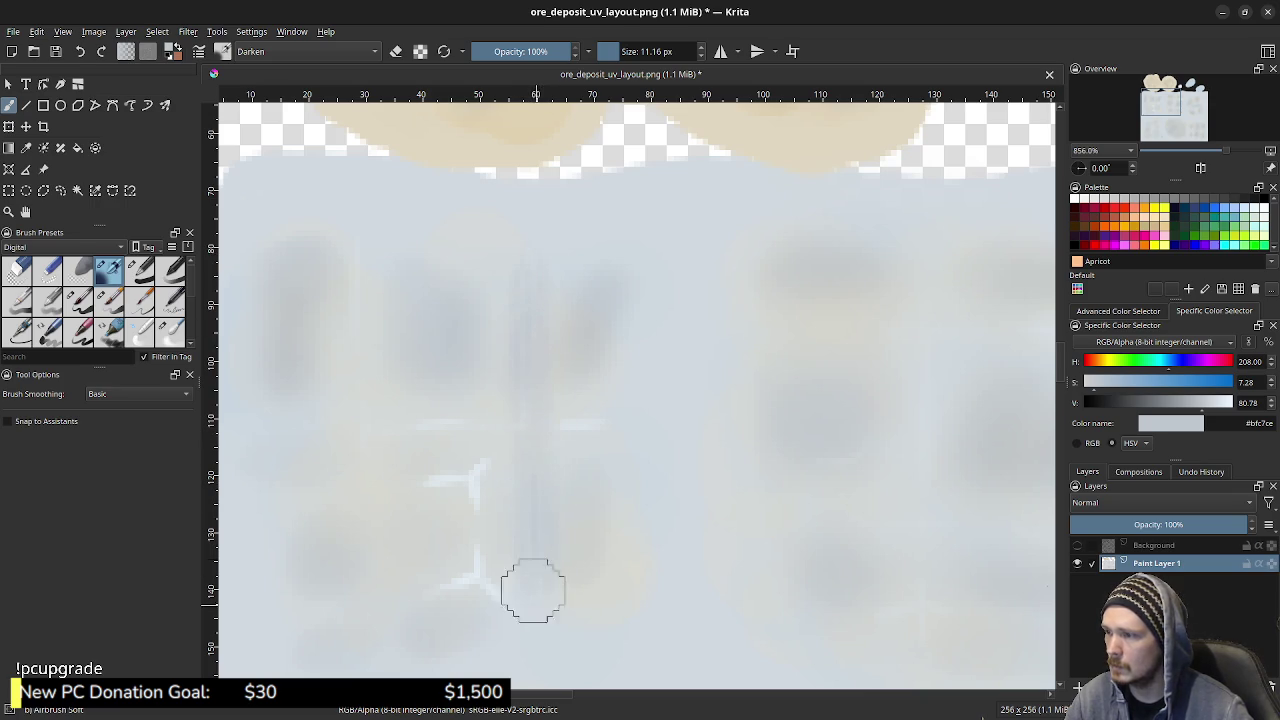
# - Sample a lighter blue-grey, switch to a size-varying basic brush and start exporting to ore_deposit_albedo.png
pyautogui.keyDown('ctrl'); pyautogui.click(580, 285); pyautogui.keyUp('ctrl')
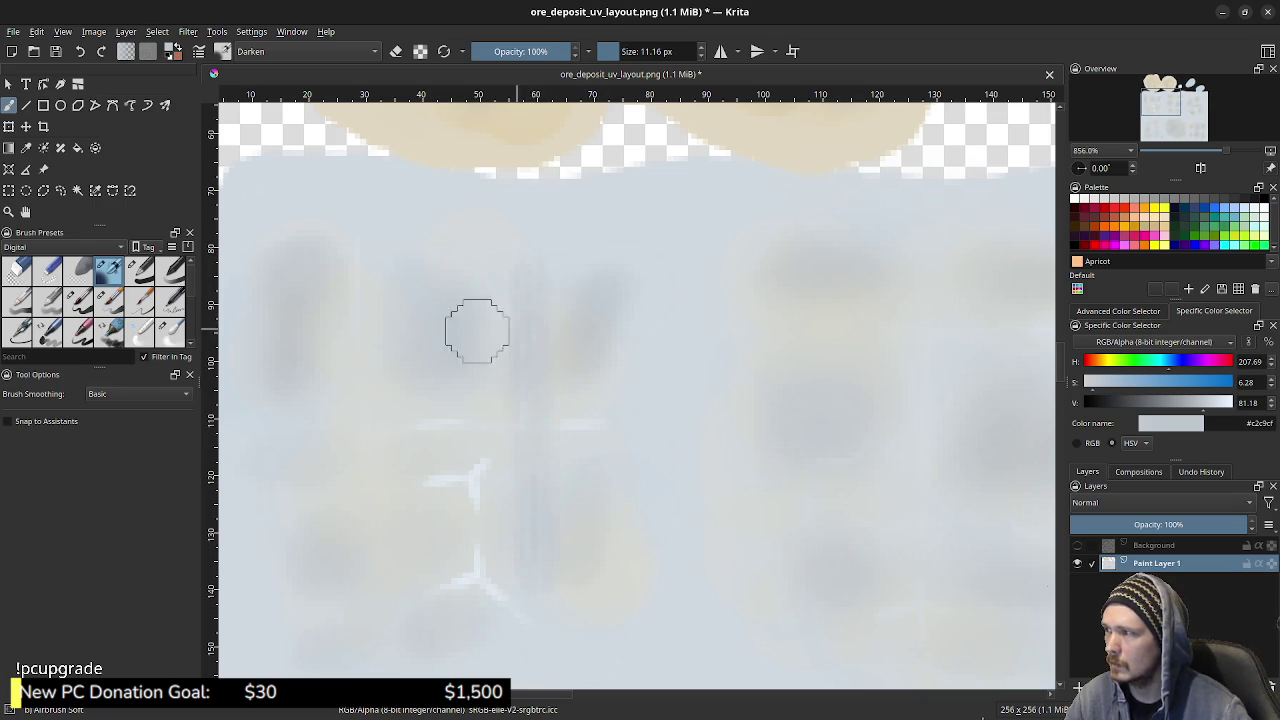
pyautogui.click(78, 300)
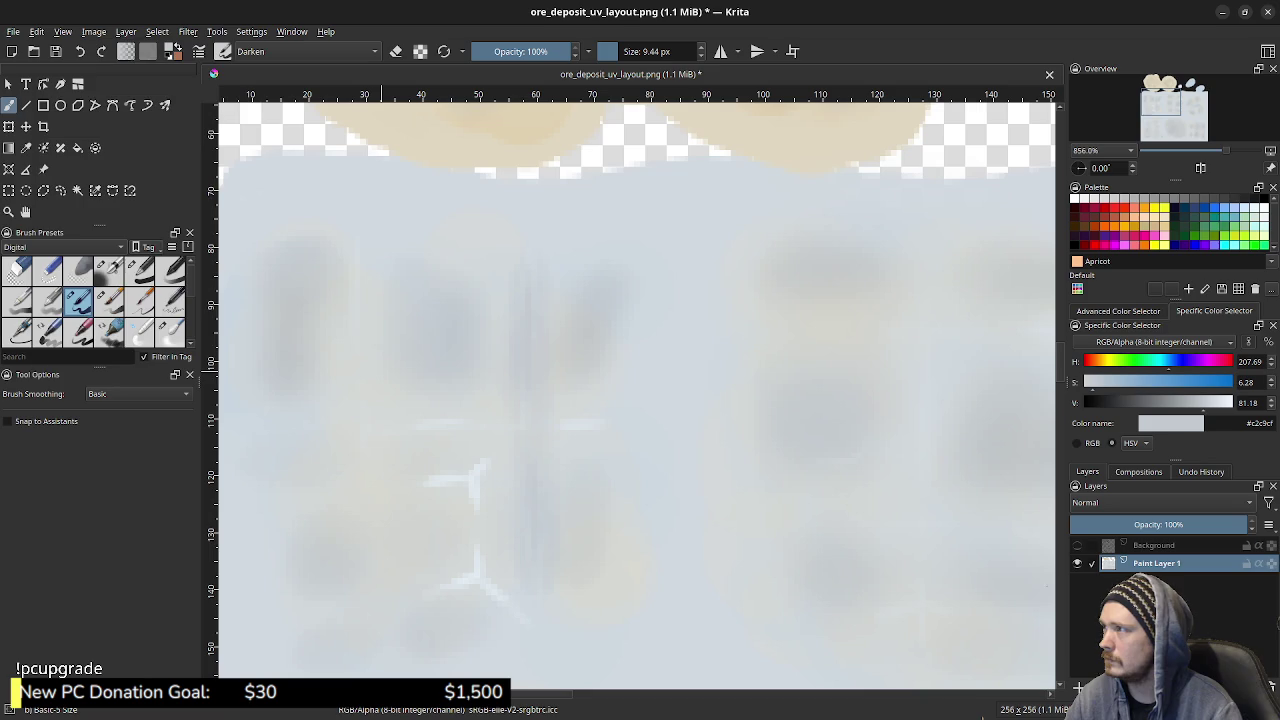
pyautogui.click(13, 31)
pyautogui.click(40, 168)
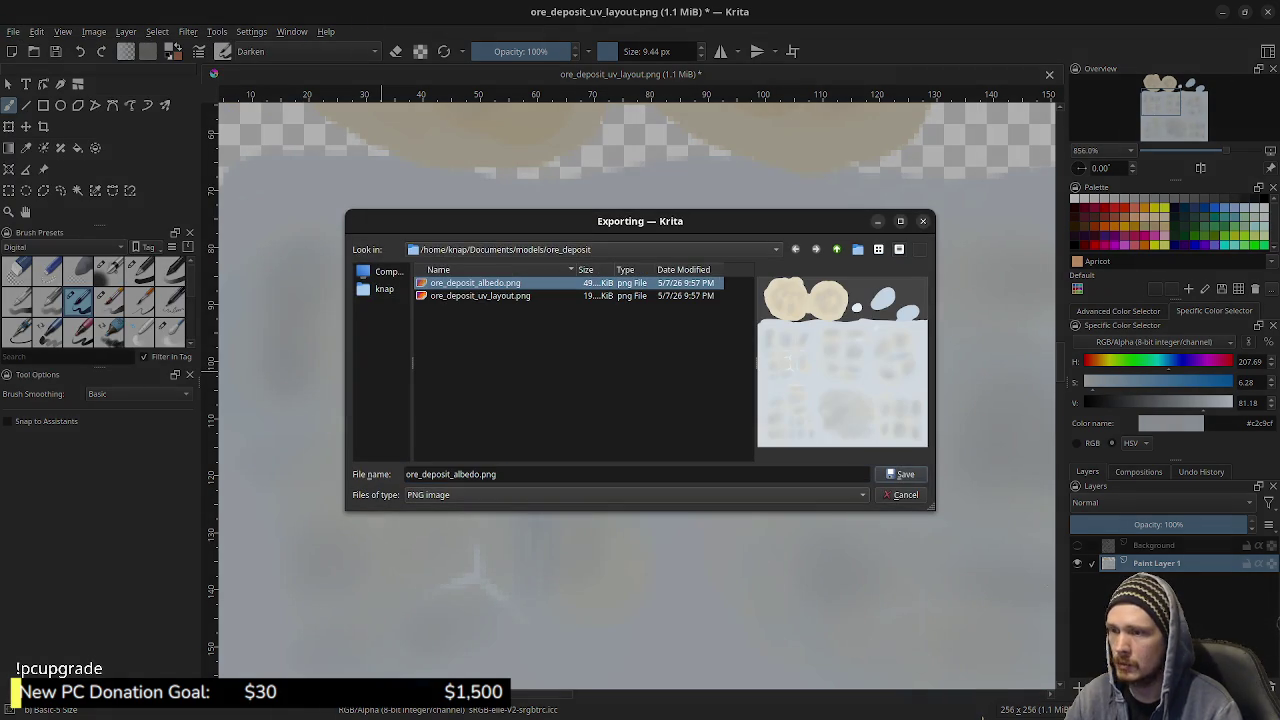
# - Confirm the export over ore_deposit_albedo.png, accepting the overwrite and PNG options, then switch to Blender
pyautogui.press('Return')
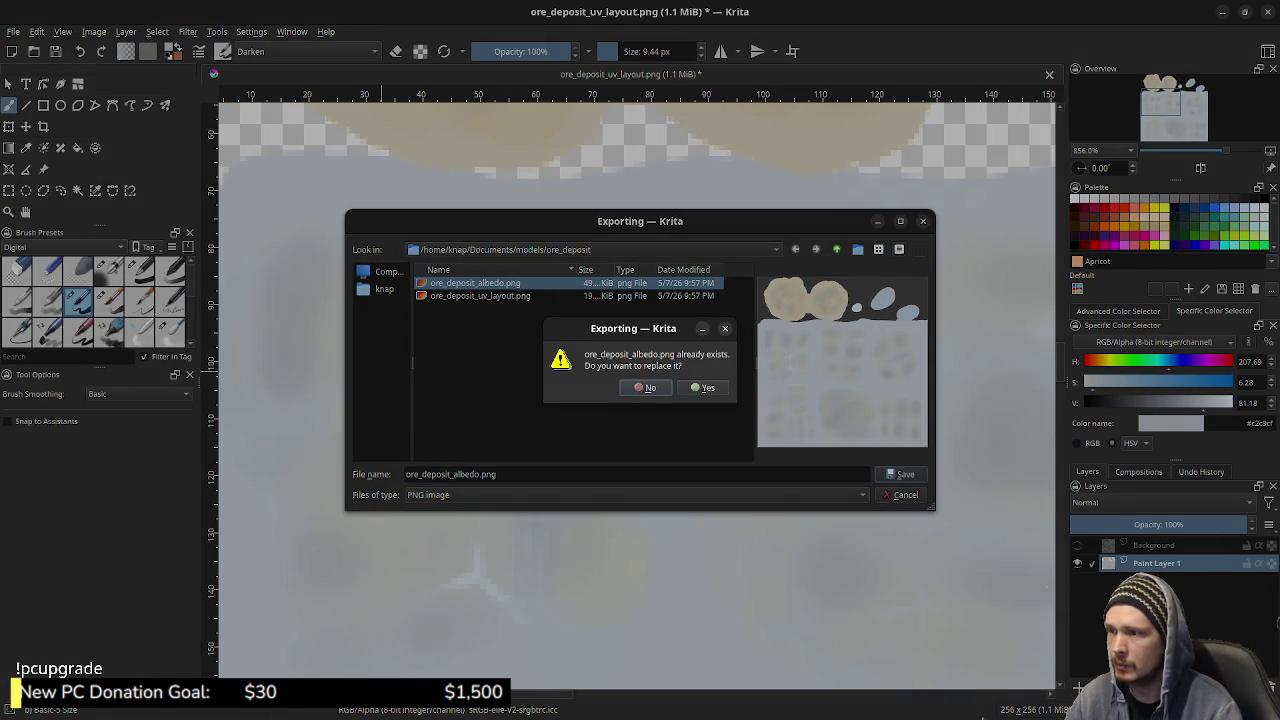
pyautogui.press('Return')
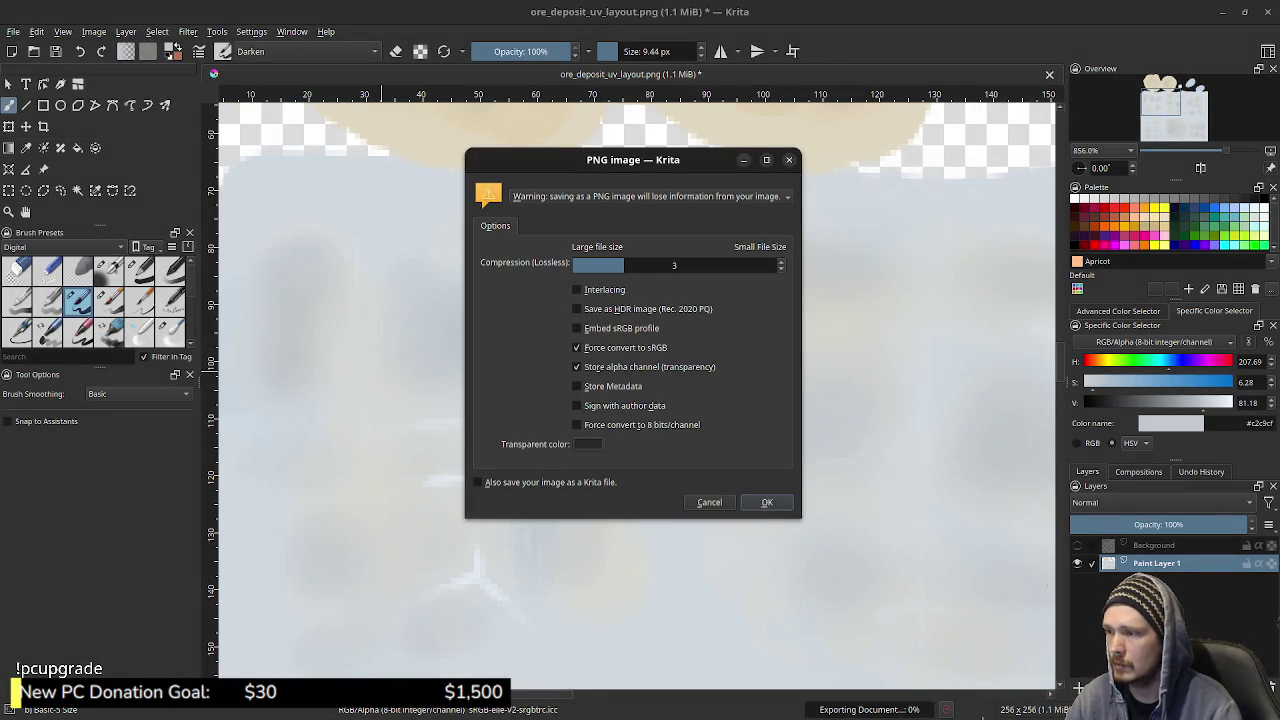
pyautogui.press('Return')
pyautogui.click(13, 31)
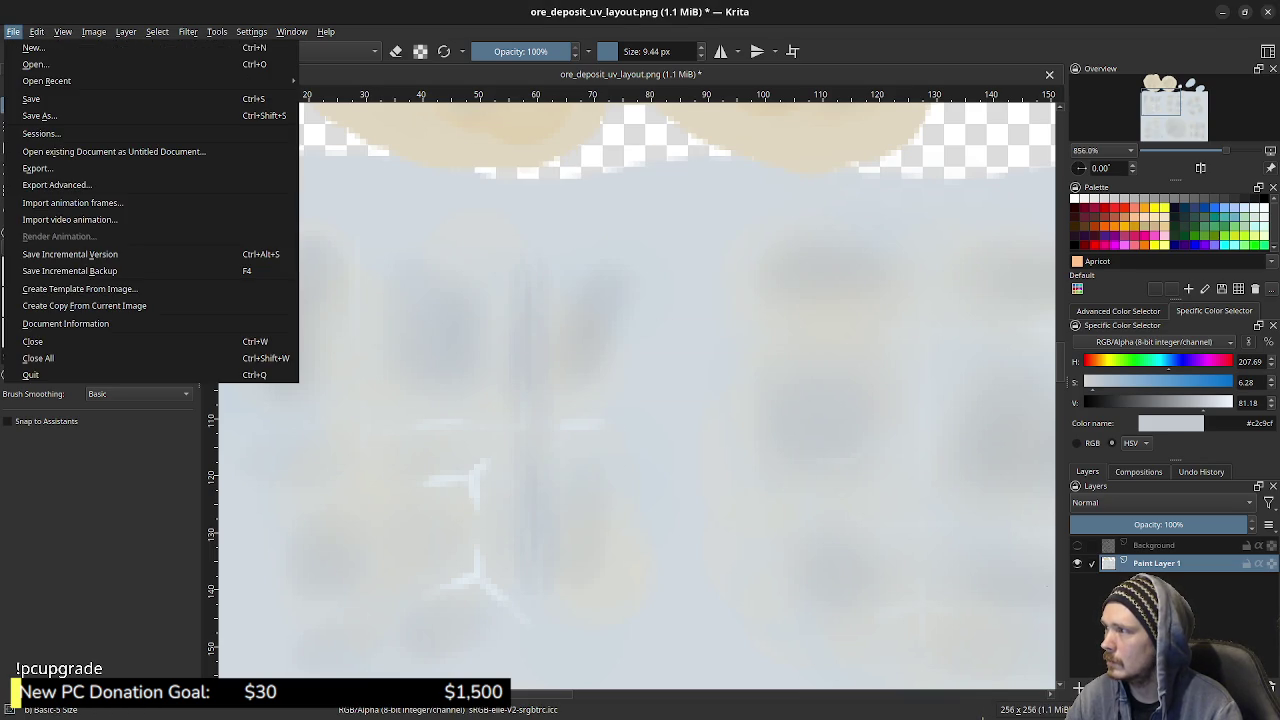
pyautogui.press('Escape')
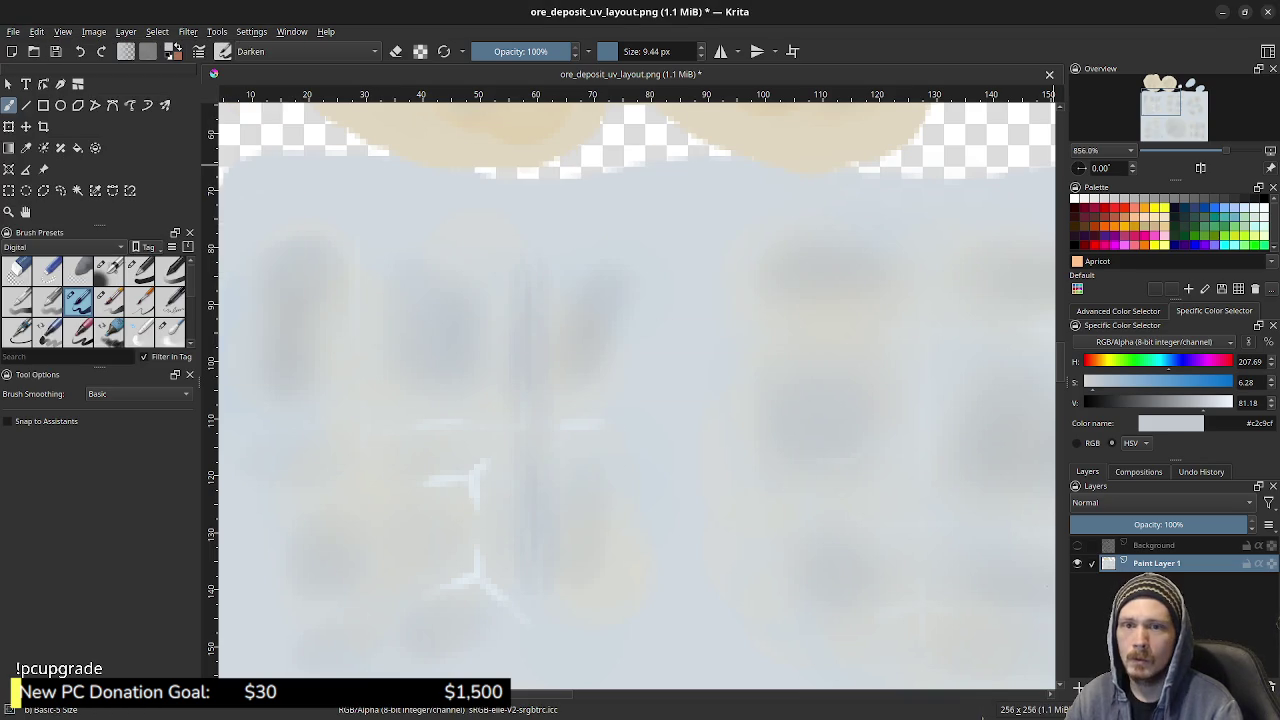
pyautogui.hotkey('alt', 'Tab')
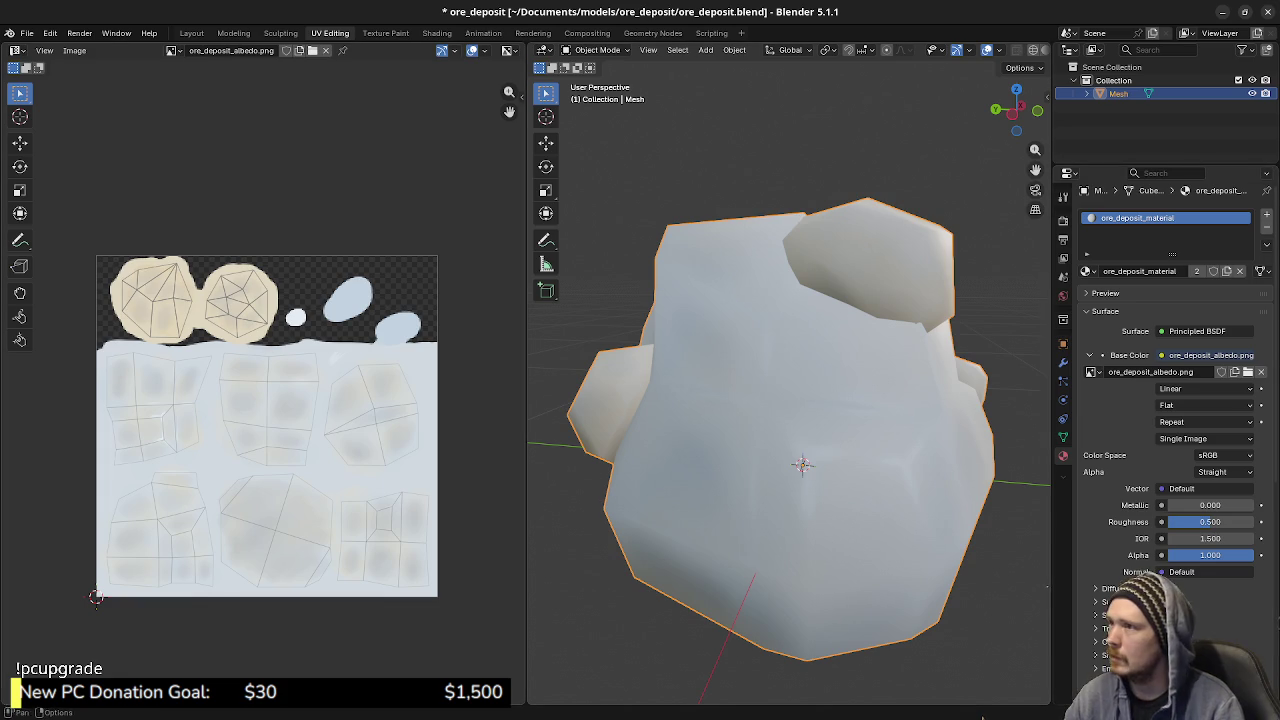
# - Reload the updated albedo texture and orbit around the rock to see it
pyautogui.click(74, 50)
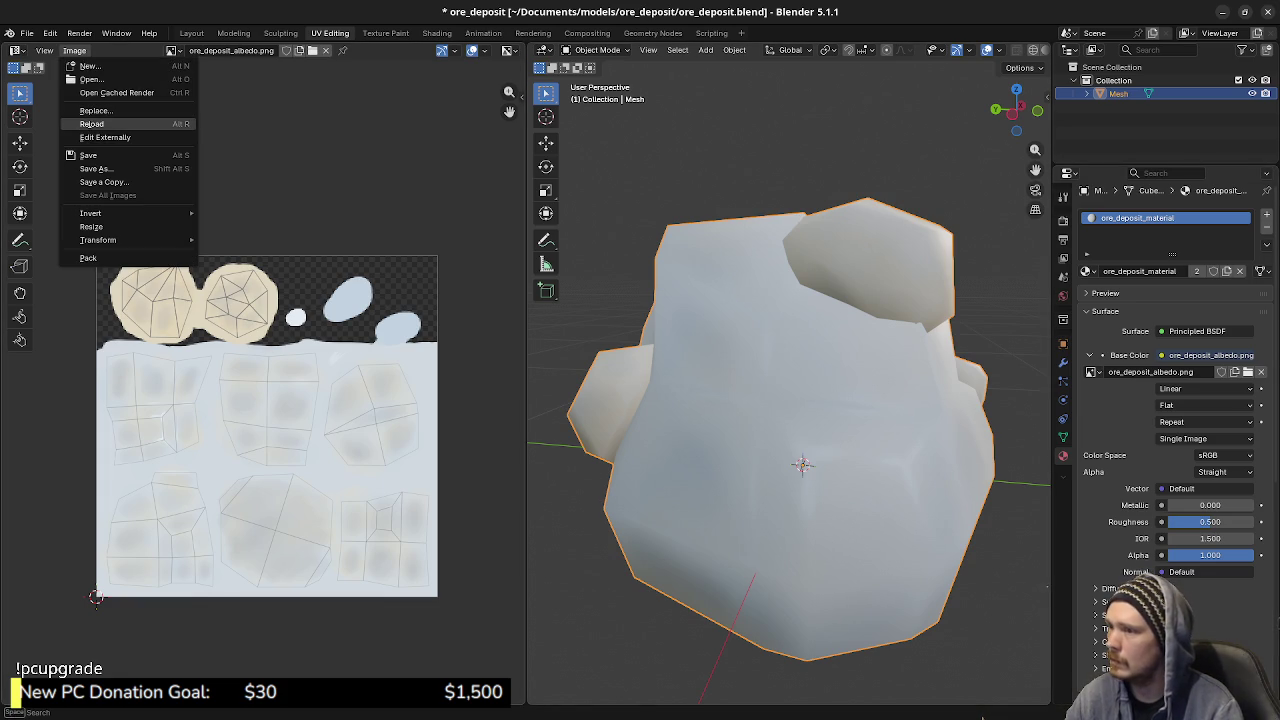
pyautogui.click(100, 124)
pyautogui.moveTo(800, 460)
pyautogui.mouseDown(button='middle')
pyautogui.moveTo(830, 450)
pyautogui.moveTo(791, 473)
pyautogui.moveTo(857, 471)
pyautogui.moveTo(771, 466)
pyautogui.moveTo(857, 466)
pyautogui.moveTo(786, 472)
pyautogui.mouseUp(button='middle')
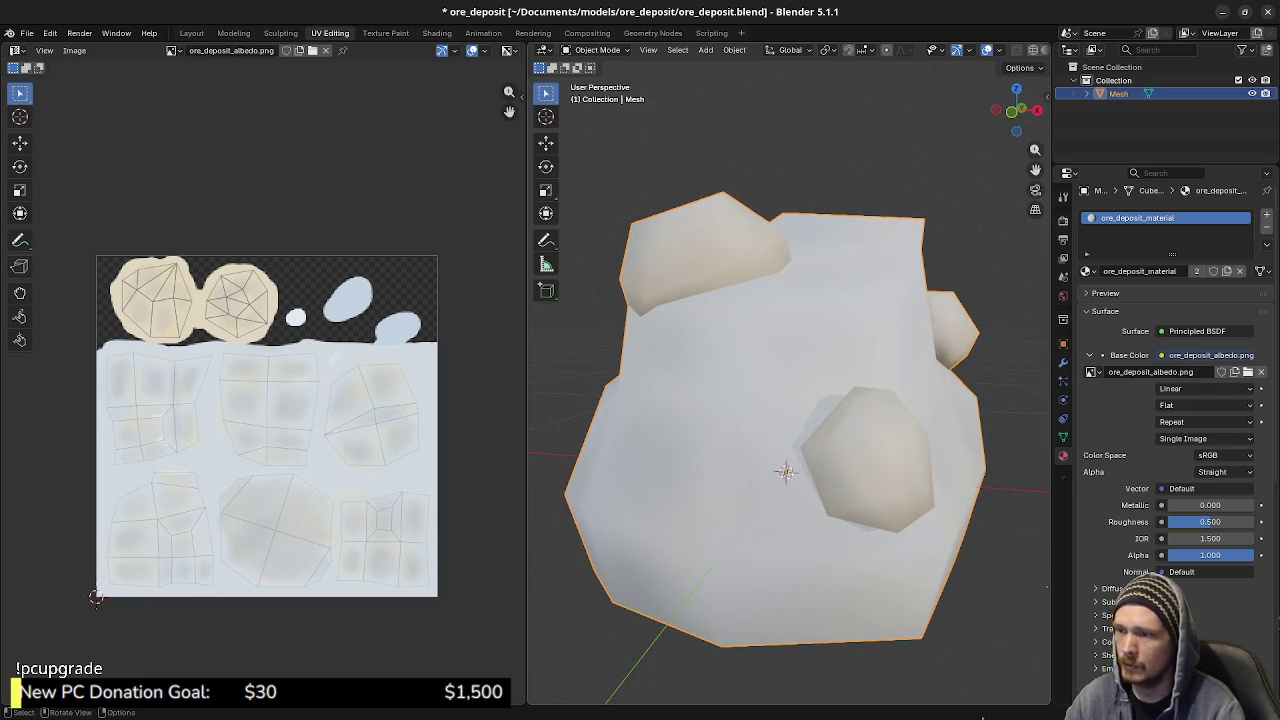
# - Inspect the mesh UVs in Edit Mode from several angles, then return to Object Mode and Krita
pyautogui.press('Tab')
pyautogui.press('Tab')
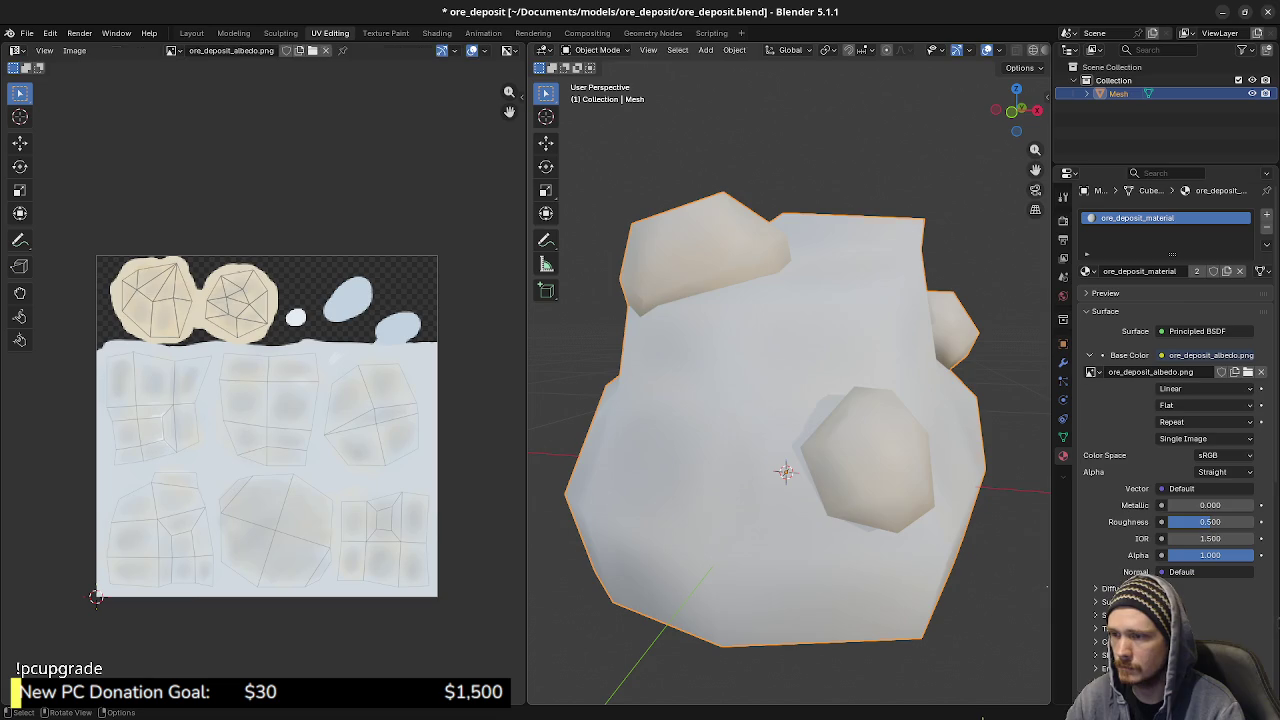
pyautogui.press('Tab')
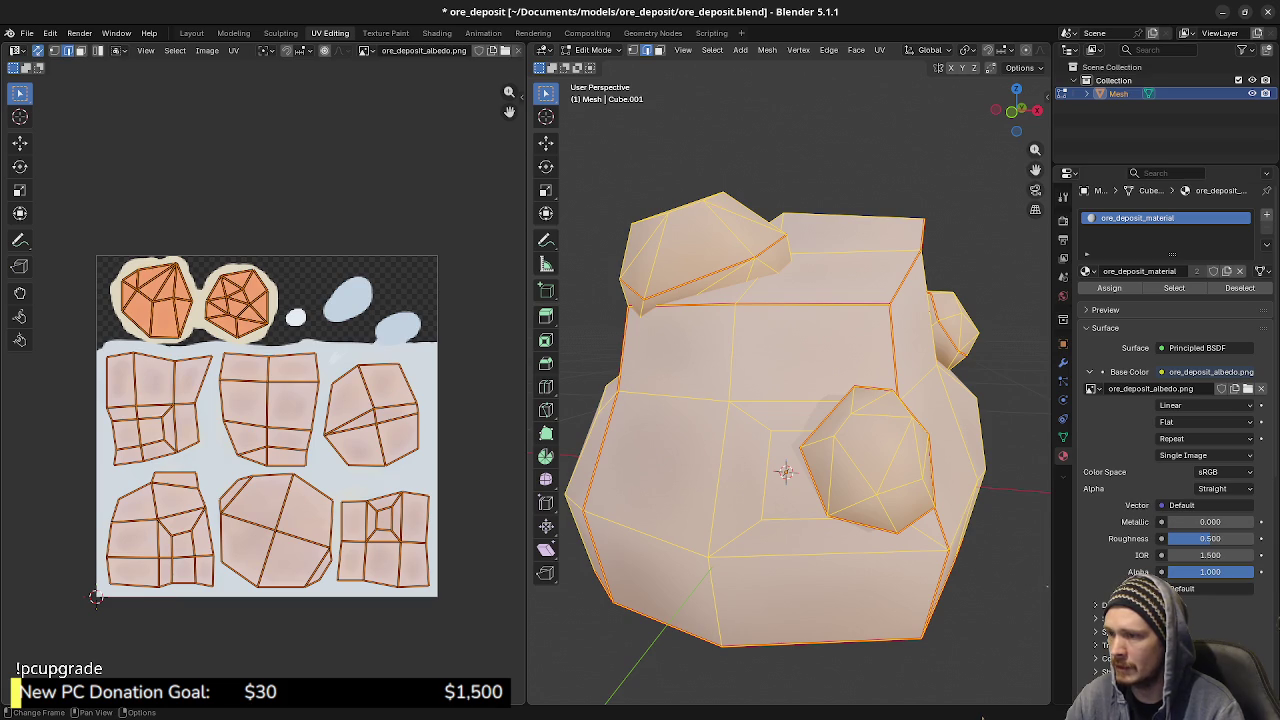
pyautogui.hotkey('alt', 'a')
pyautogui.moveTo(785, 472)
pyautogui.mouseDown(button='middle')
pyautogui.moveTo(857, 471)
pyautogui.moveTo(775, 467)
pyautogui.mouseUp(button='middle')
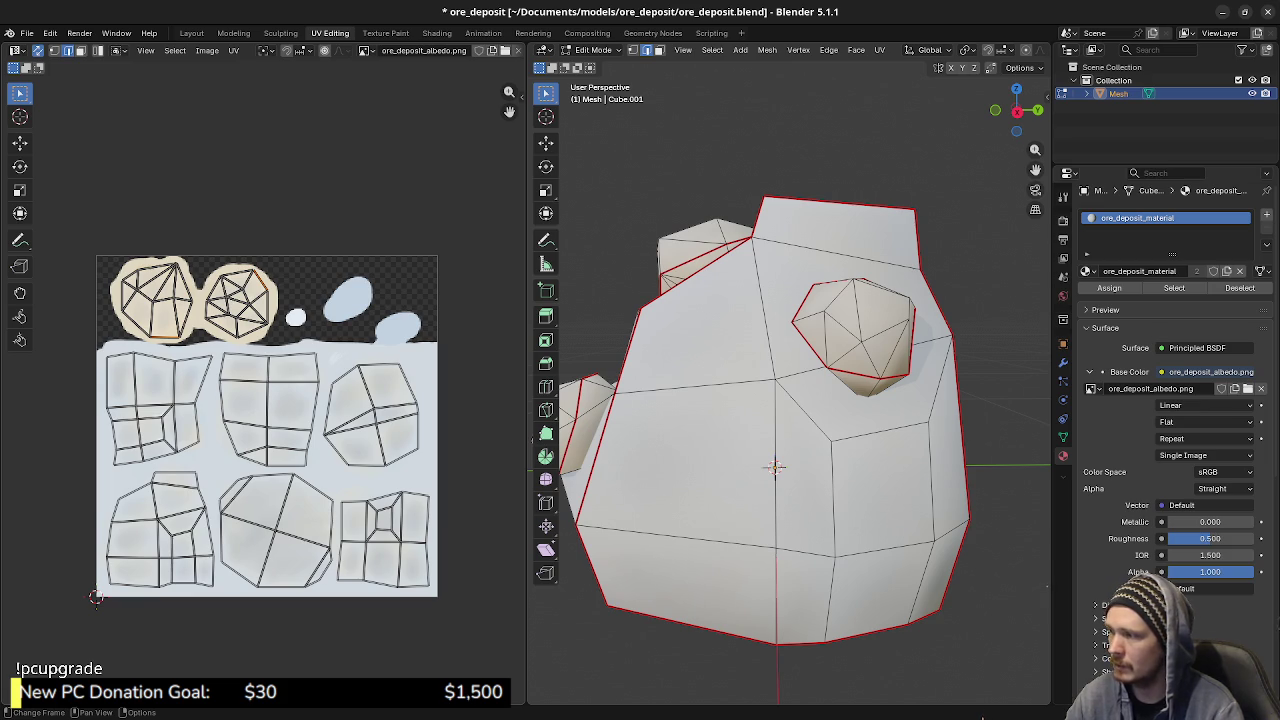
pyautogui.moveTo(776, 467)
pyautogui.mouseDown(button='middle')
pyautogui.moveTo(800, 468)
pyautogui.moveTo(784, 470)
pyautogui.mouseUp(button='middle')
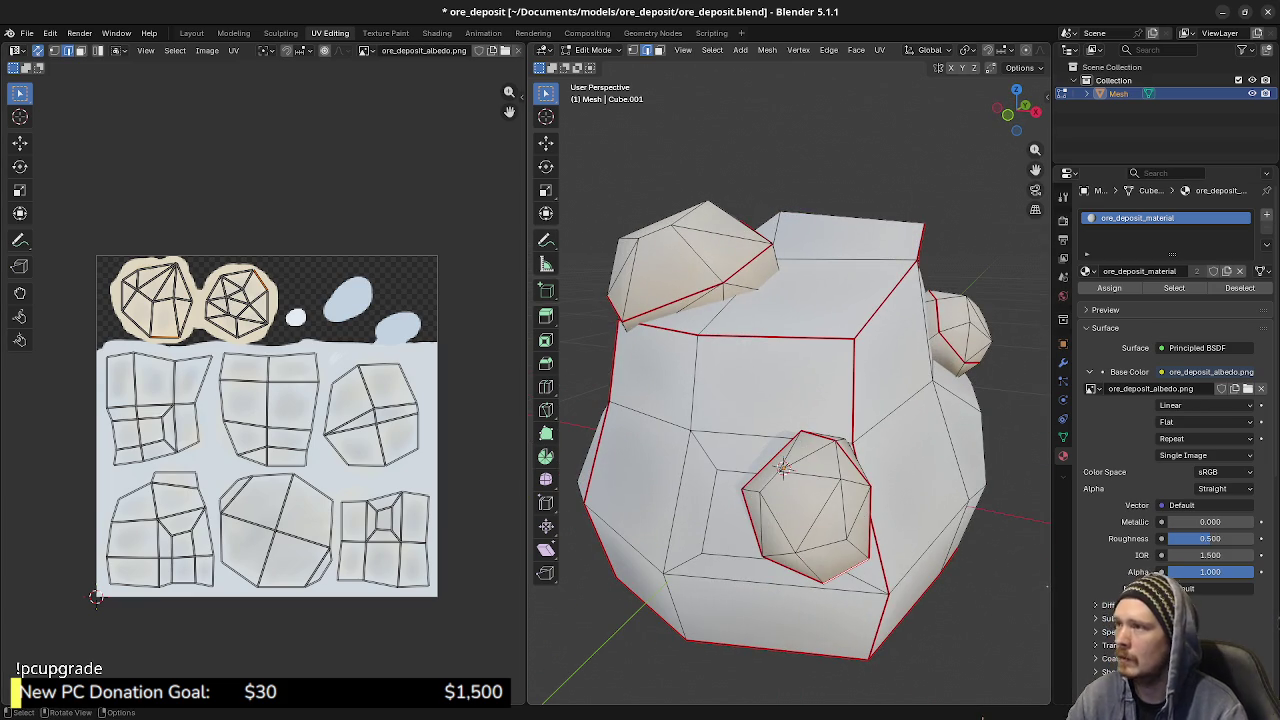
pyautogui.press('Tab')
pyautogui.moveTo(785, 468); pyautogui.dragTo(788, 471, button='middle')
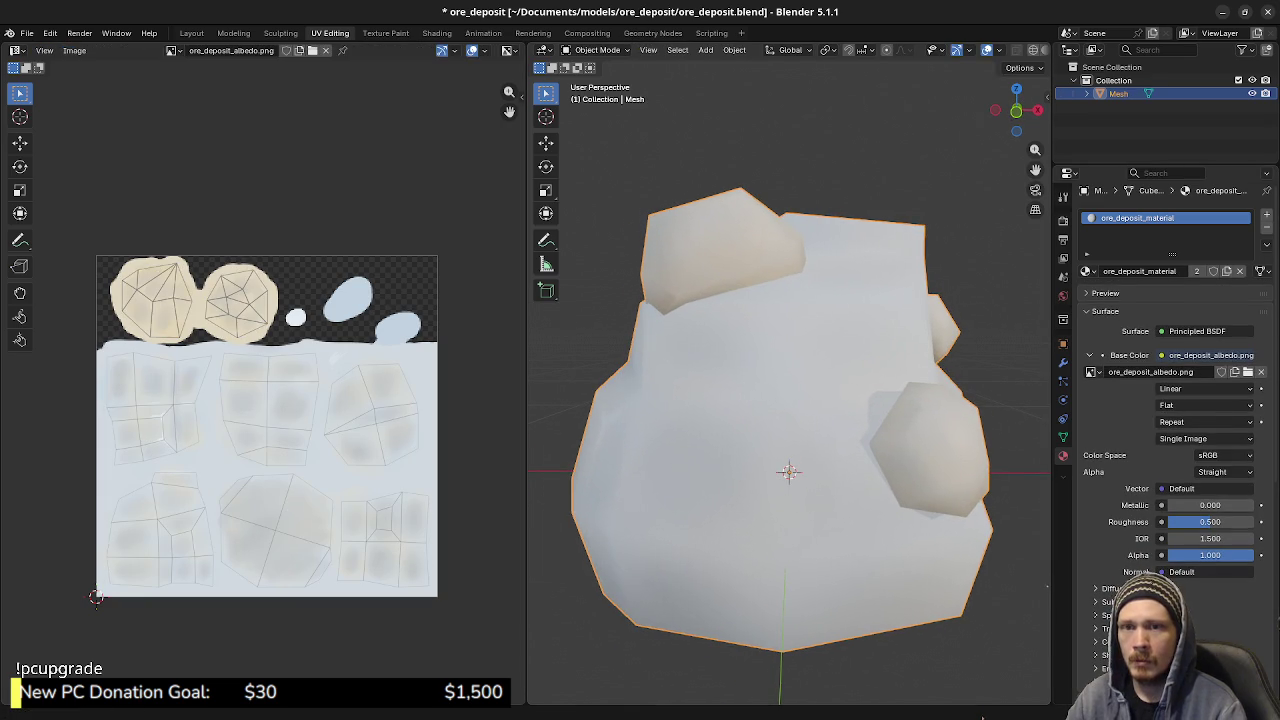
pyautogui.hotkey('alt', 'Tab')
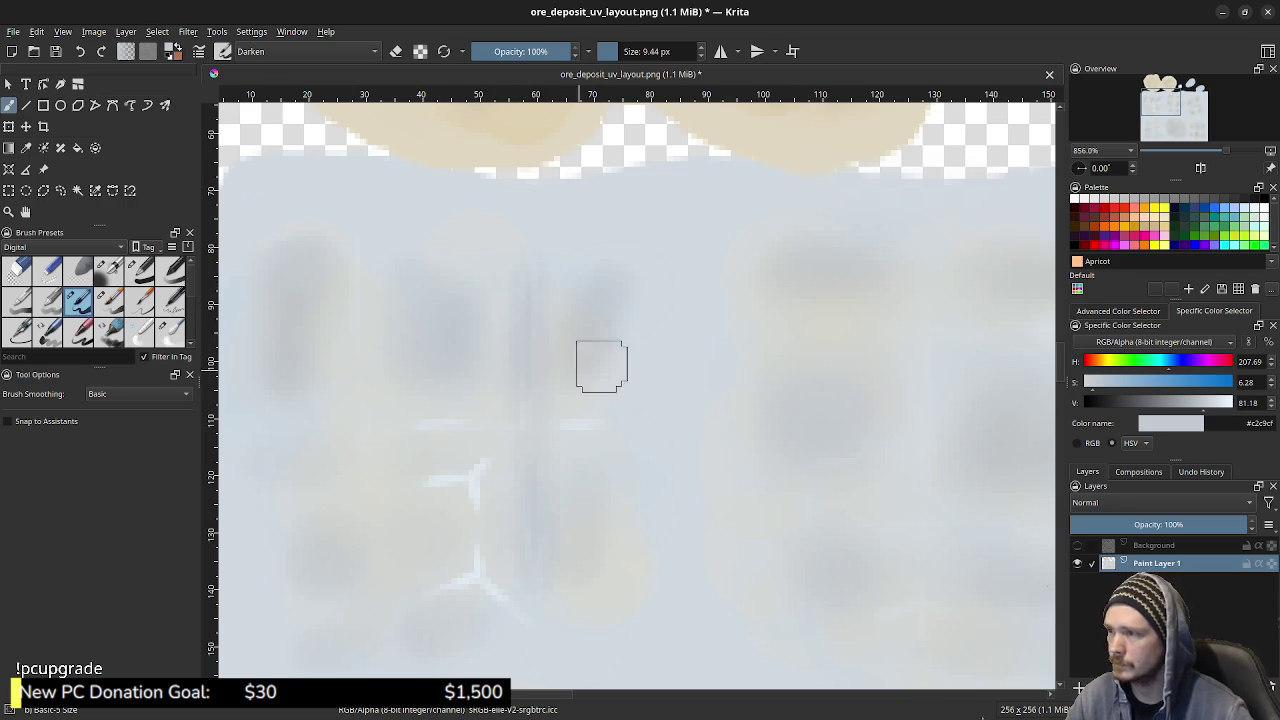
pyautogui.moveTo(822, 389); pyautogui.dragTo(480, 275, button='middle')
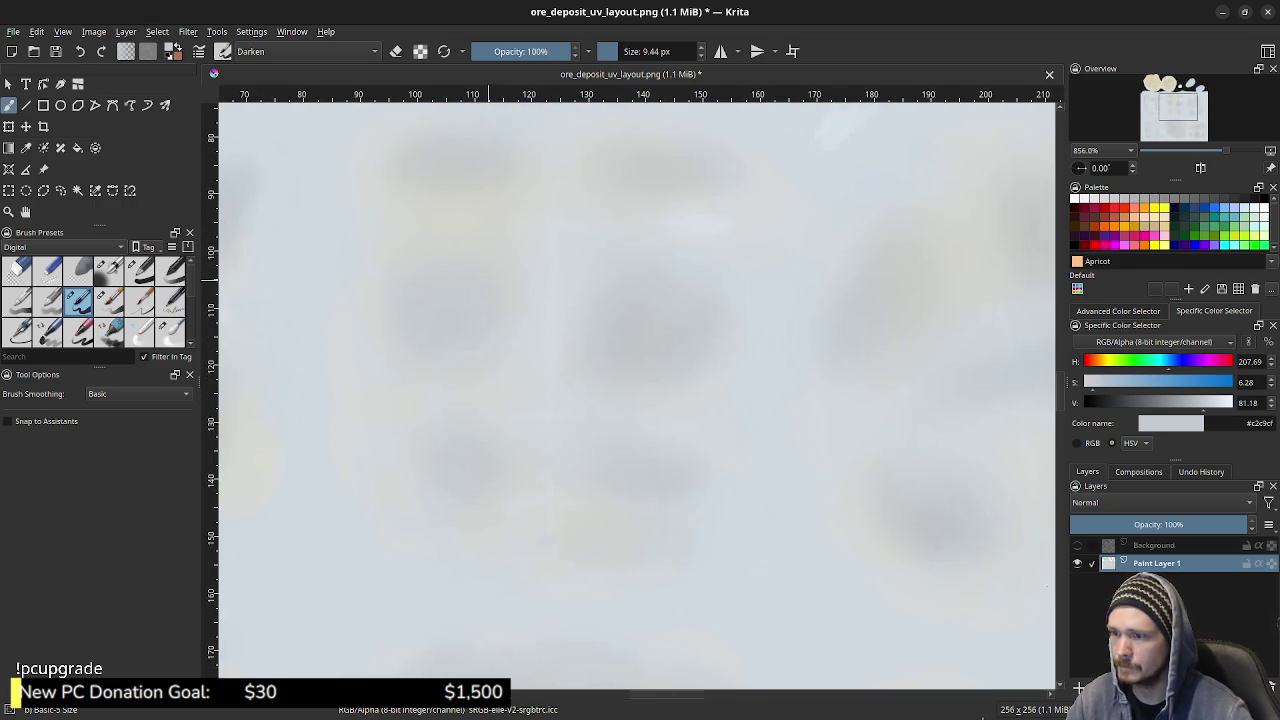
pyautogui.moveTo(730, 470); pyautogui.dragTo(559, 300, button='middle')
pyautogui.moveTo(732, 458); pyautogui.dragTo(580, 287, button='middle')
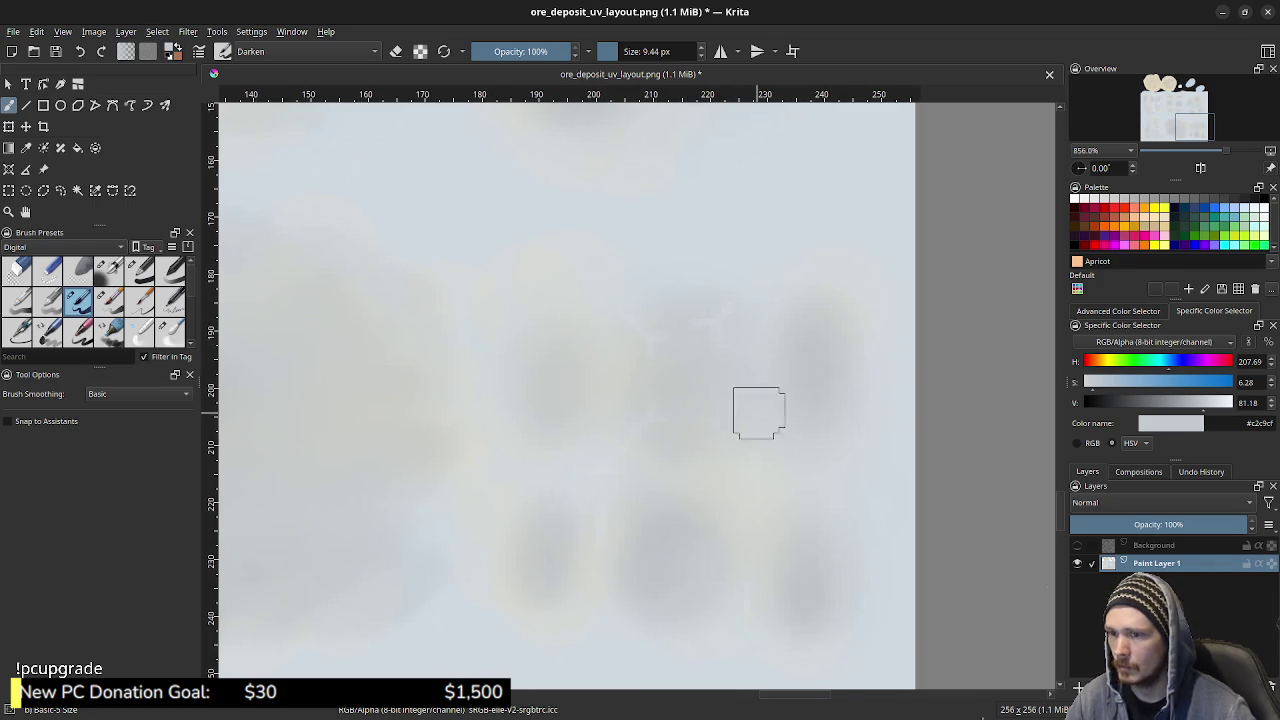
pyautogui.moveTo(614, 192); pyautogui.dragTo(632, 514, button='middle')
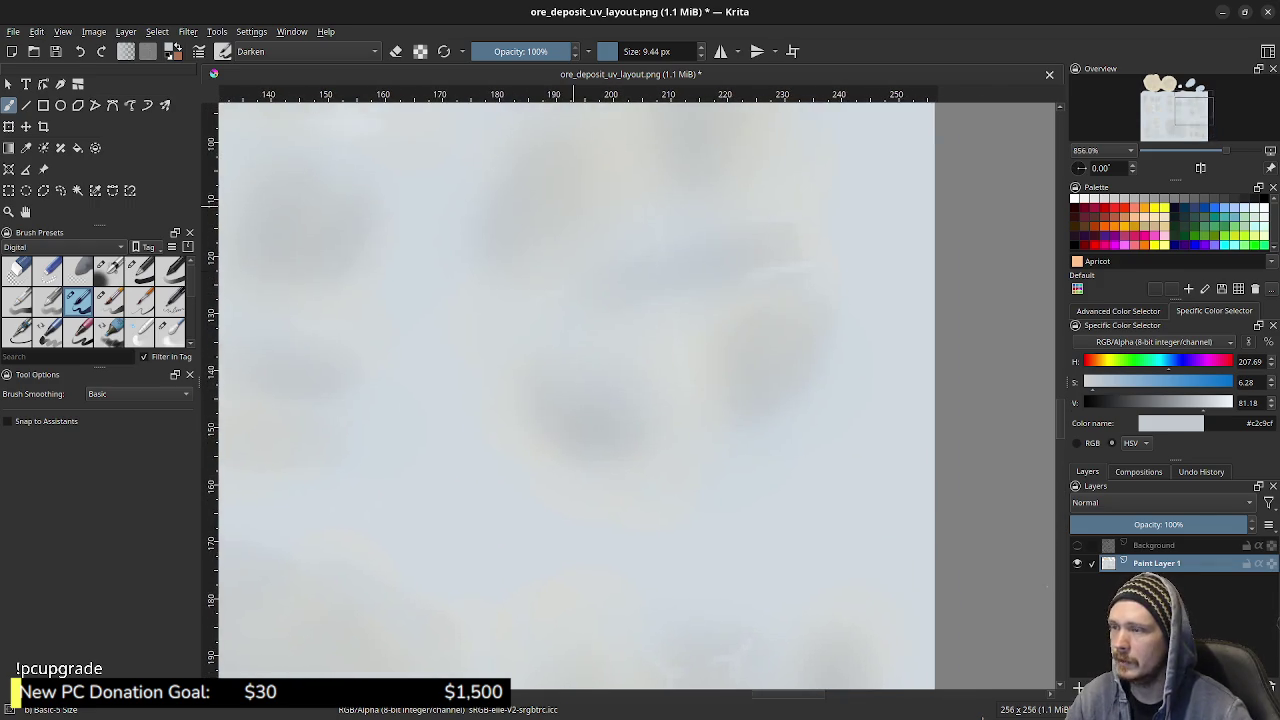
pyautogui.scroll(3, 401, 320)
pyautogui.scroll(2, 401, 320)
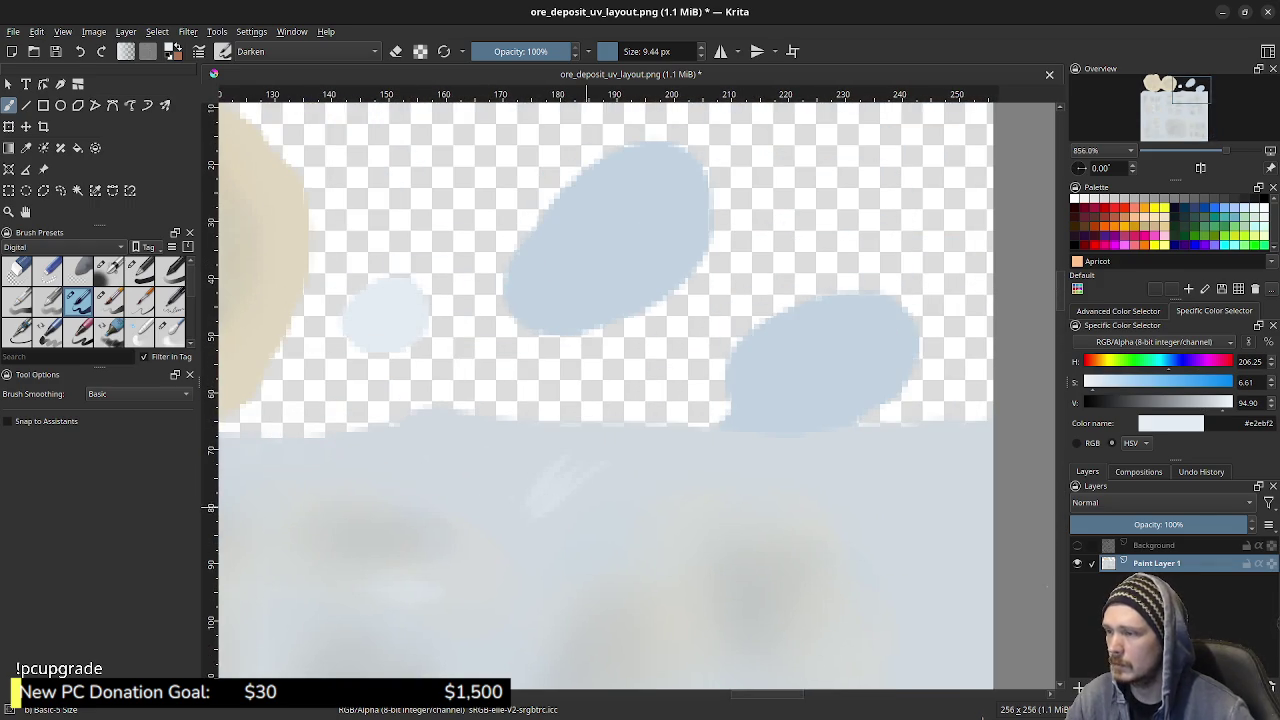
pyautogui.scroll(-7, 566, 390)
pyautogui.scroll(-2, 629, 330)
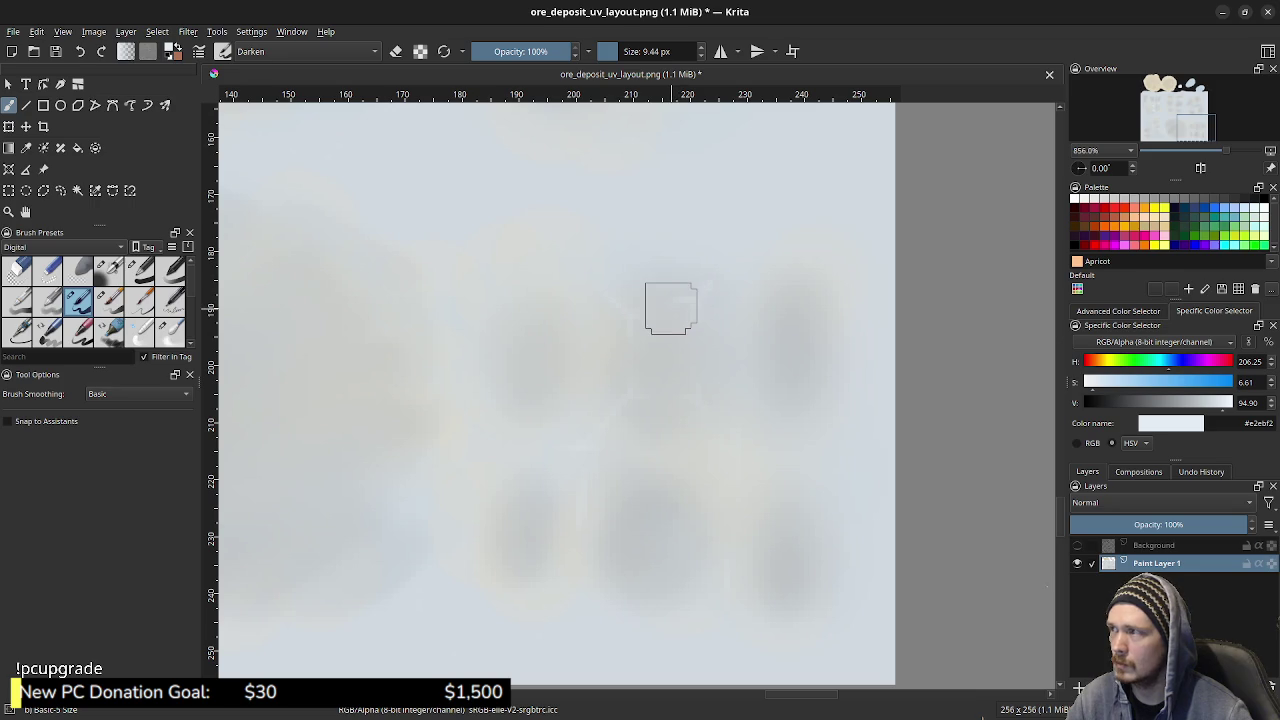
# - Switch the brush blend mode from Darken to Normal and shrink the brush to about 6 px
pyautogui.click(300, 51)
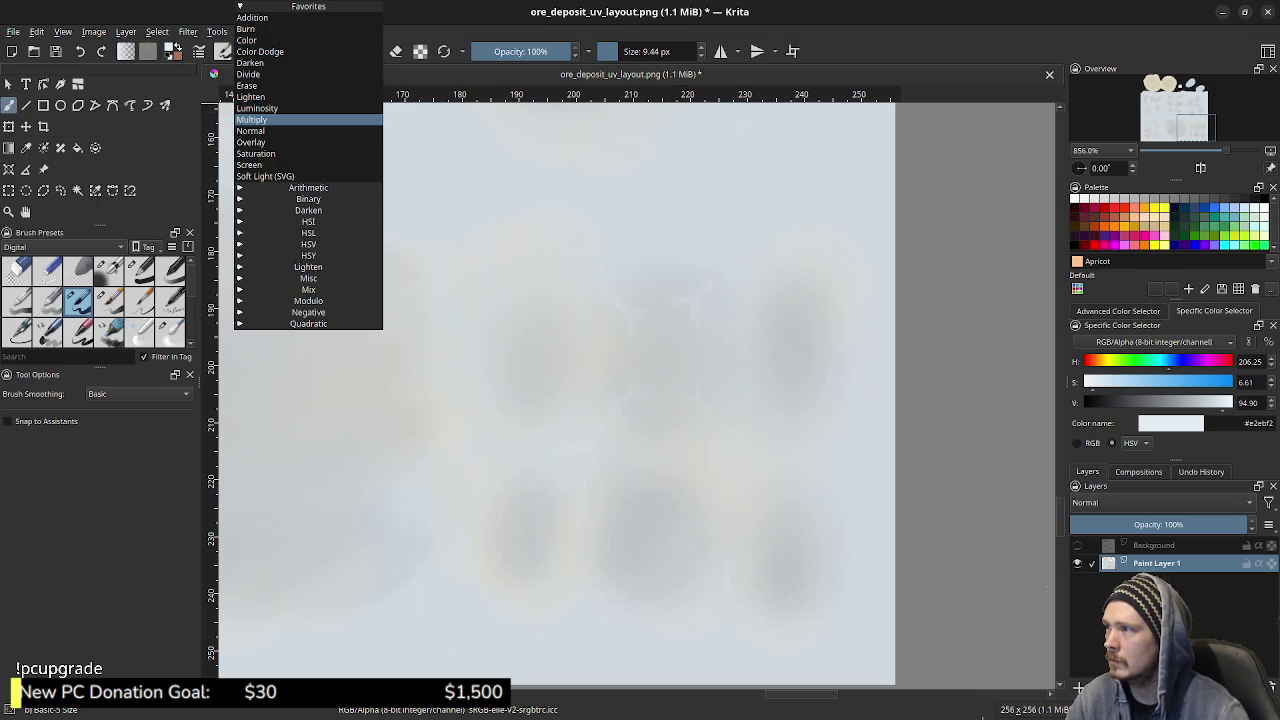
pyautogui.click(252, 131)
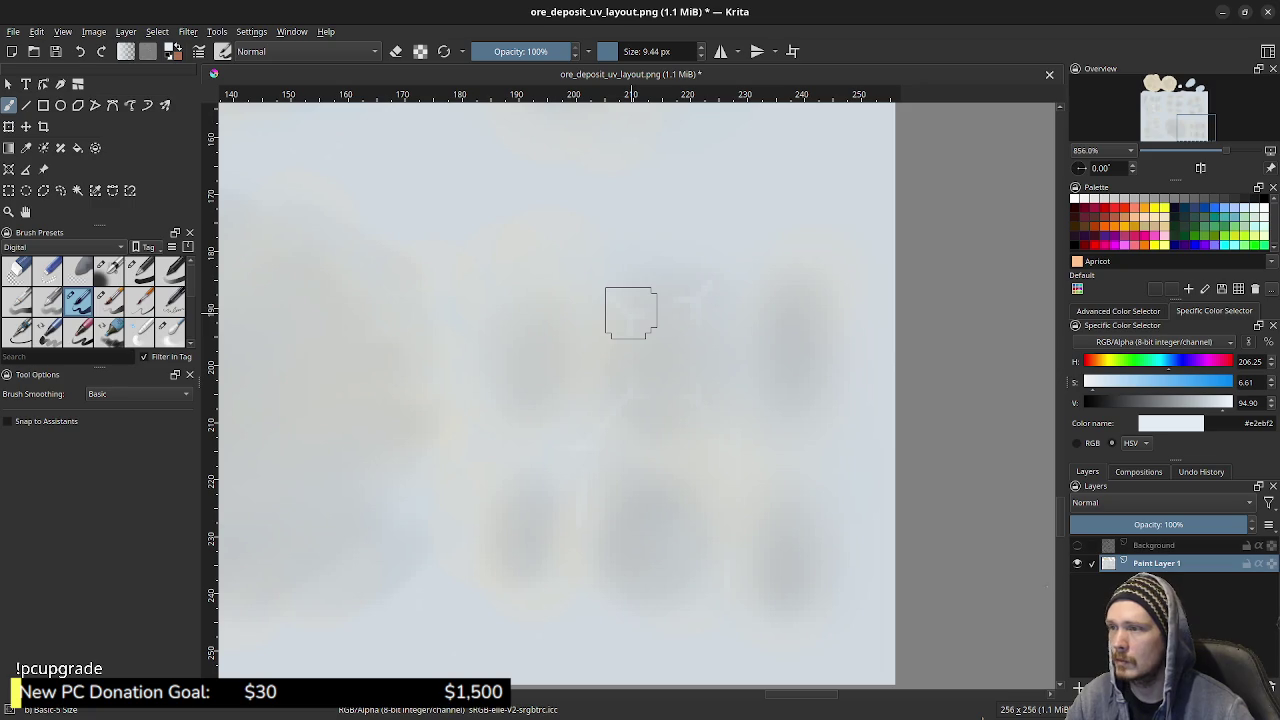
pyautogui.keyDown('shift'); pyautogui.moveTo(657, 314); pyautogui.dragTo(622, 306); pyautogui.keyUp('shift')
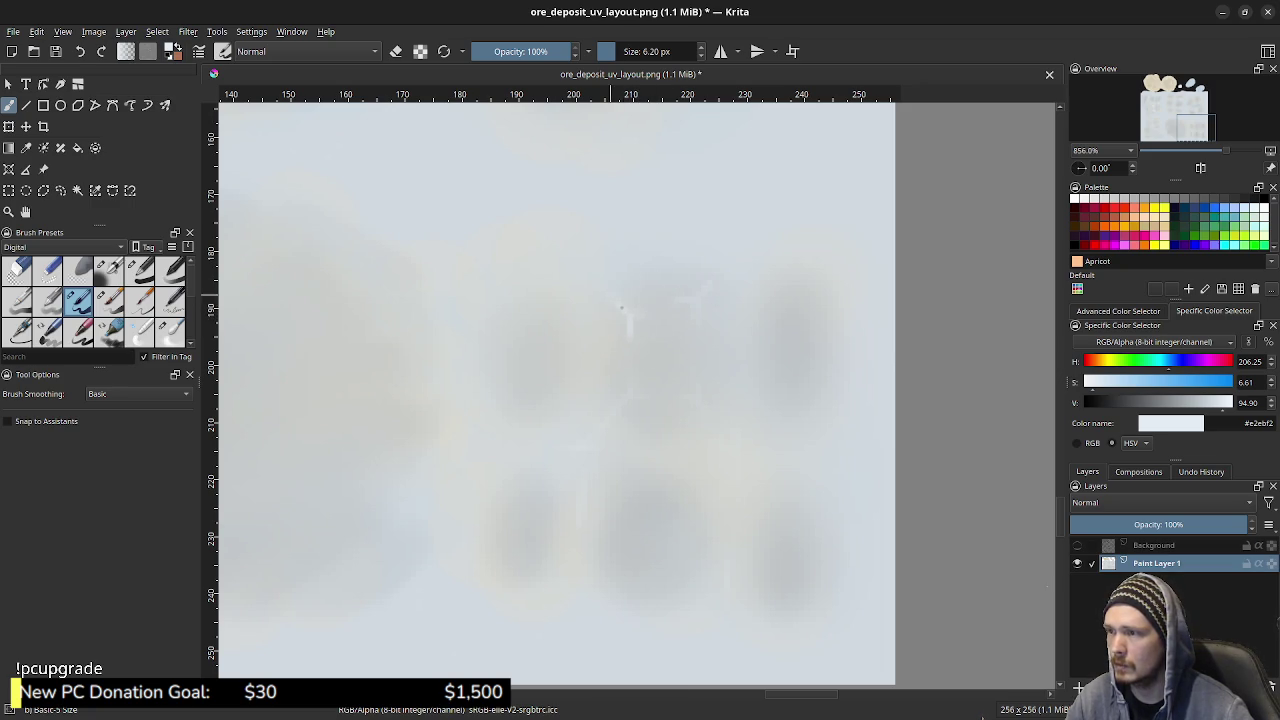
# - Paint short pale vertical and horizontal crack strokes with a brush of about 9 px
pyautogui.moveTo(630, 378); pyautogui.dragTo(628, 398)
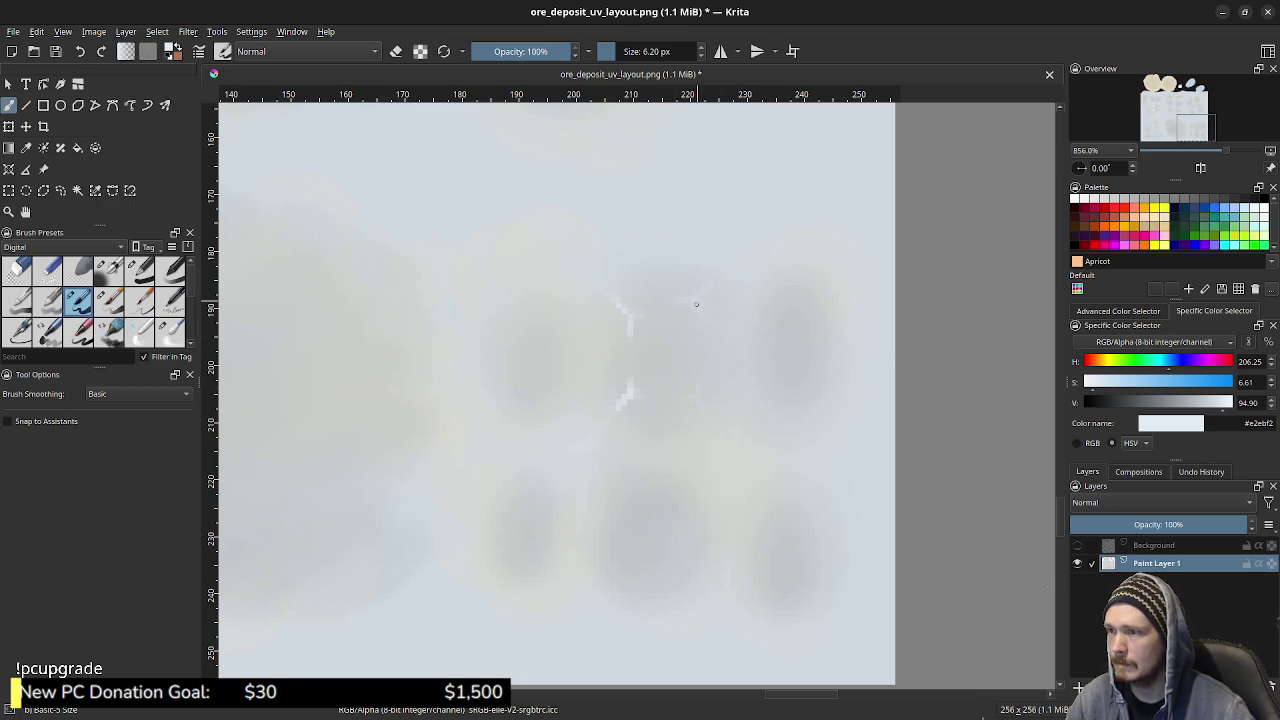
pyautogui.keyDown('shift'); pyautogui.moveTo(692, 299); pyautogui.dragTo(705, 289); pyautogui.keyUp('shift')
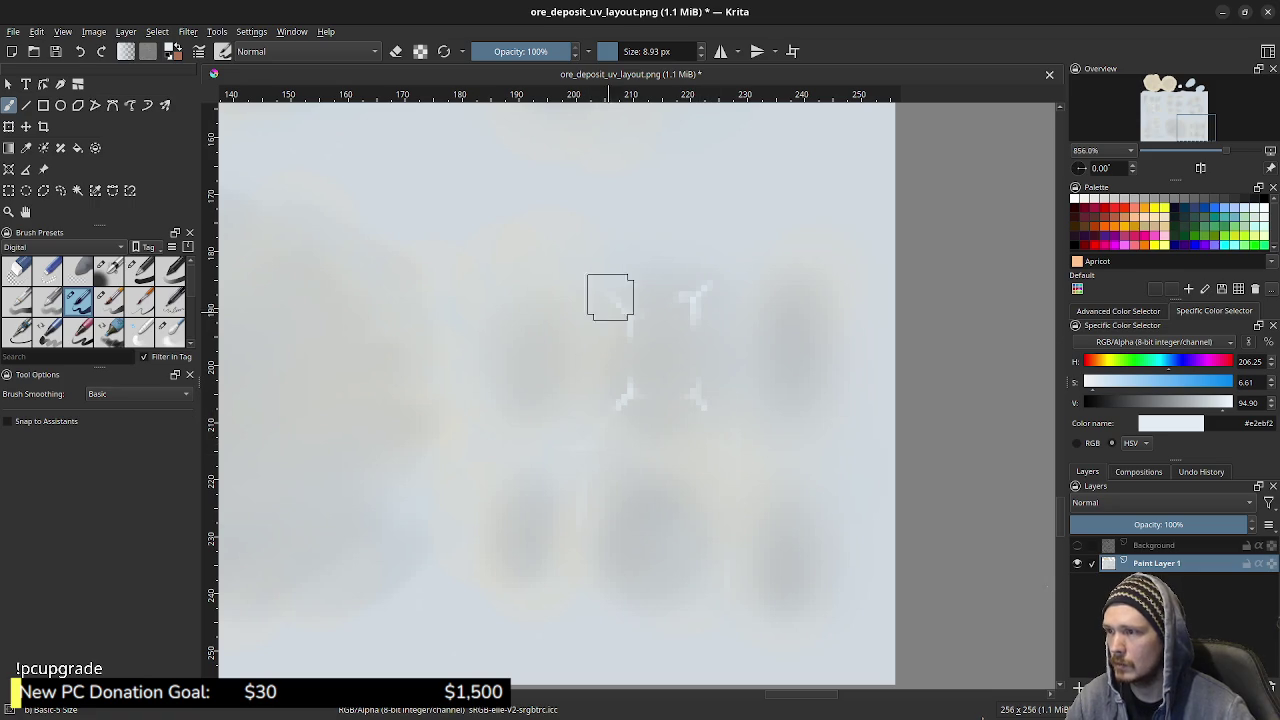
pyautogui.moveTo(569, 329)
pyautogui.mouseDown(button='middle')
pyautogui.moveTo(819, 469)
pyautogui.moveTo(819, 560)
pyautogui.mouseUp(button='middle')
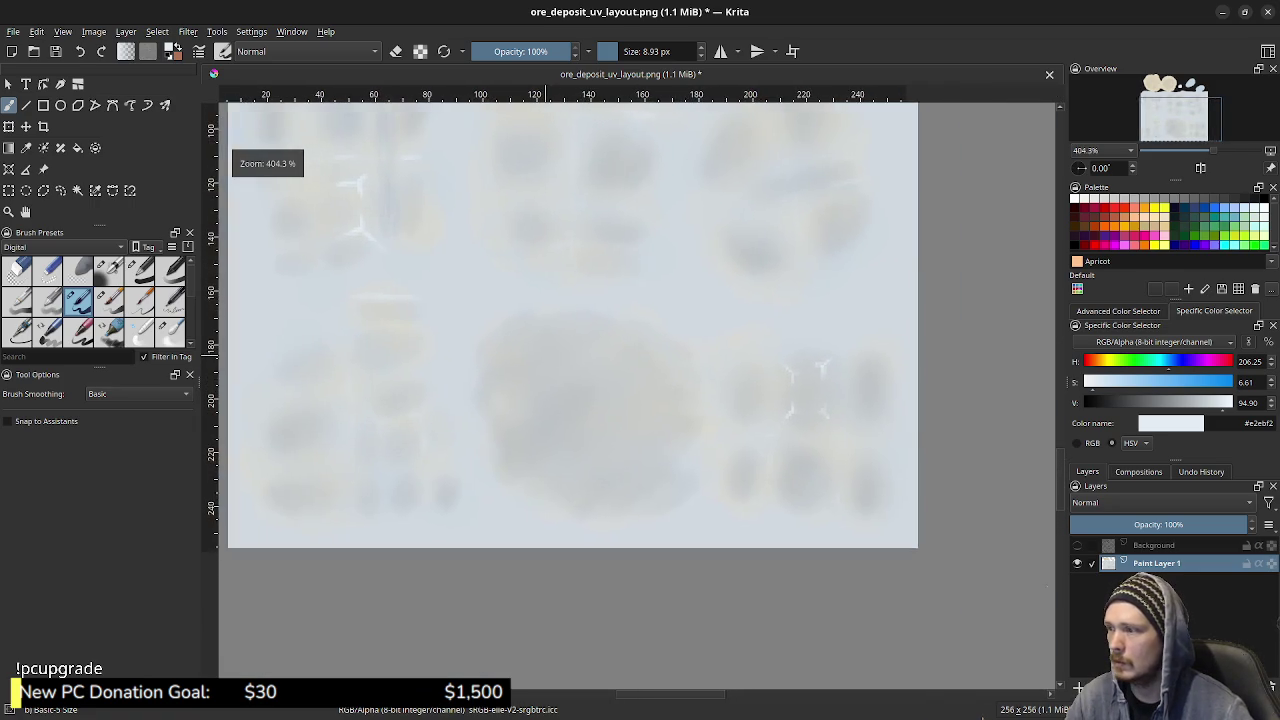
pyautogui.keyDown('ctrl'); pyautogui.moveTo(622, 416); pyautogui.dragTo(528, 371, button='middle'); pyautogui.keyUp('ctrl')
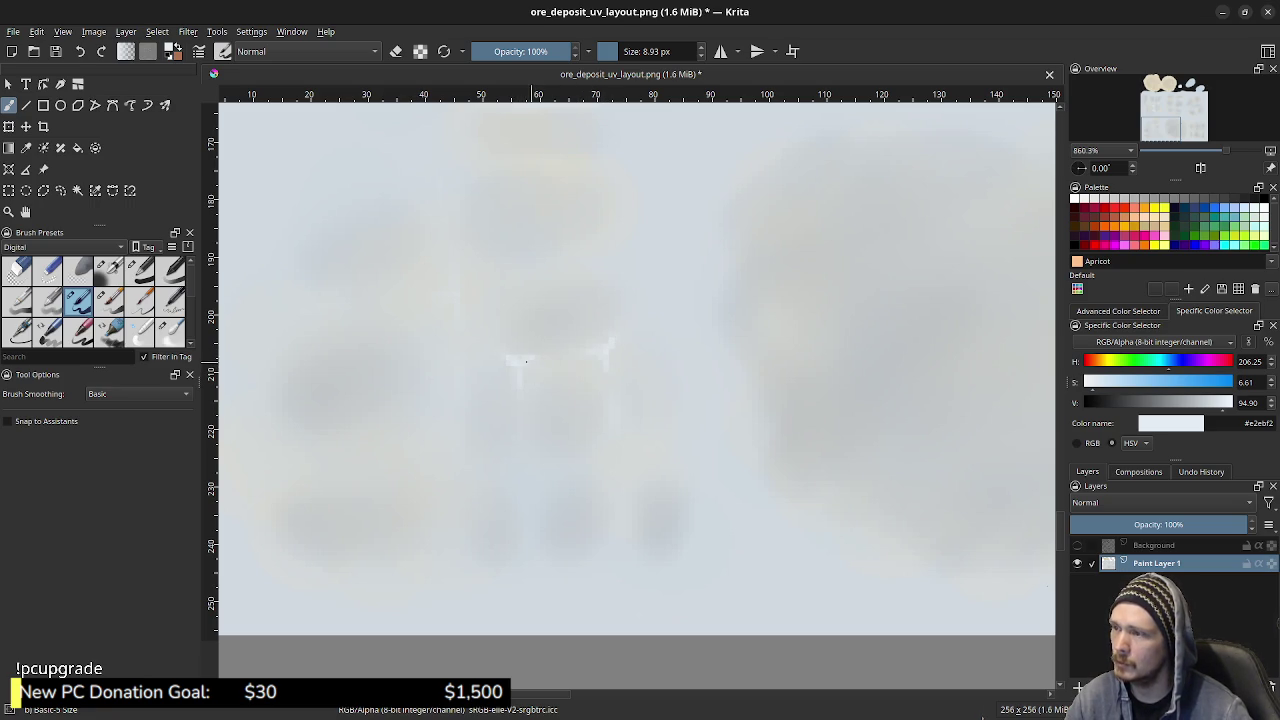
pyautogui.moveTo(566, 349); pyautogui.dragTo(507, 356)
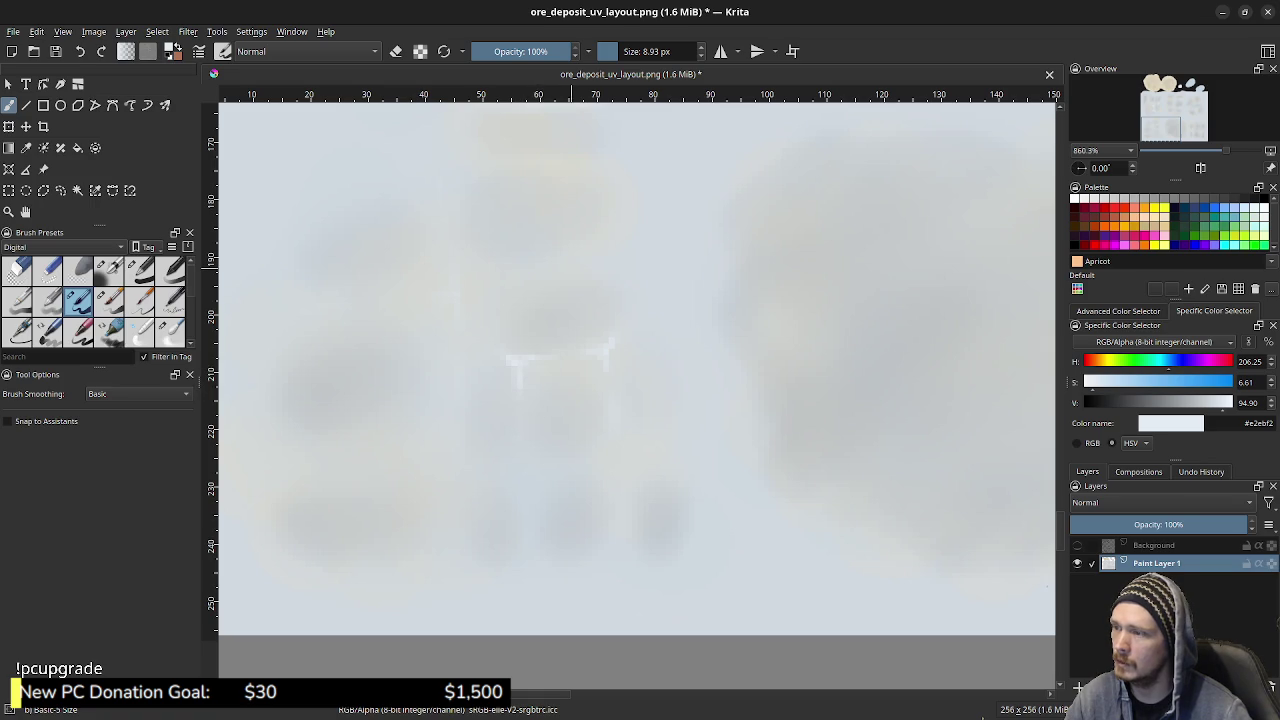
# - Pan across the texture's top, left and right areas, briefly toggling the UV wireframe
pyautogui.scroll(3, 559, 288)
pyautogui.scroll(2, 559, 288)
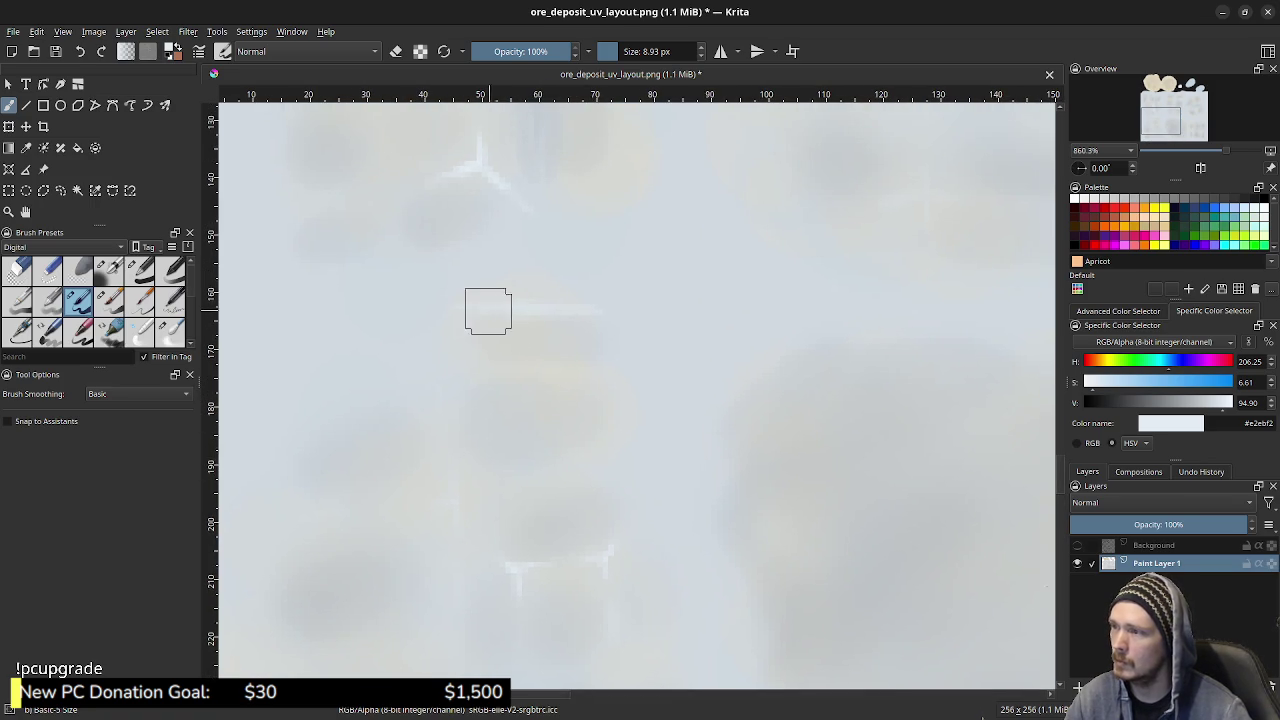
pyautogui.moveTo(559, 309); pyautogui.dragTo(272, 539, button='middle')
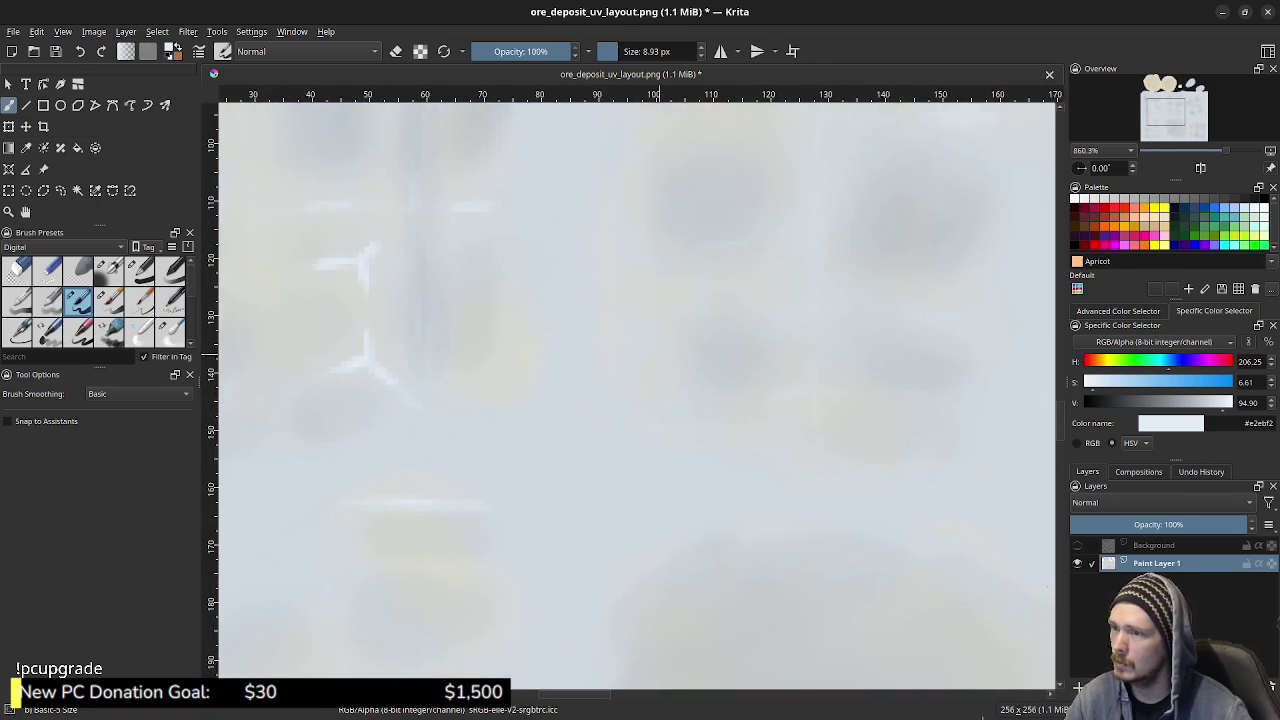
pyautogui.moveTo(637, 390); pyautogui.dragTo(580, 504, button='middle')
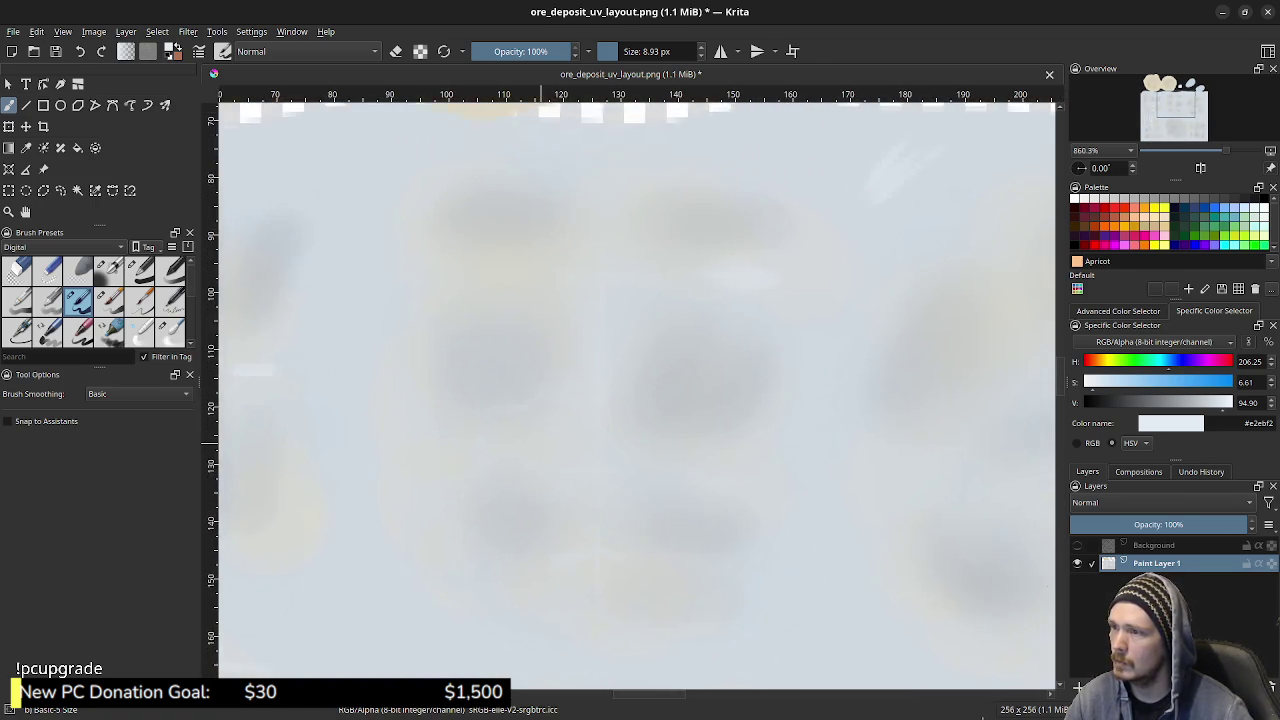
pyautogui.moveTo(583, 399); pyautogui.dragTo(586, 394, button='middle')
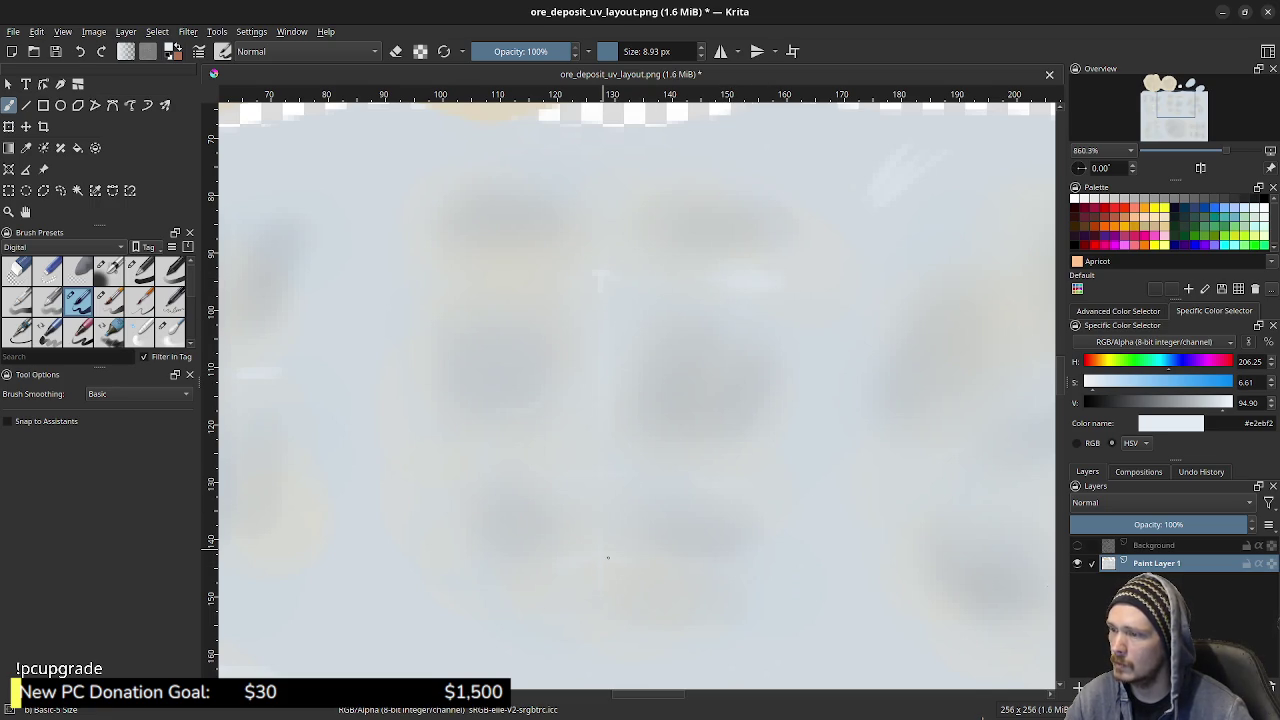
pyautogui.moveTo(421, 425)
pyautogui.mouseDown(button='middle')
pyautogui.moveTo(538, 411)
pyautogui.moveTo(390, 405)
pyautogui.mouseUp(button='middle')
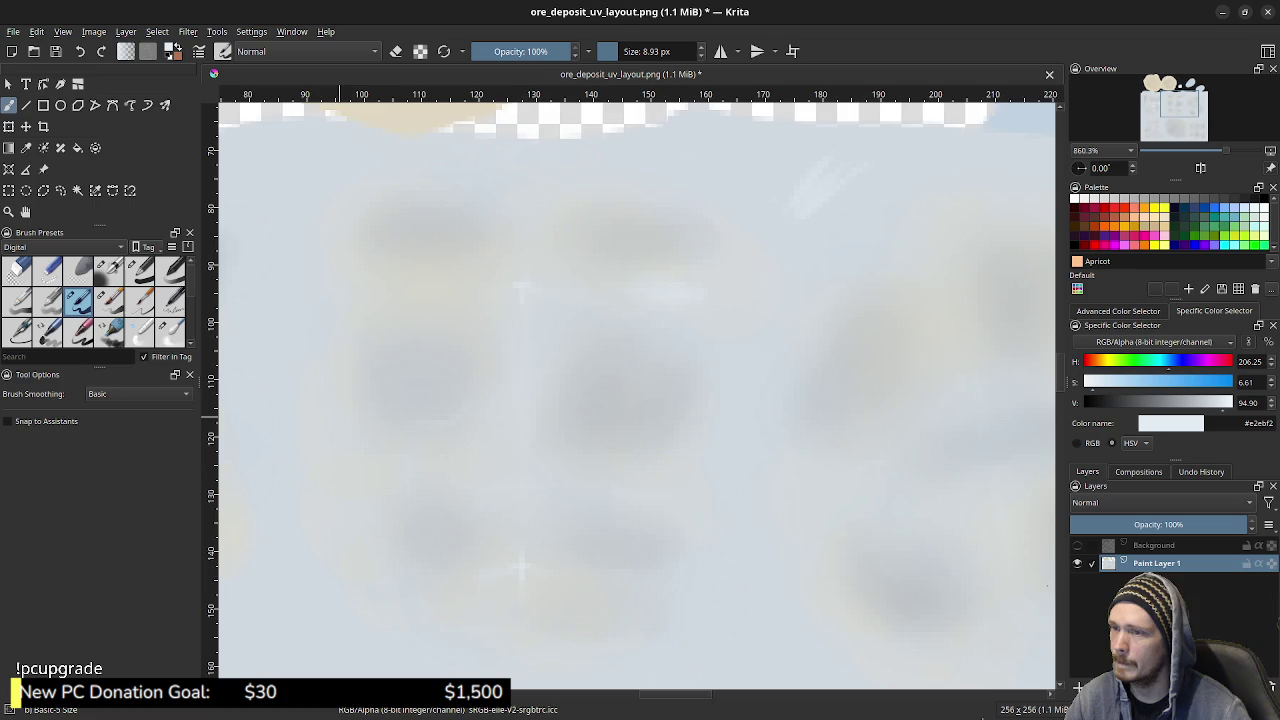
pyautogui.moveTo(950, 385)
pyautogui.mouseDown(button='middle')
pyautogui.moveTo(650, 380)
pyautogui.moveTo(618, 360)
pyautogui.mouseUp(button='middle')
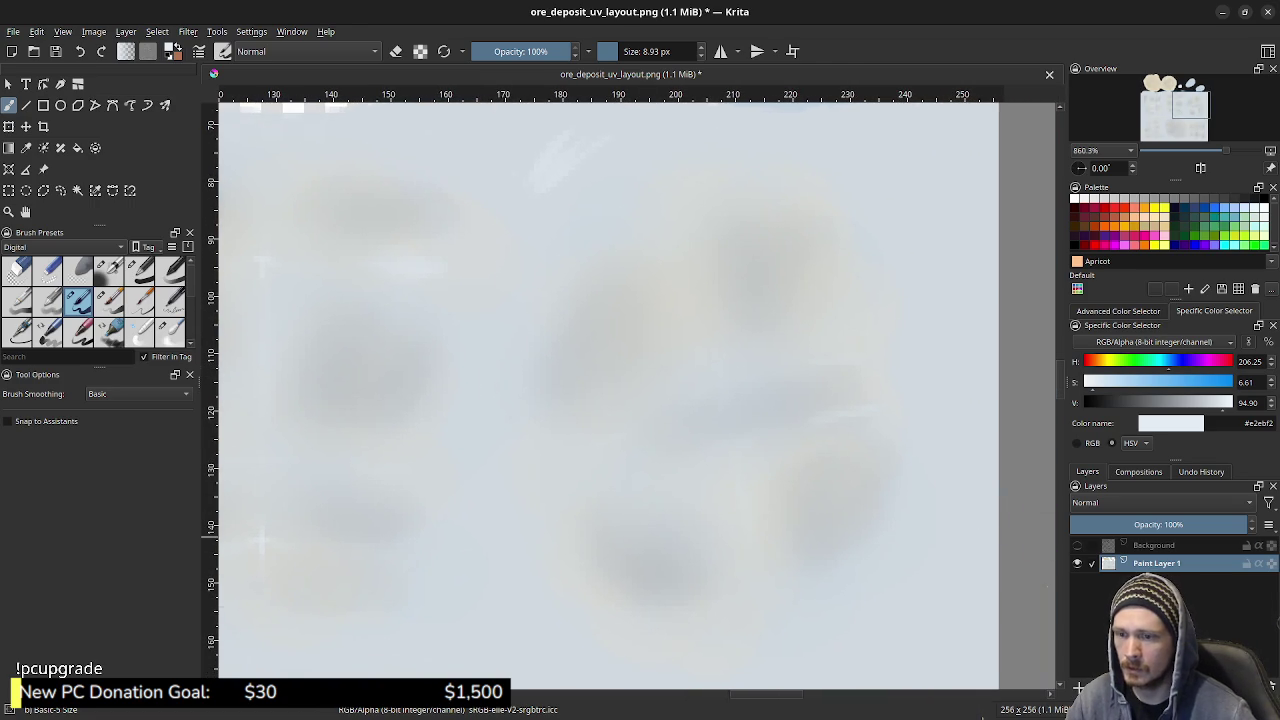
pyautogui.click(1077, 545)
pyautogui.click(1077, 545)
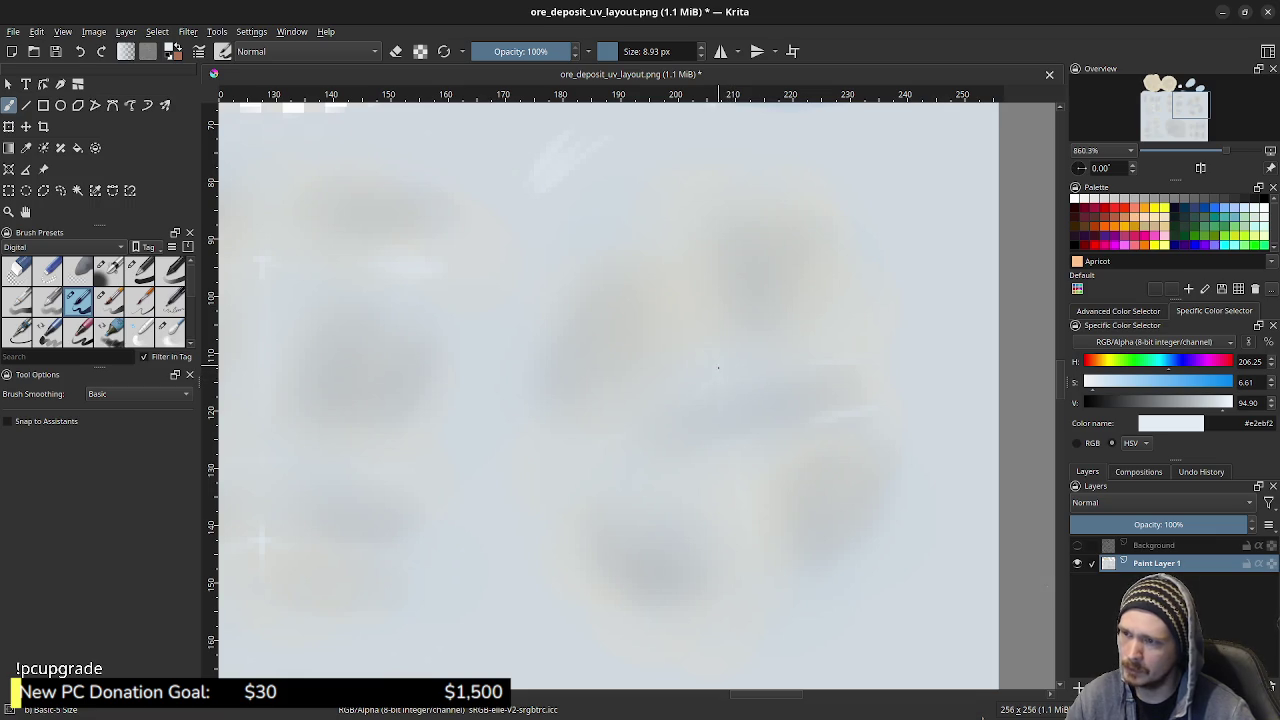
# - Pan over the lower and upper-left islands and adjust zoom to review the crack highlights
pyautogui.moveTo(777, 494); pyautogui.dragTo(817, 252, button='middle')
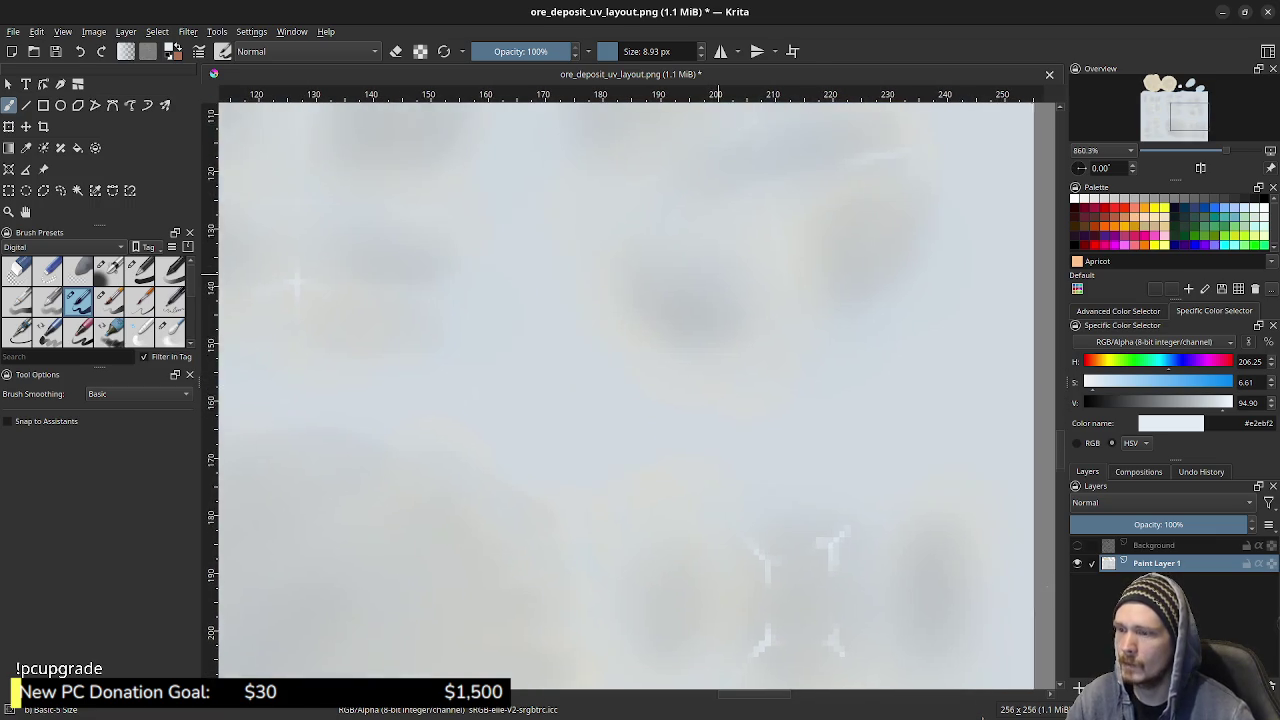
pyautogui.moveTo(720, 345); pyautogui.dragTo(710, 320, button='middle')
pyautogui.moveTo(287, 258); pyautogui.dragTo(478, 183, button='middle')
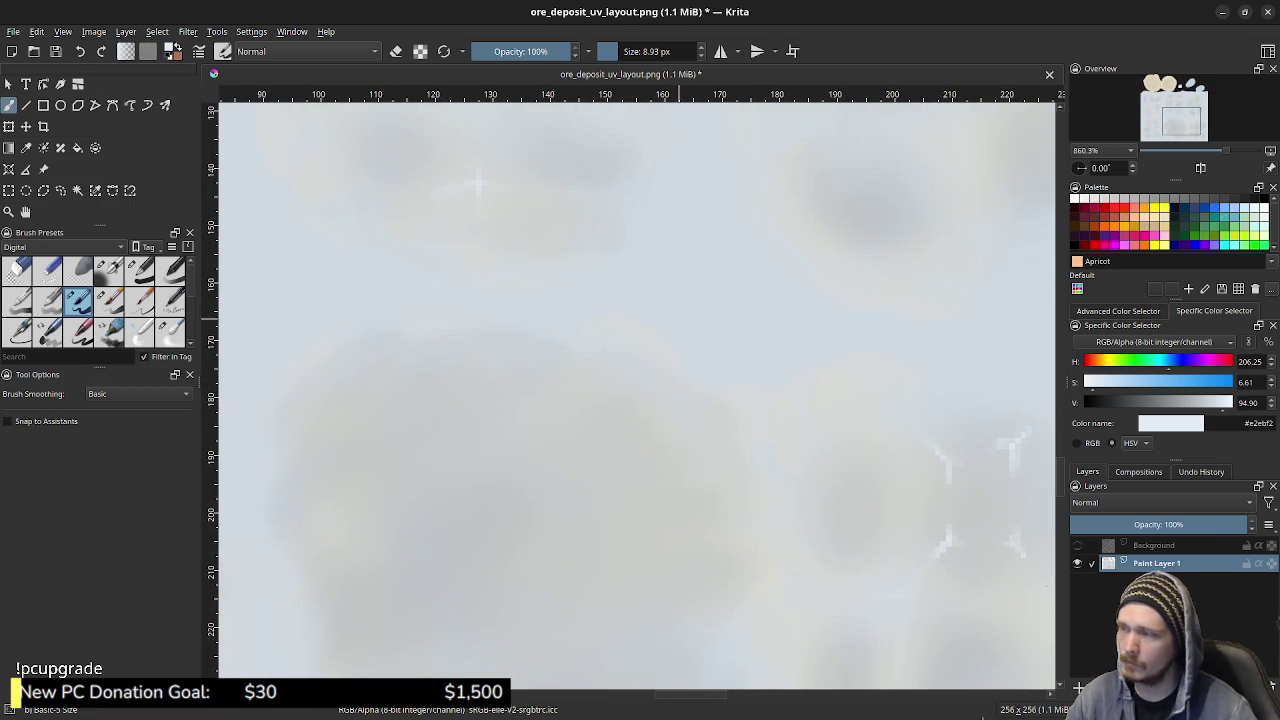
pyautogui.moveTo(478, 183); pyautogui.dragTo(686, 348, button='middle')
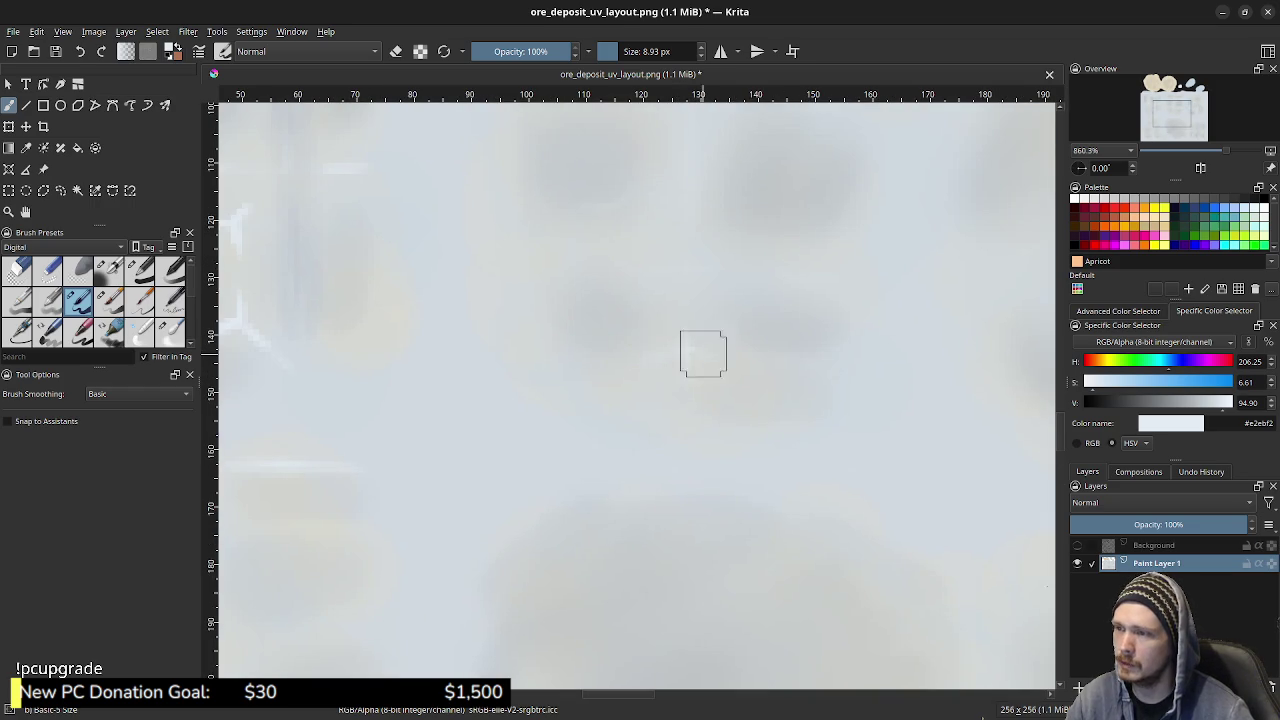
pyautogui.moveTo(687, 343); pyautogui.dragTo(703, 440, button='middle')
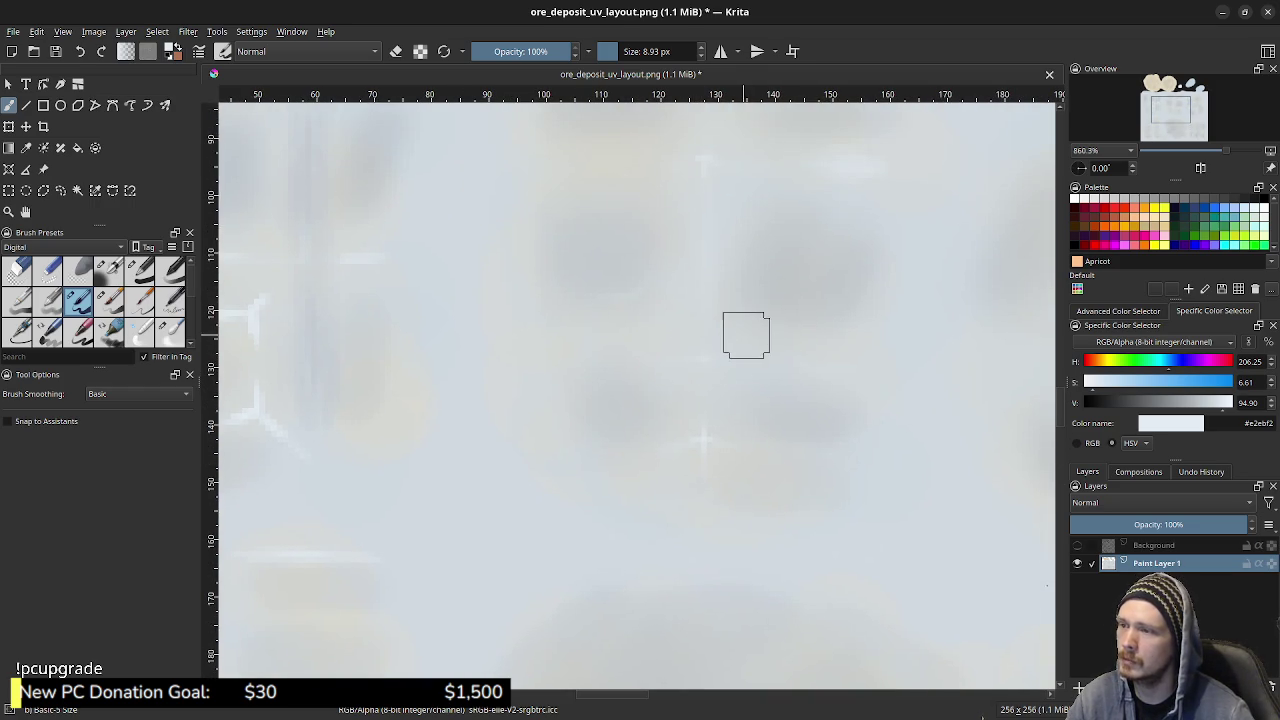
pyautogui.moveTo(709, 324); pyautogui.dragTo(945, 315, button='middle')
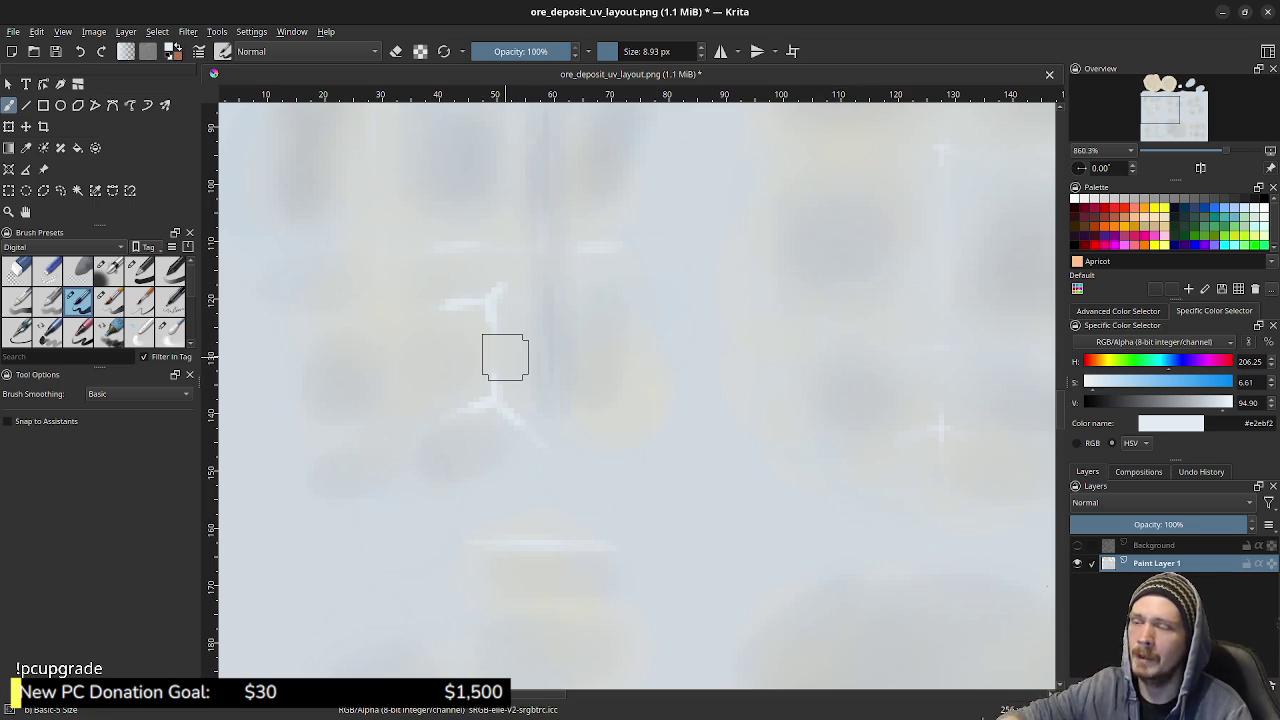
pyautogui.scroll(-3, 505, 357)
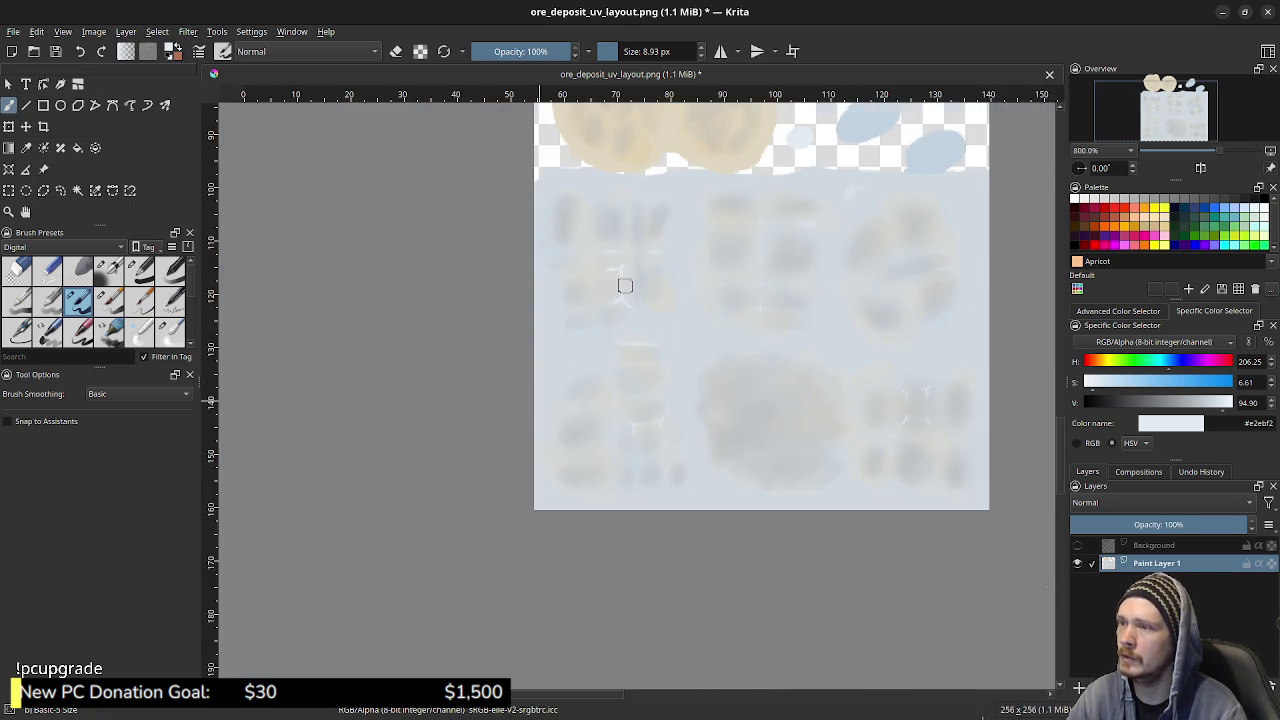
pyautogui.scroll(1, 623, 286)
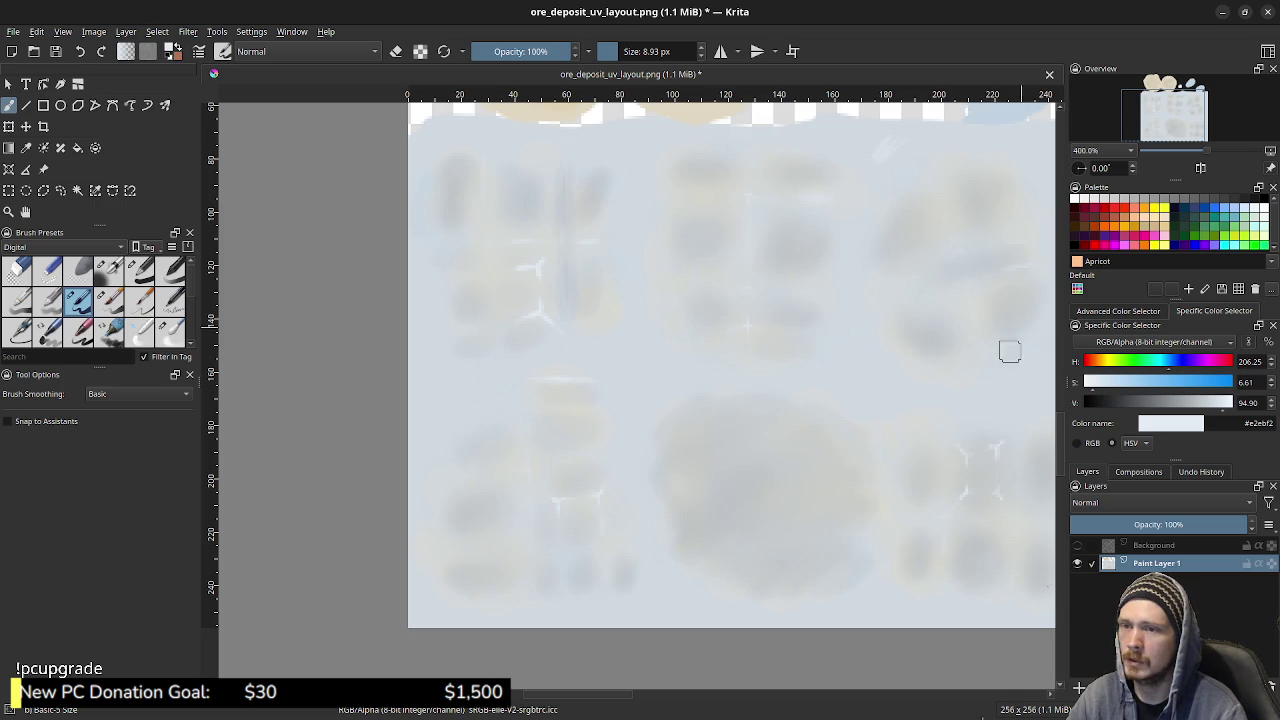
pyautogui.moveTo(858, 299); pyautogui.dragTo(757, 346, button='middle')
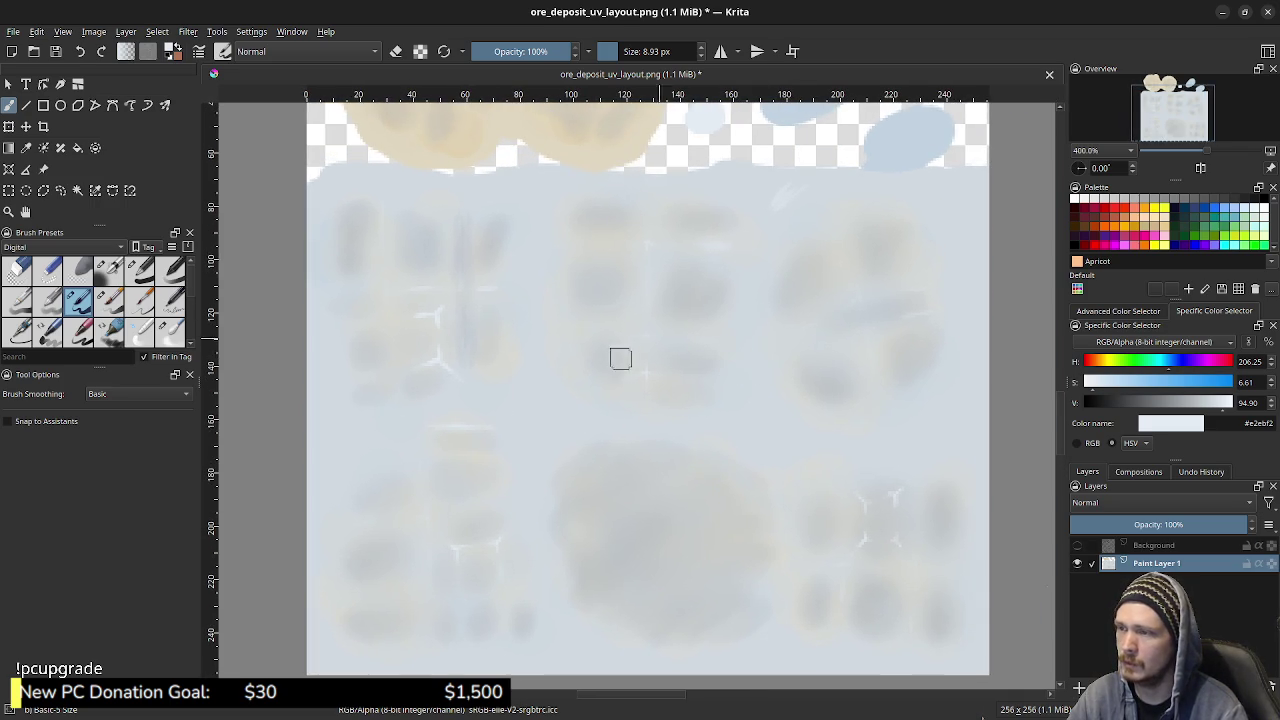
pyautogui.moveTo(617, 357)
pyautogui.mouseDown(button='middle')
pyautogui.moveTo(648, 357)
pyautogui.moveTo(575, 357)
pyautogui.moveTo(619, 336)
pyautogui.mouseUp(button='middle')
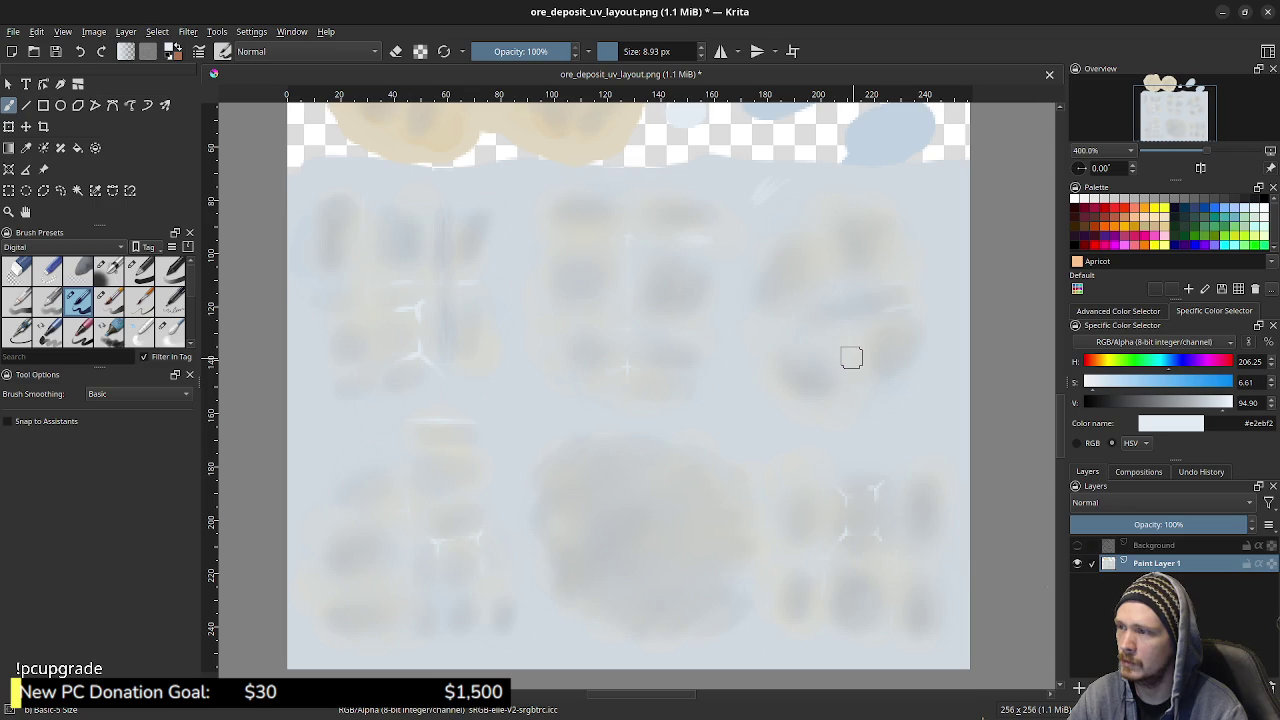
# - Export the image over ore_deposit_albedo.png, confirming the replace and PNG options, then return to Blender
pyautogui.click(13, 31)
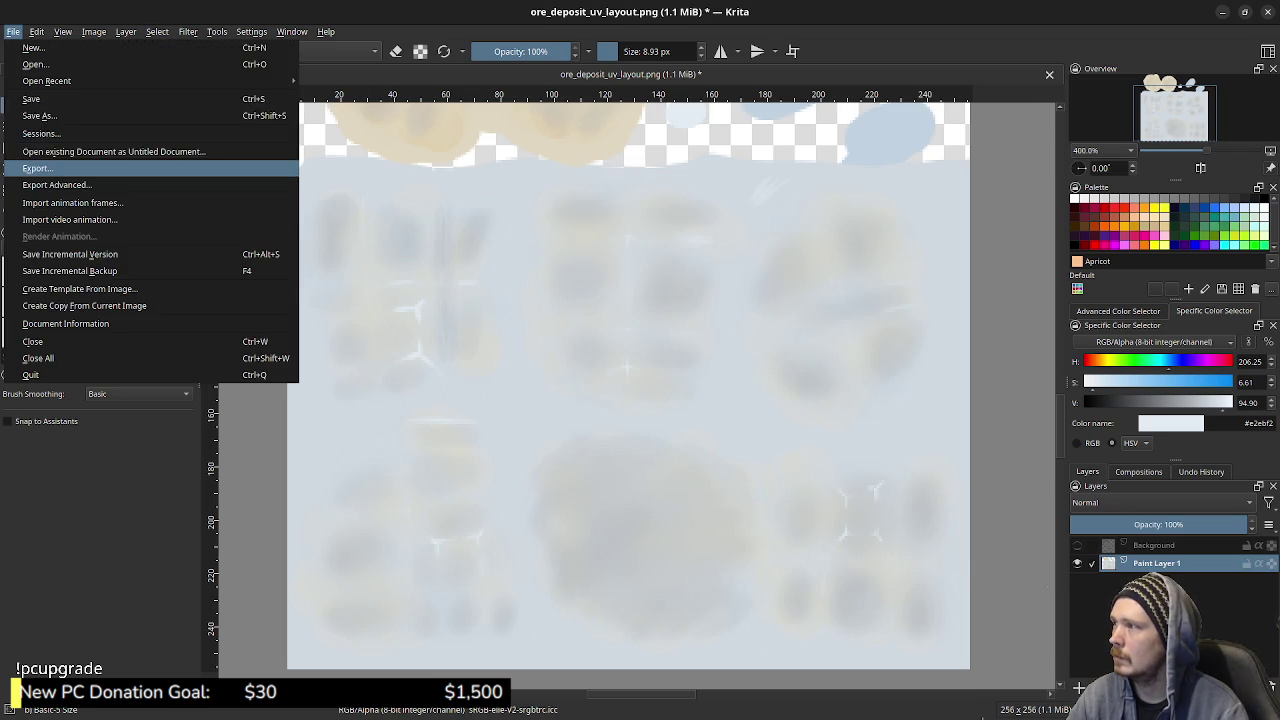
pyautogui.click(30, 166)
pyautogui.click(475, 283)
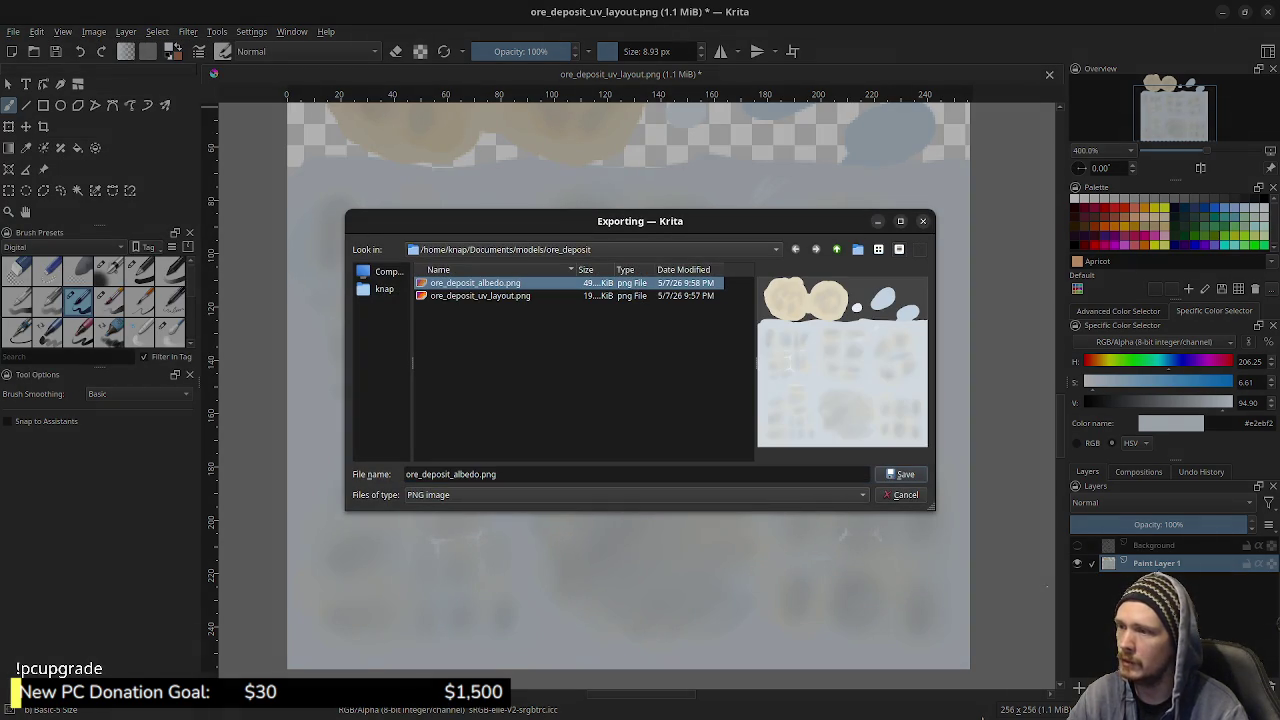
pyautogui.press('Return')
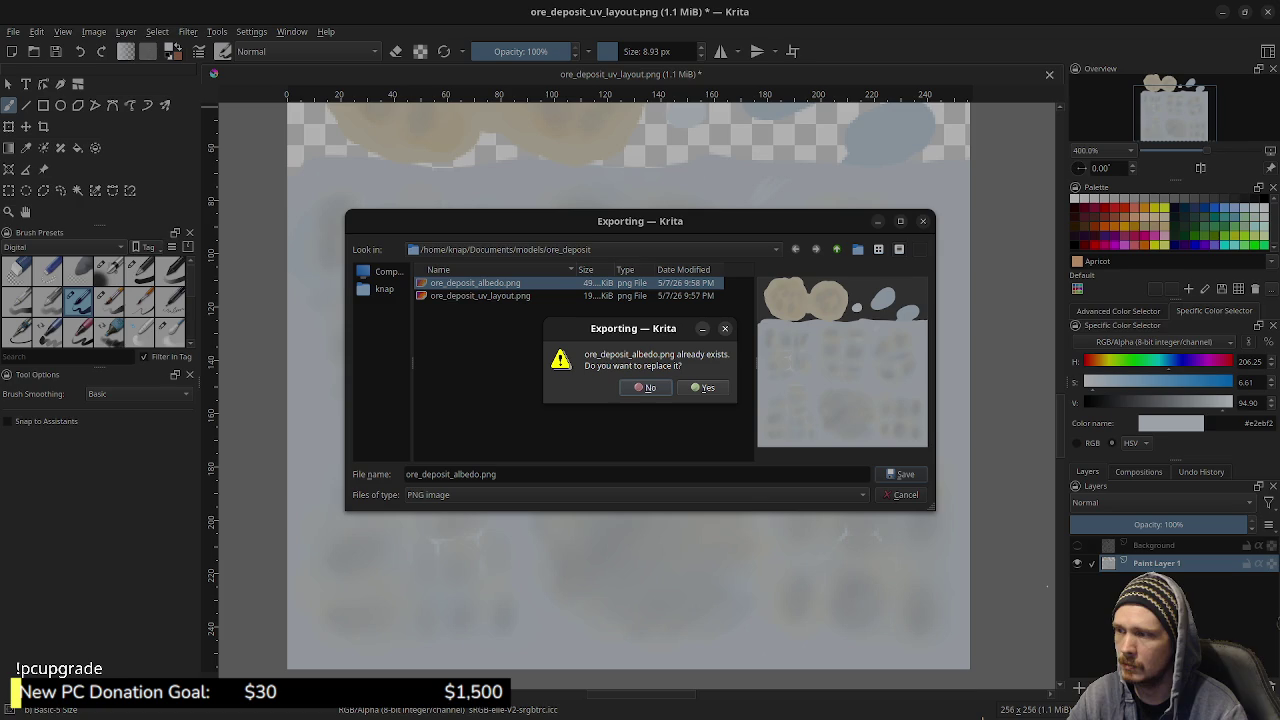
pyautogui.press('Tab')
pyautogui.press('Return')
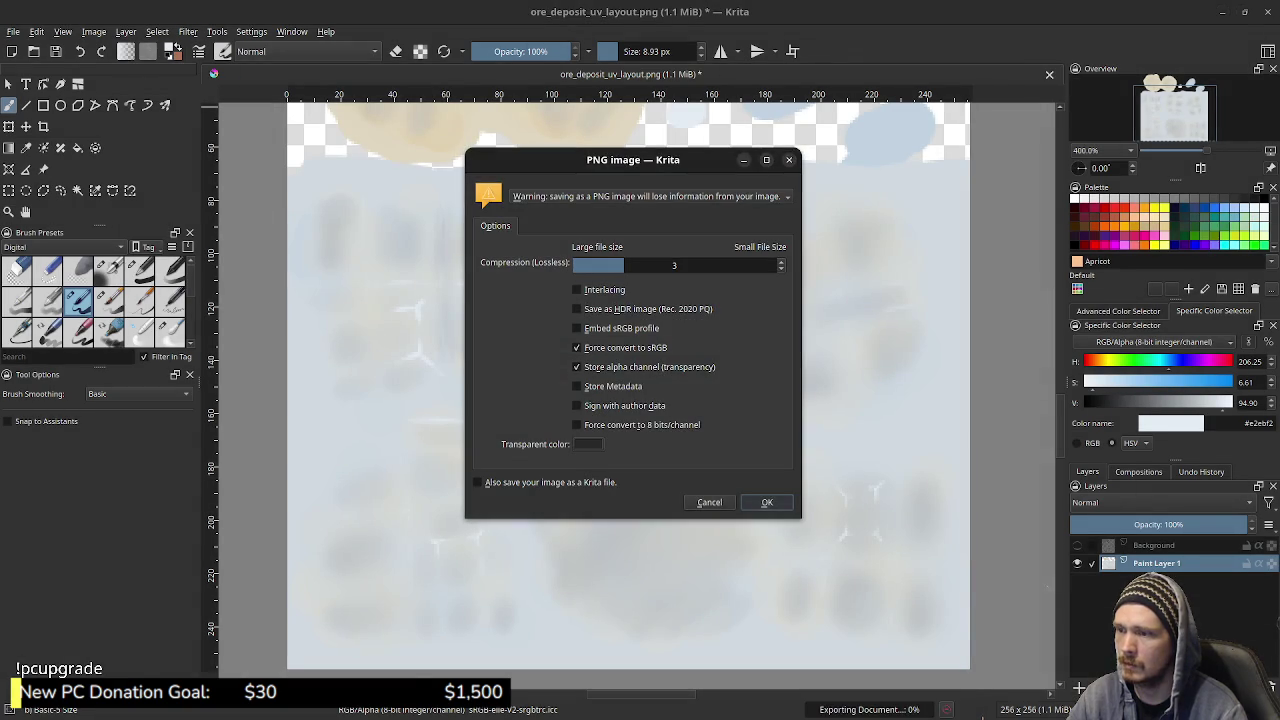
pyautogui.press('Return')
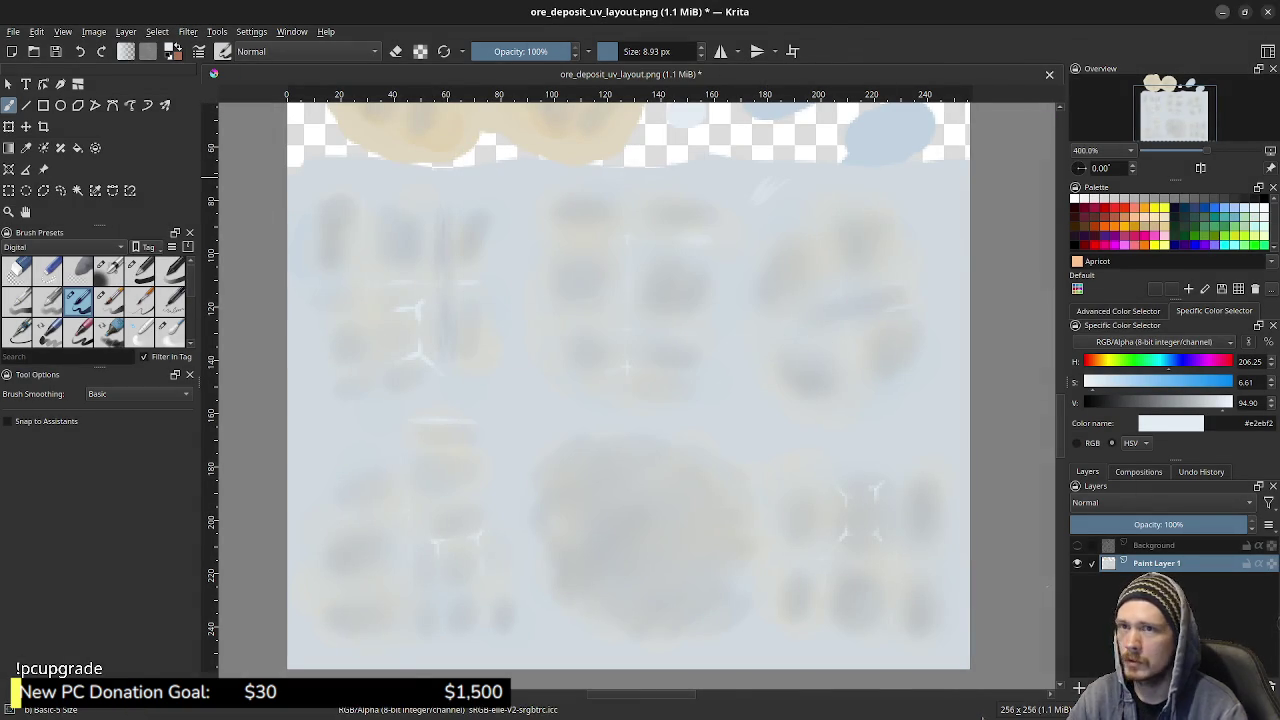
pyautogui.hotkey('alt', 'Tab')
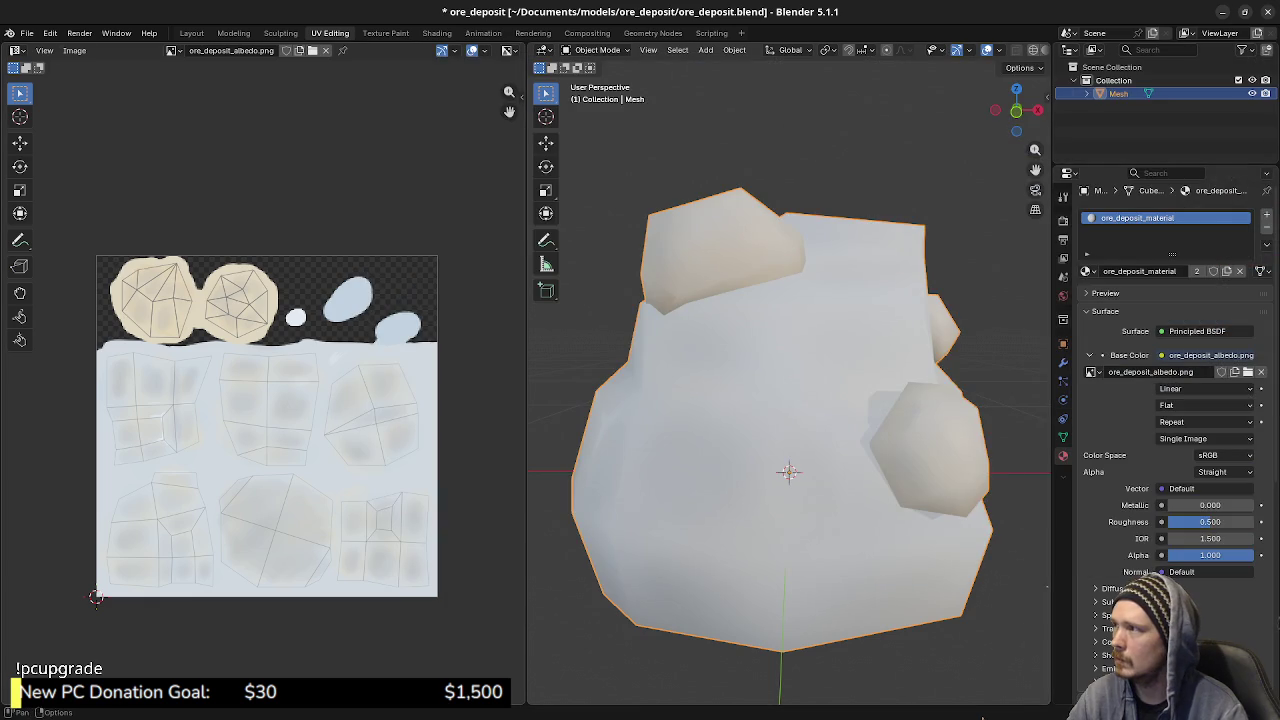
# - Reload ore_deposit_albedo.png from disk and orbit the rock to check the new texture
pyautogui.click(74, 50)
pyautogui.click(91, 124)
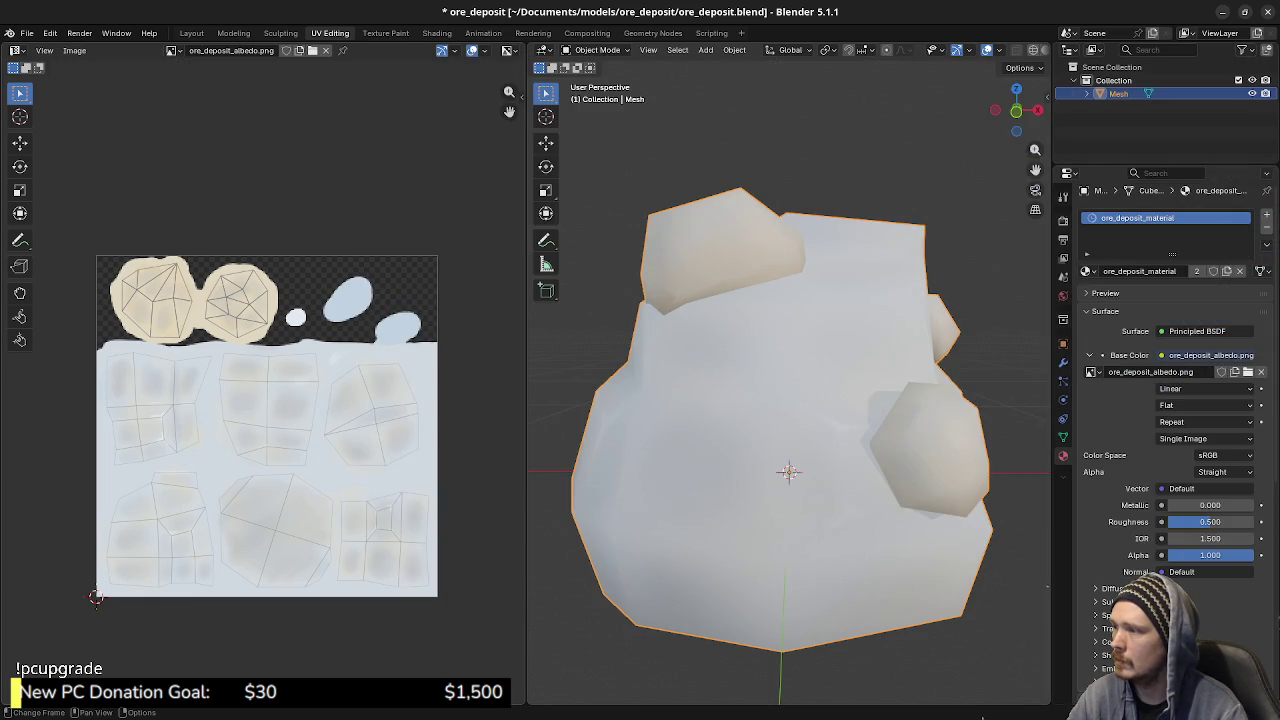
pyautogui.moveTo(830, 470); pyautogui.dragTo(784, 469, button='middle')
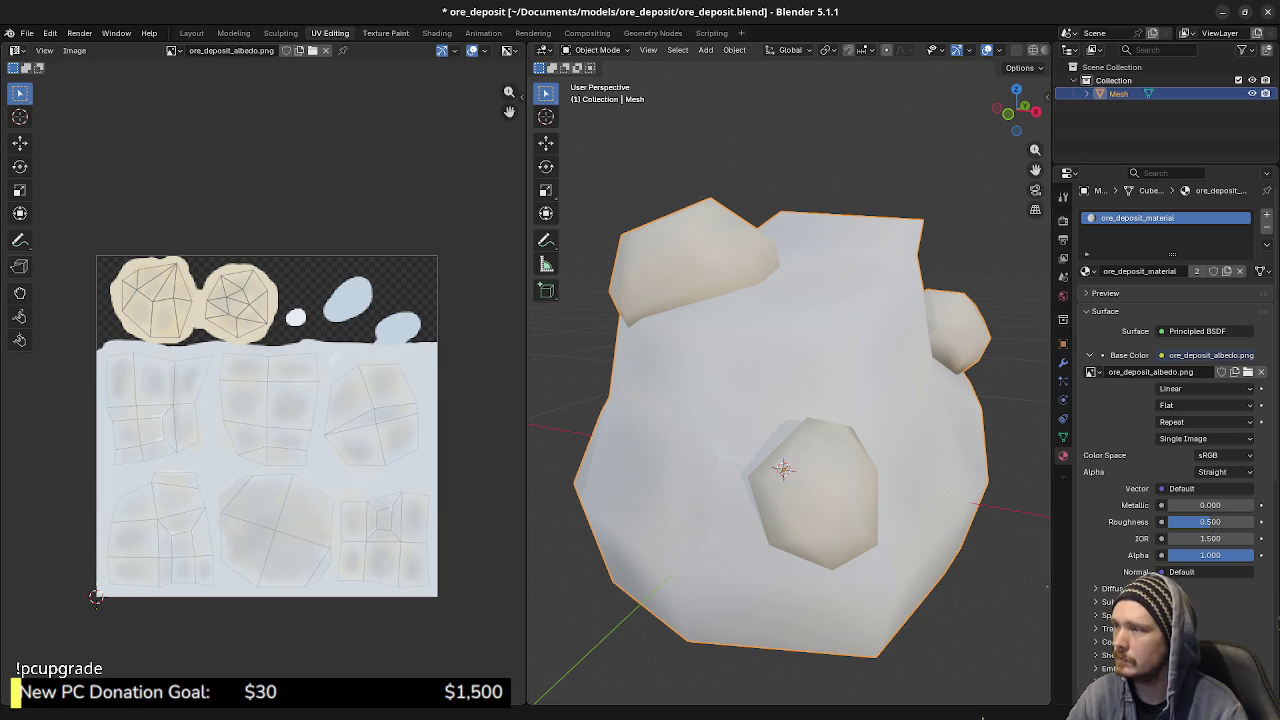
# - Switch to the Texture Paint workspace in Material Preview shading and pick a near-white paint colour
pyautogui.hotkey('ctrl', 'pagedown')
pyautogui.scroll(3, 806, 406)
pyautogui.scroll(3, 815, 355)
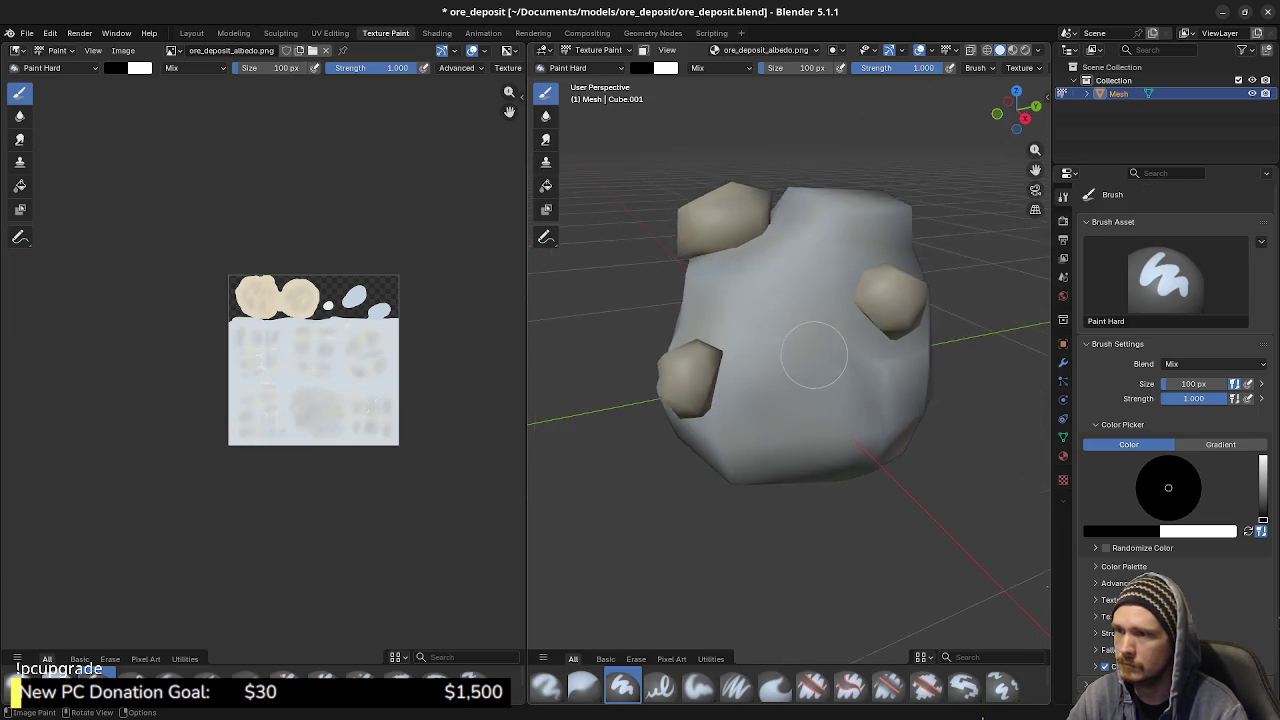
pyautogui.scroll(2, 815, 355)
pyautogui.press('z')
pyautogui.click(914, 309)
pyautogui.moveTo(914, 309); pyautogui.dragTo(870, 330, button='middle')
pyautogui.scroll(5, 351, 393)
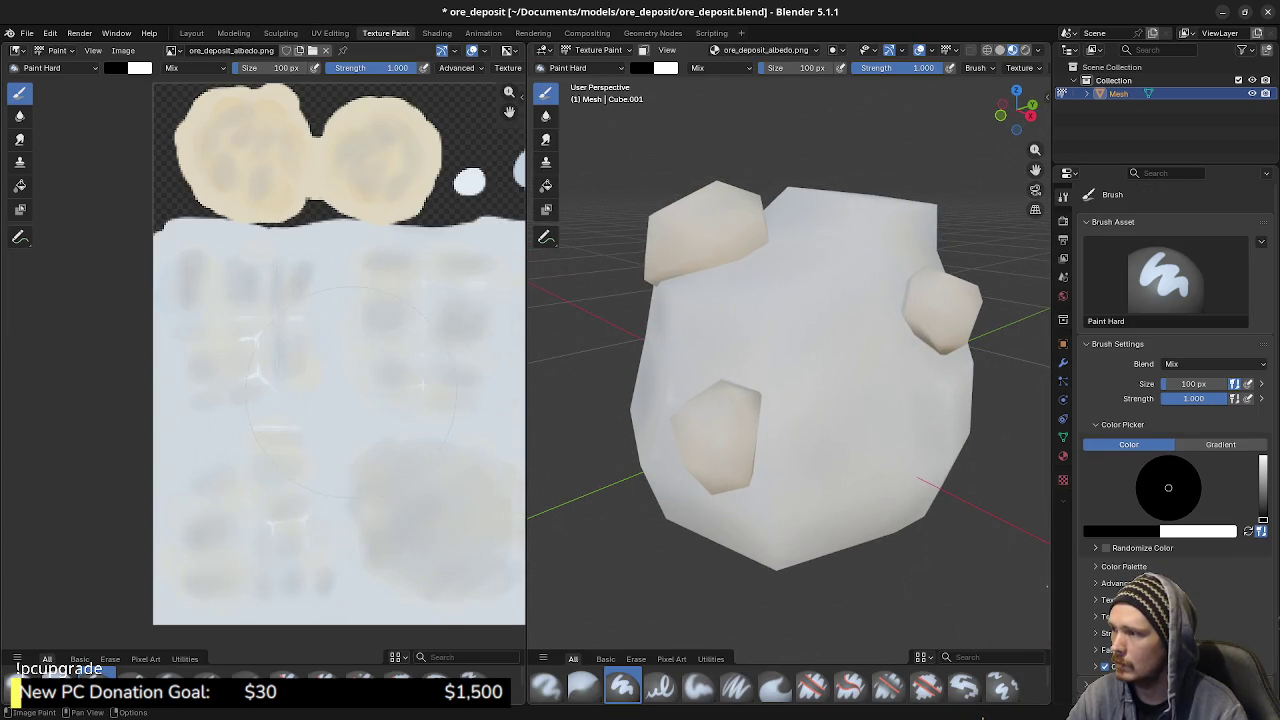
pyautogui.moveTo(351, 393); pyautogui.dragTo(216, 385, button='middle')
pyautogui.scroll(-2, 800, 375)
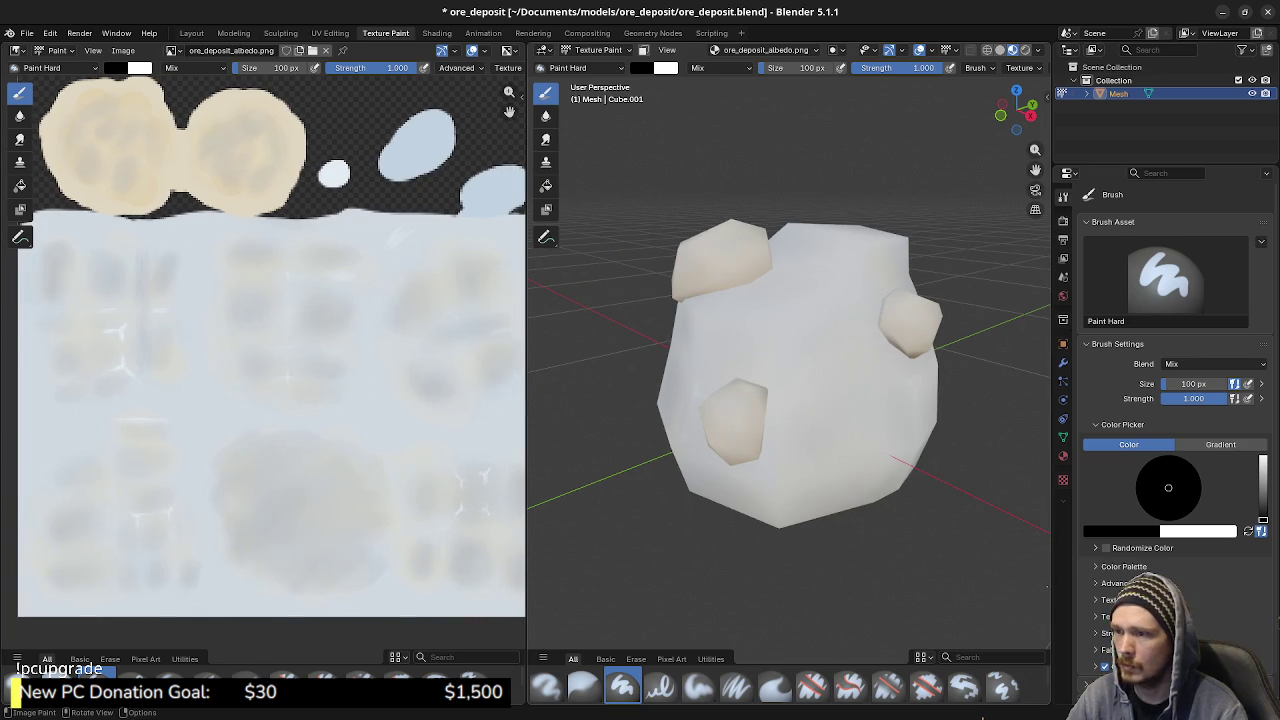
pyautogui.moveTo(800, 375); pyautogui.dragTo(760, 380, button='middle')
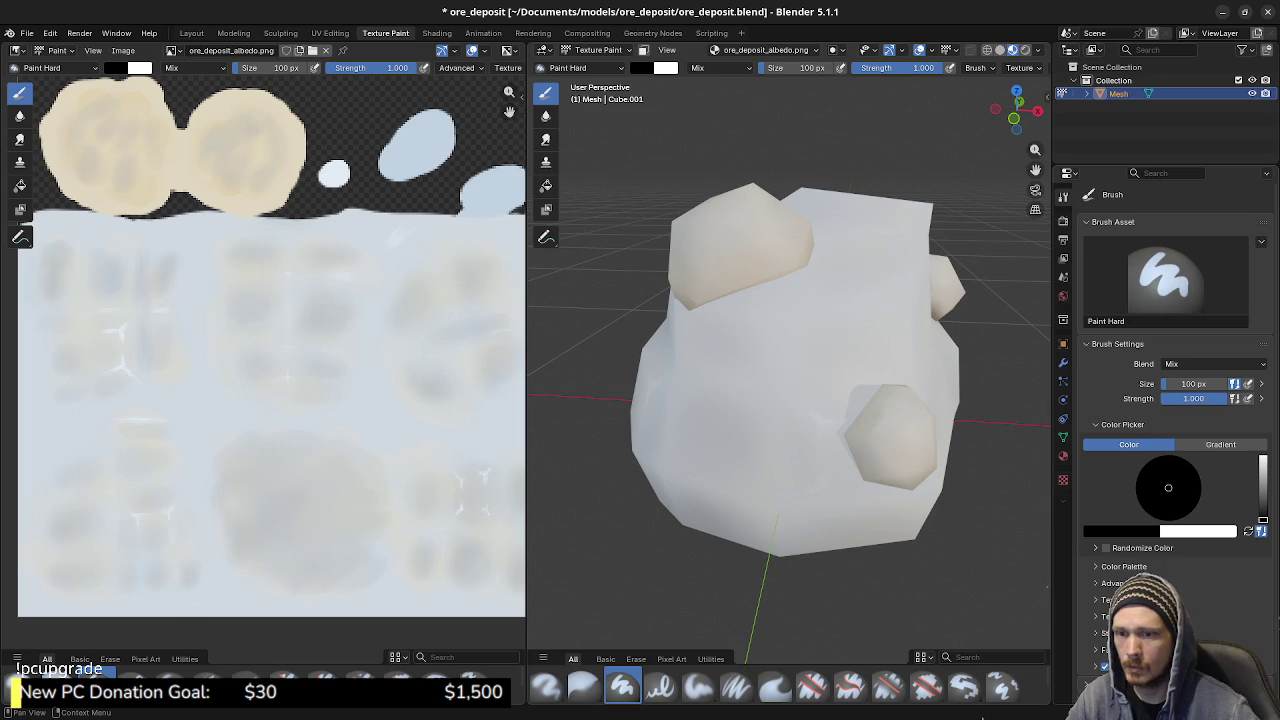
pyautogui.click(1120, 531)
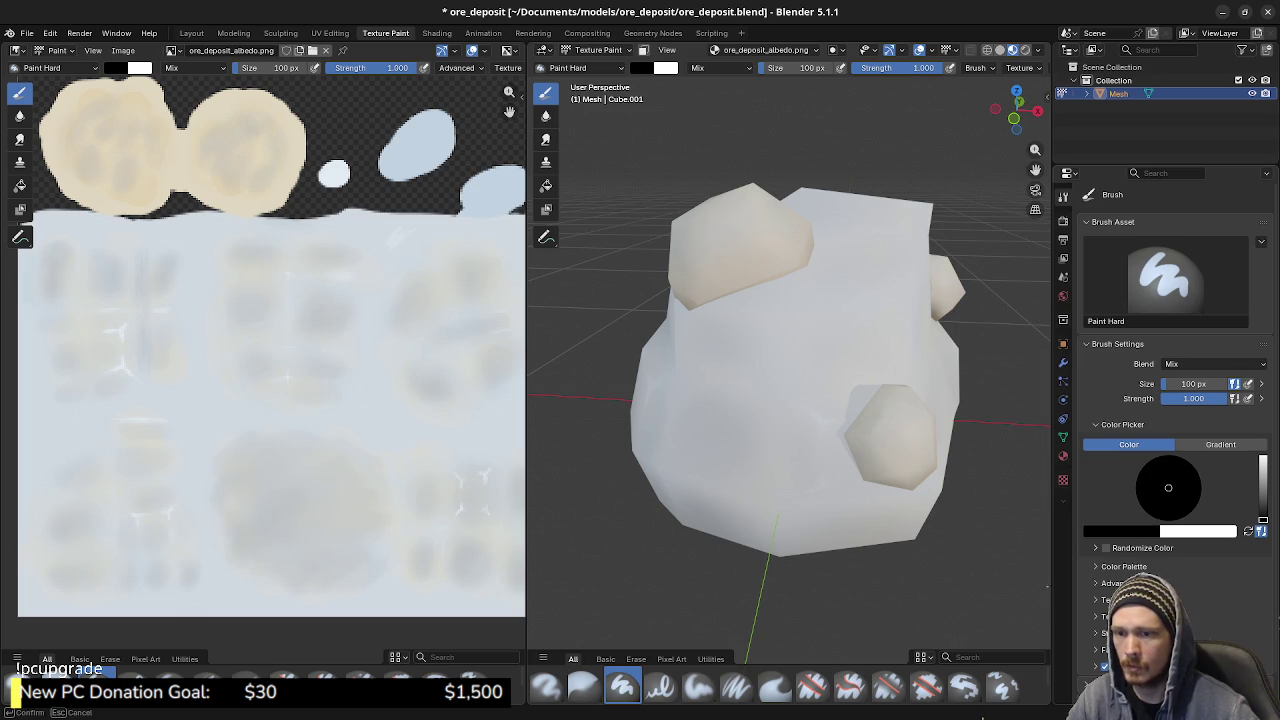
pyautogui.press('s')
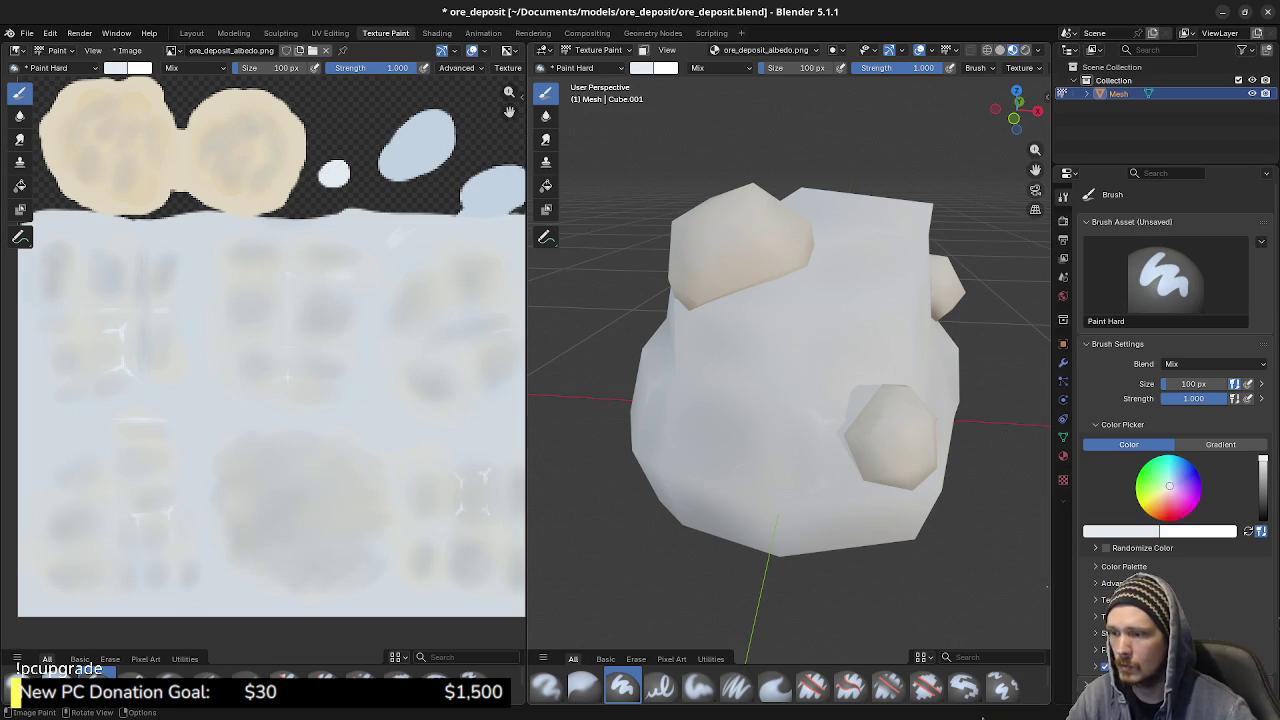
# - Shrink the Paint Hard brush from 100 px to 22 px, then 5 px, and test a white dab
pyautogui.press('shift')
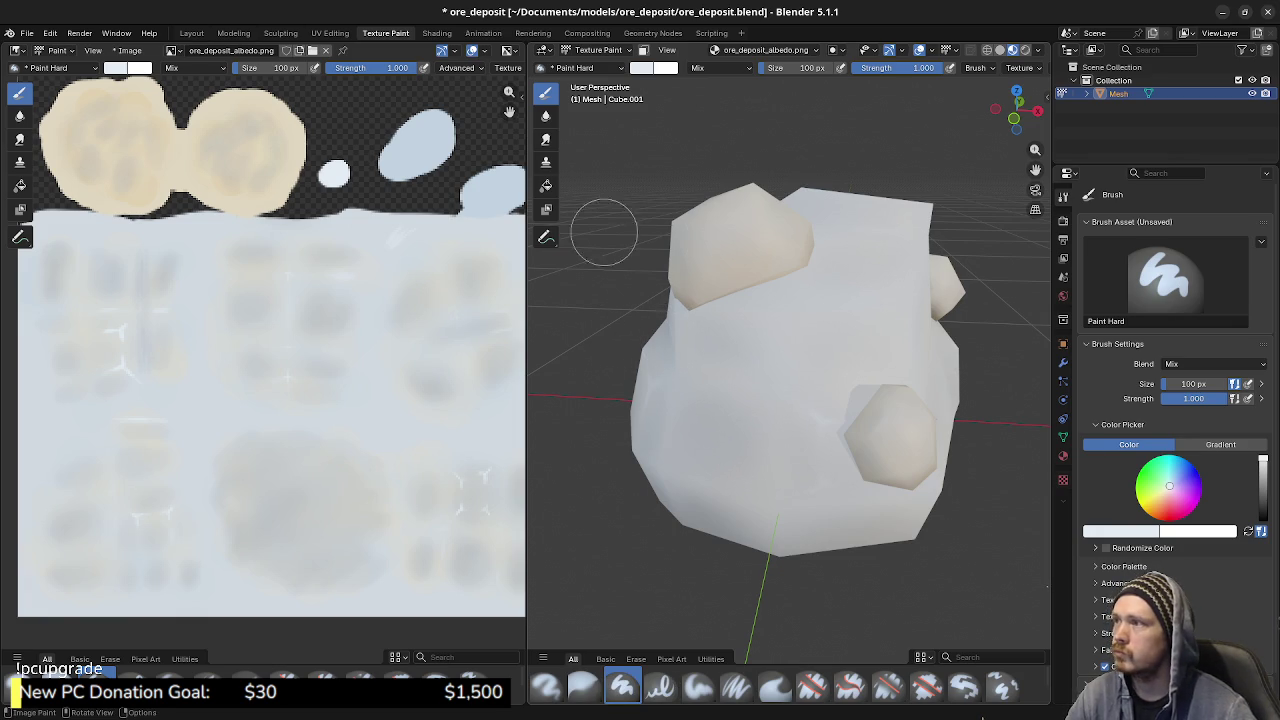
pyautogui.moveTo(800, 67); pyautogui.dragTo(800, 67)
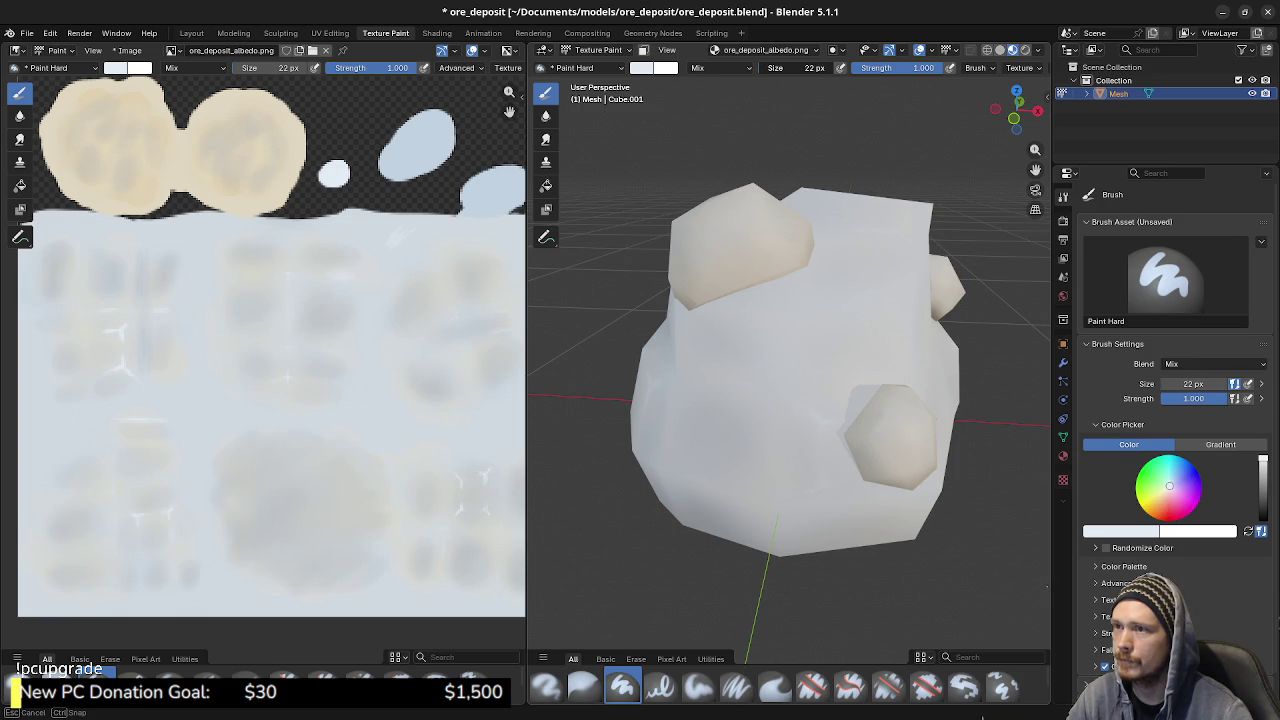
pyautogui.press('Escape')
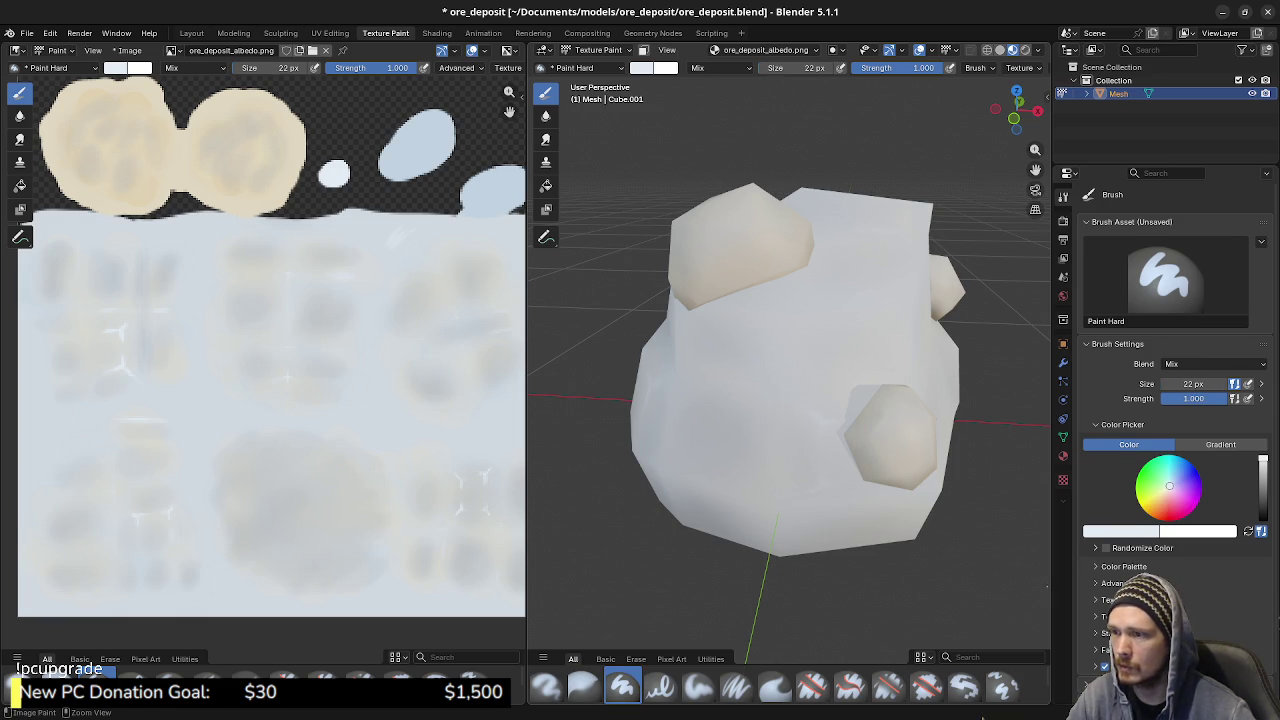
pyautogui.press('f')
pyautogui.press('Escape')
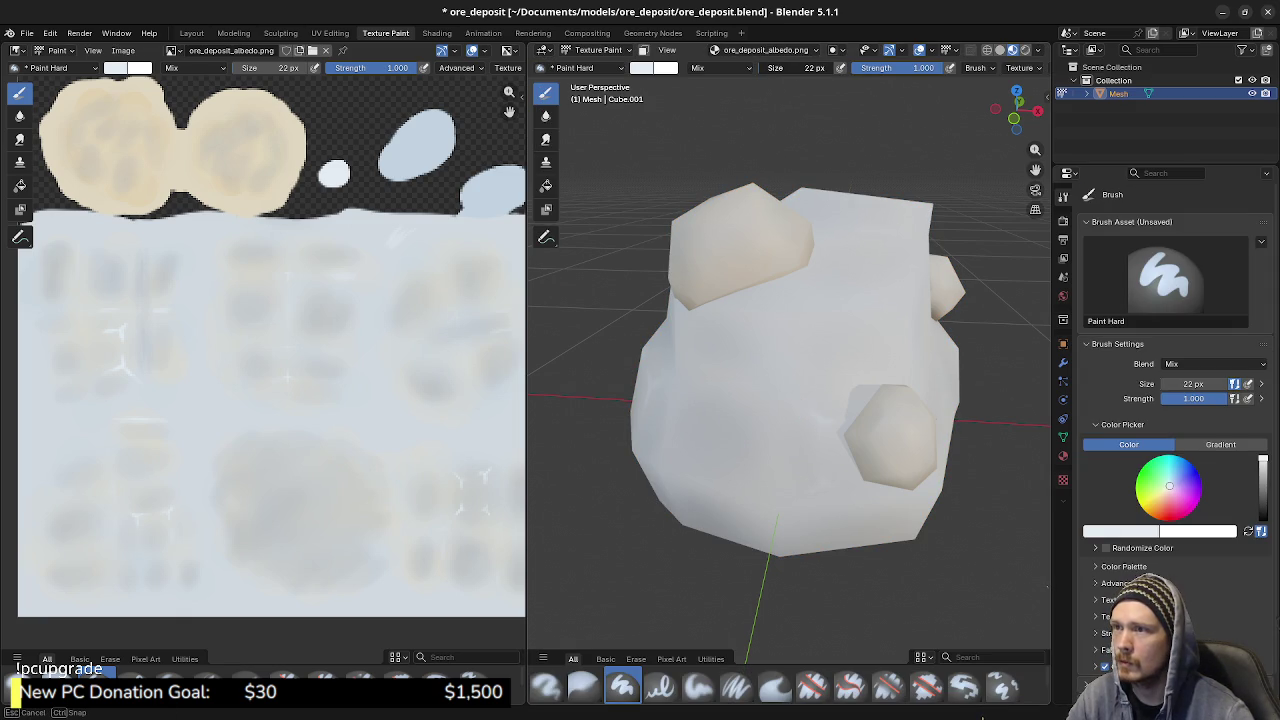
pyautogui.moveTo(814, 67); pyautogui.dragTo(790, 67)
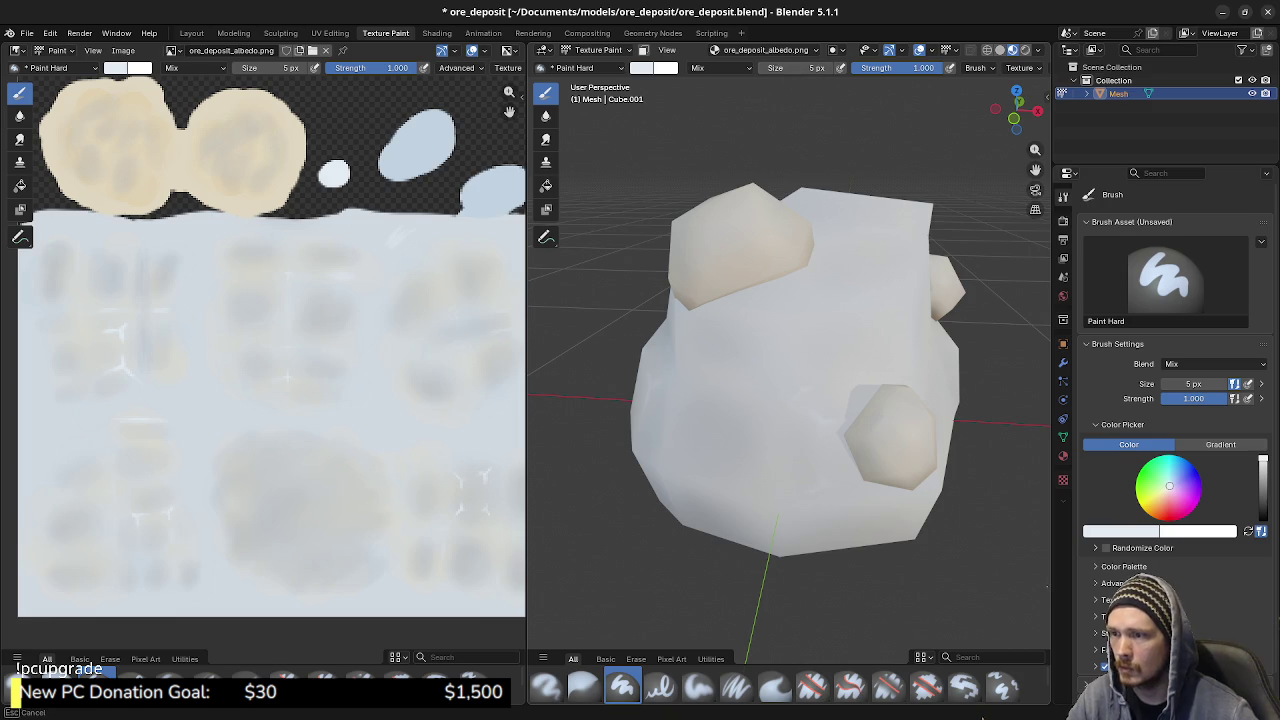
pyautogui.click(455, 519)
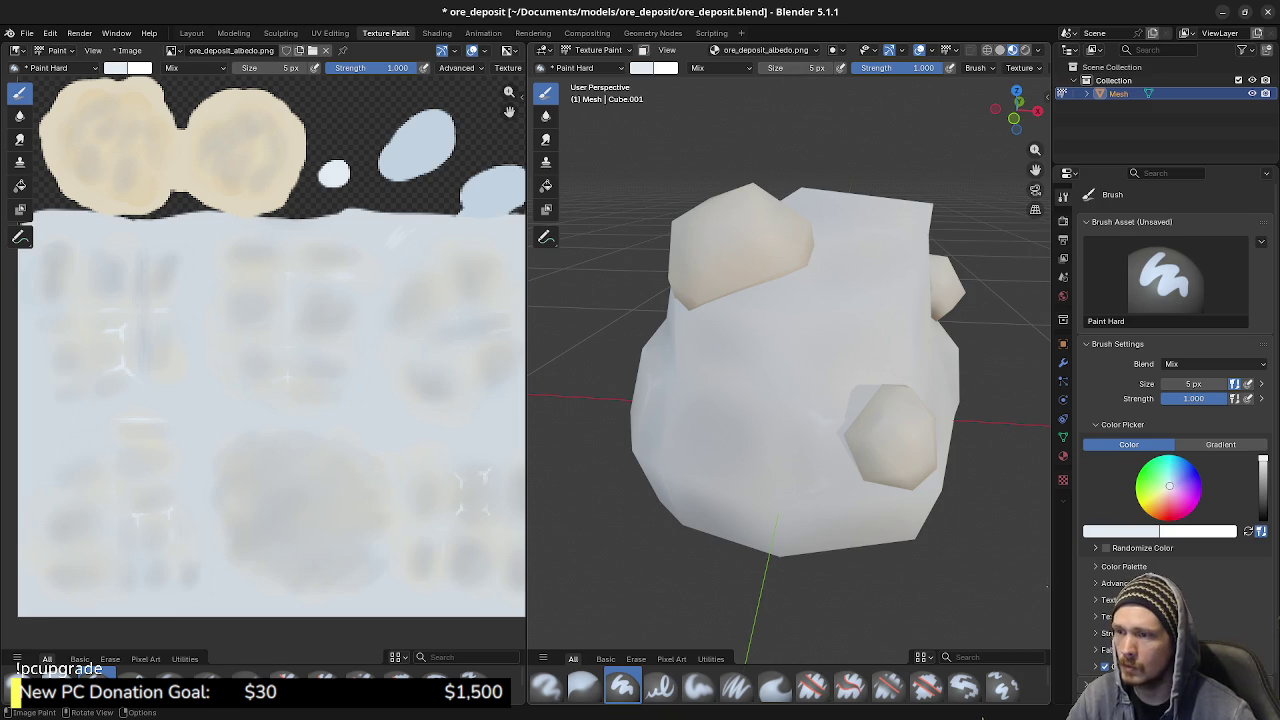
pyautogui.hotkey('ctrl', 'space')
pyautogui.hotkey('ctrl', 'space')
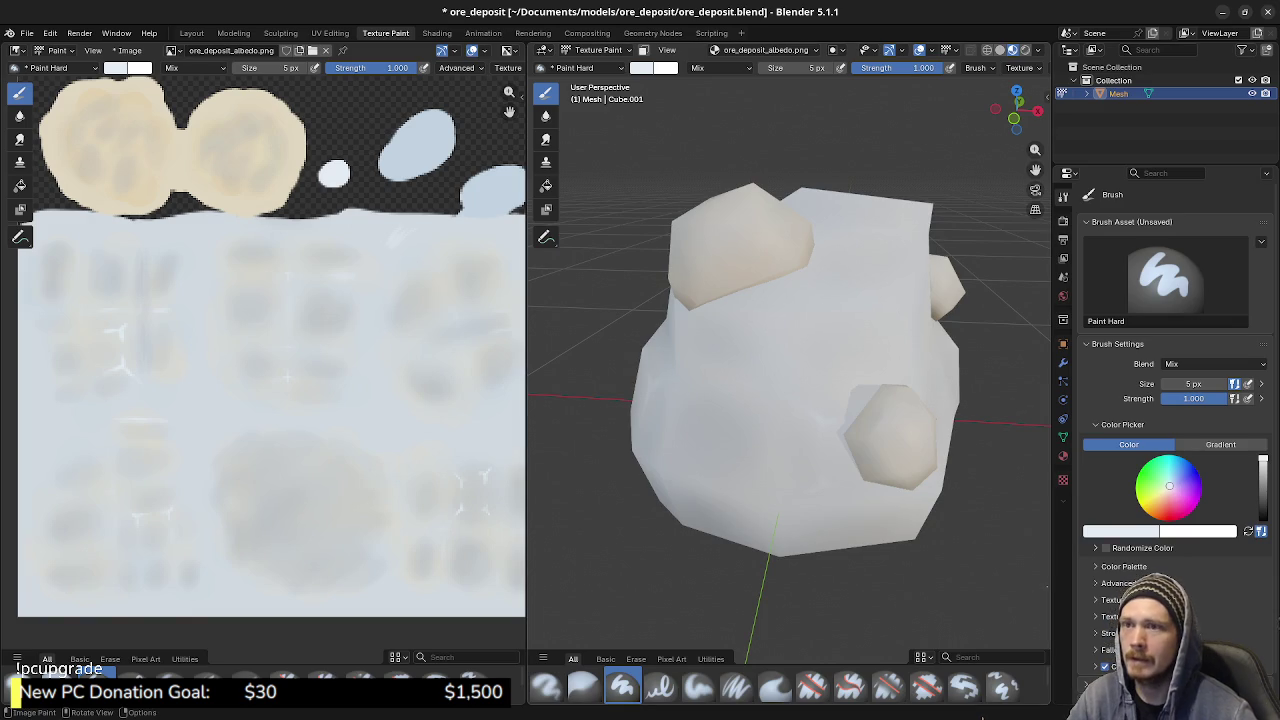
# - Zoom in close on the rock surface and set the brush size to 8 px
pyautogui.scroll(4, 790, 370)
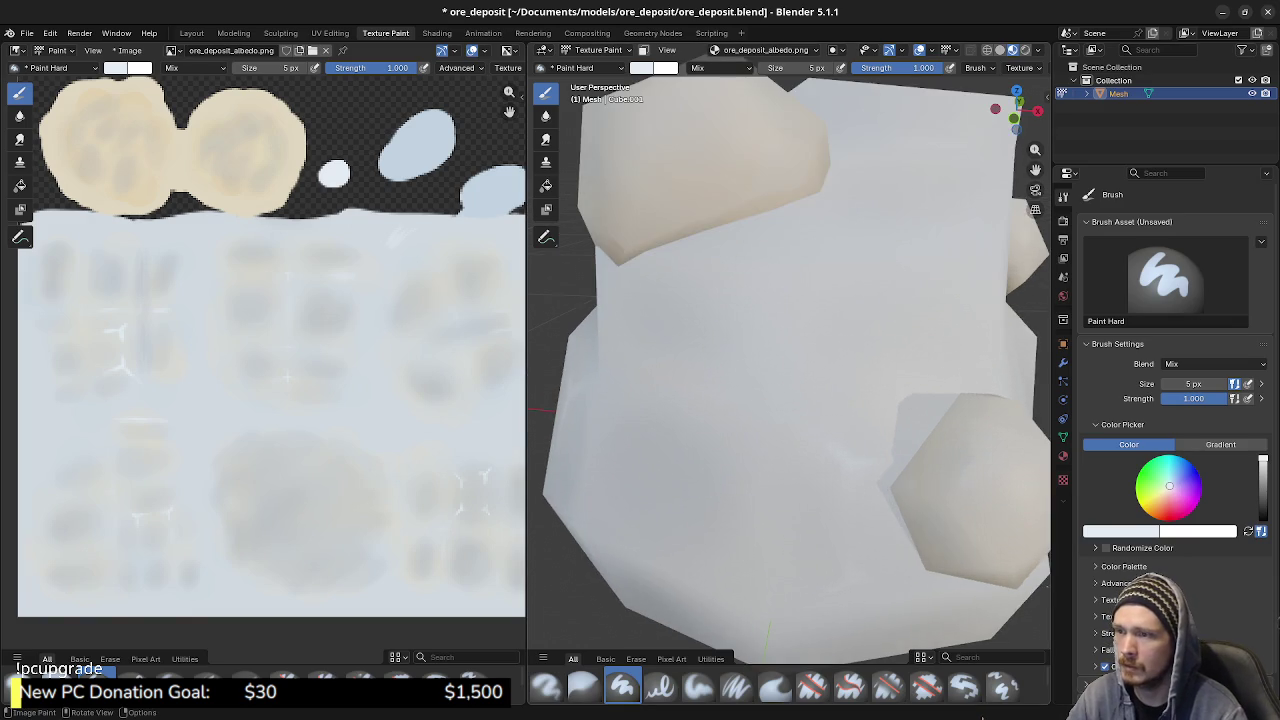
pyautogui.scroll(2, 790, 370)
pyautogui.moveTo(820, 400)
pyautogui.keyDown('shift'); pyautogui.mouseDown(button='middle')
pyautogui.moveTo(792, 355)
pyautogui.moveTo(820, 410)
pyautogui.mouseUp(button='middle'); pyautogui.keyUp('shift')
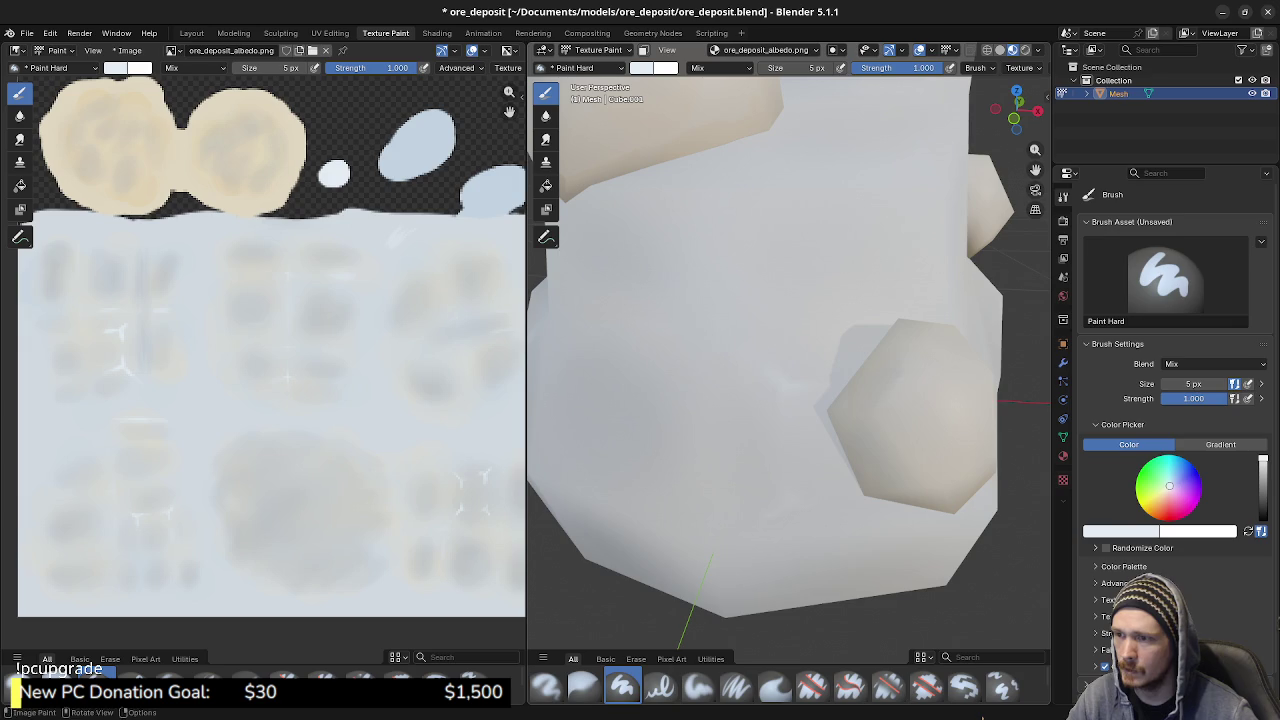
pyautogui.keyDown('shift'); pyautogui.moveTo(820, 410); pyautogui.dragTo(823, 413, button='middle'); pyautogui.keyUp('shift')
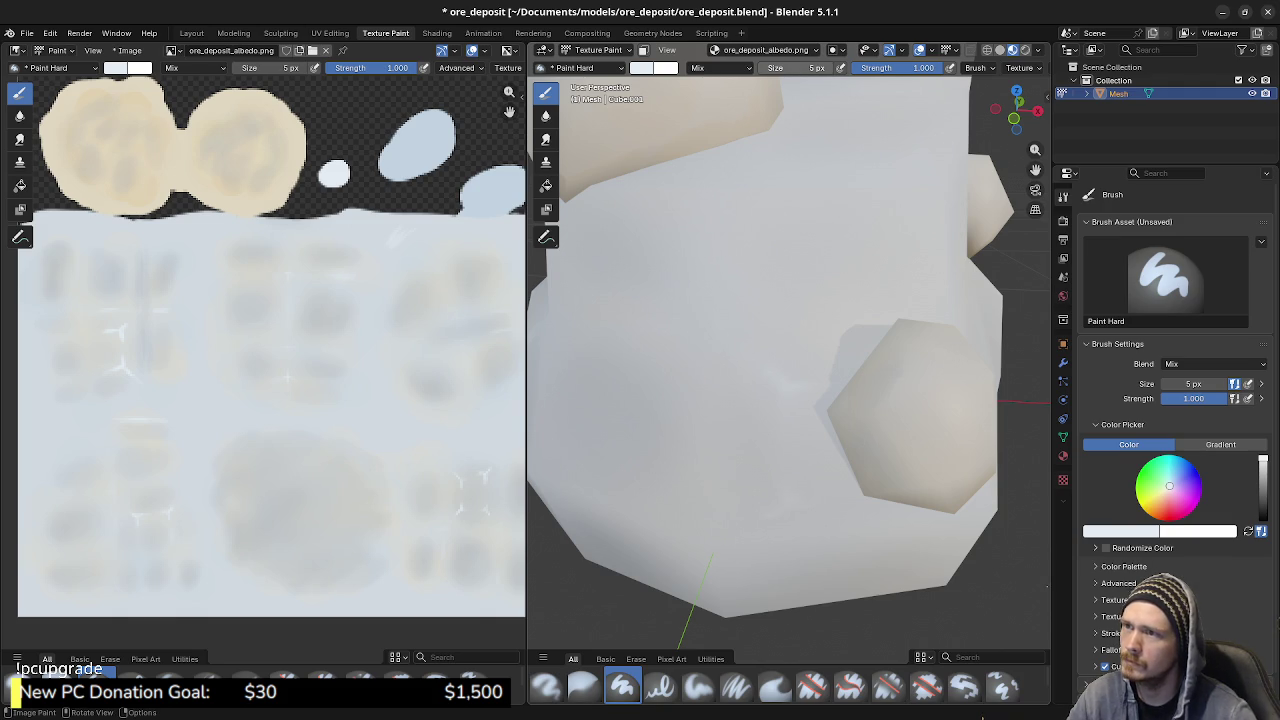
pyautogui.click(795, 67)
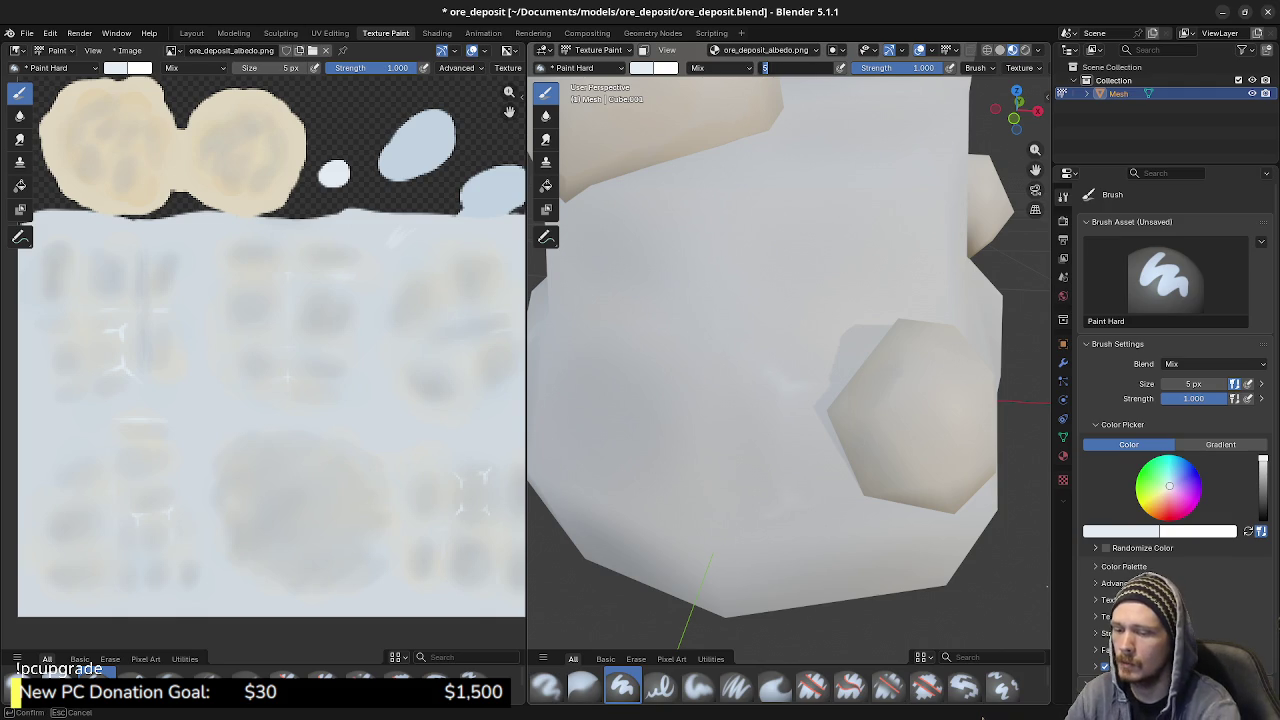
pyautogui.write('8')
pyautogui.press('Return')
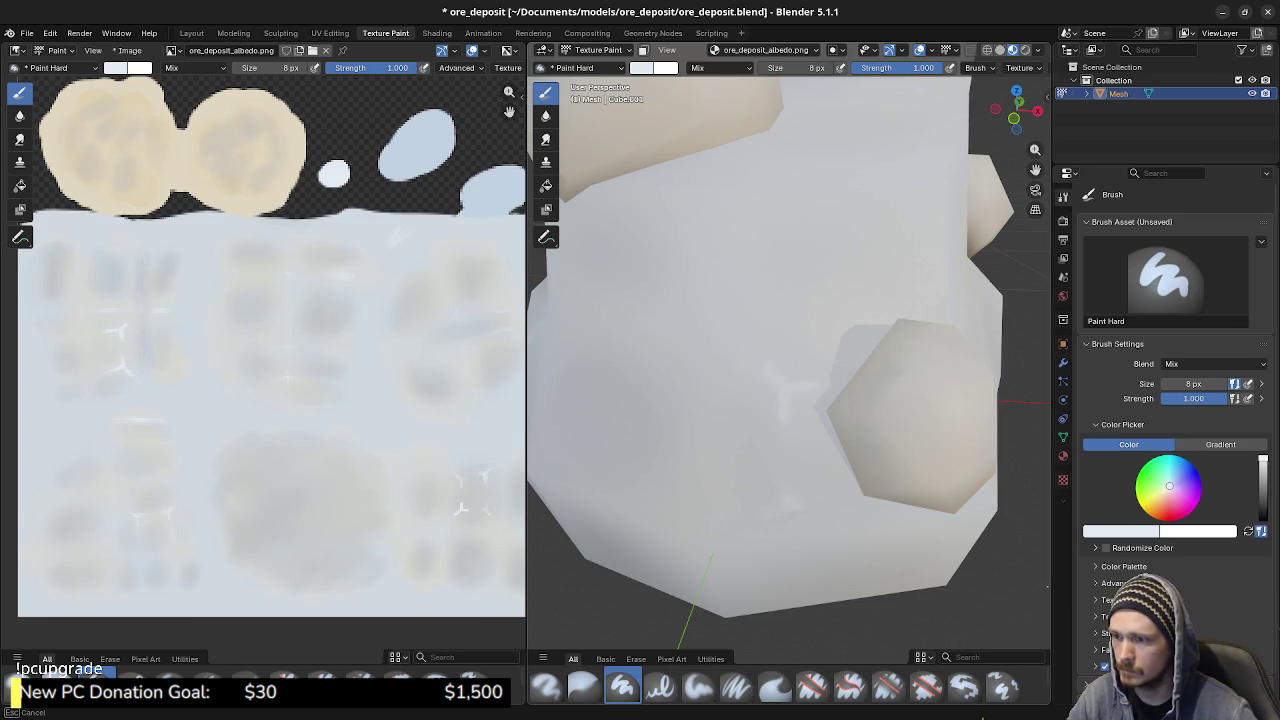
# - Paint thin white crack lines down the rock in the 3D viewport
pyautogui.moveTo(770, 375); pyautogui.dragTo(785, 500)
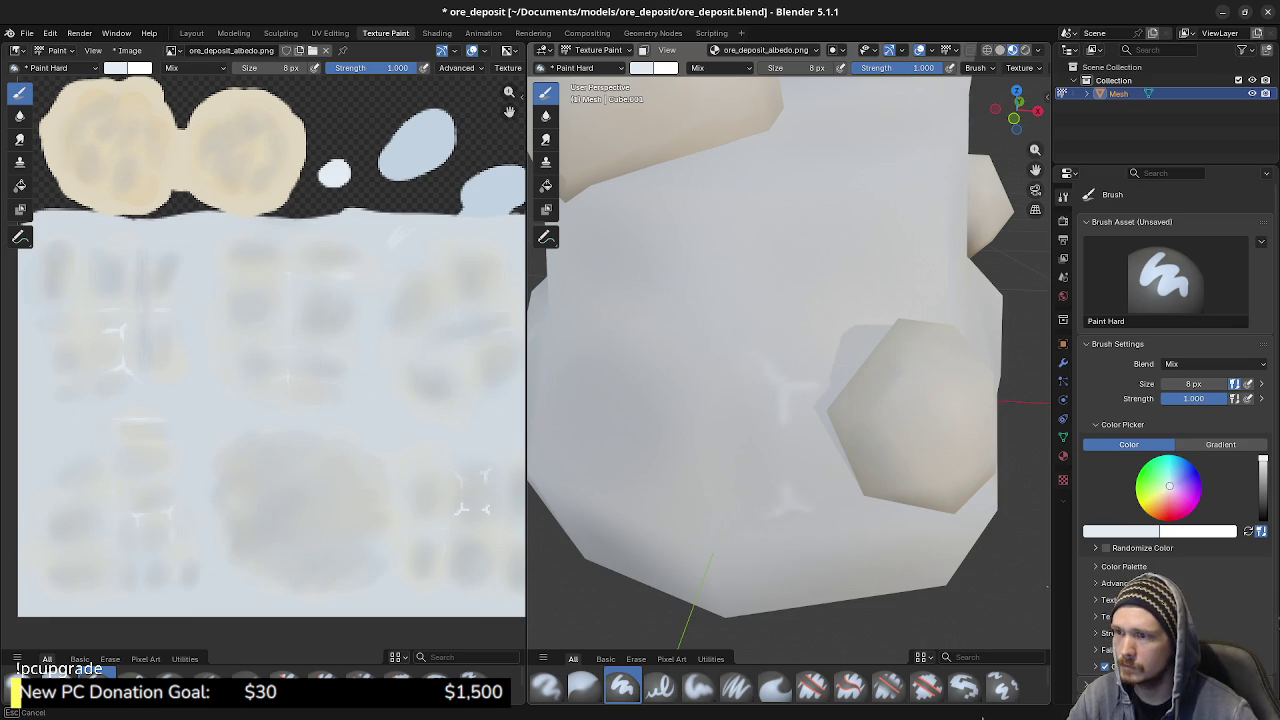
pyautogui.press('F3')
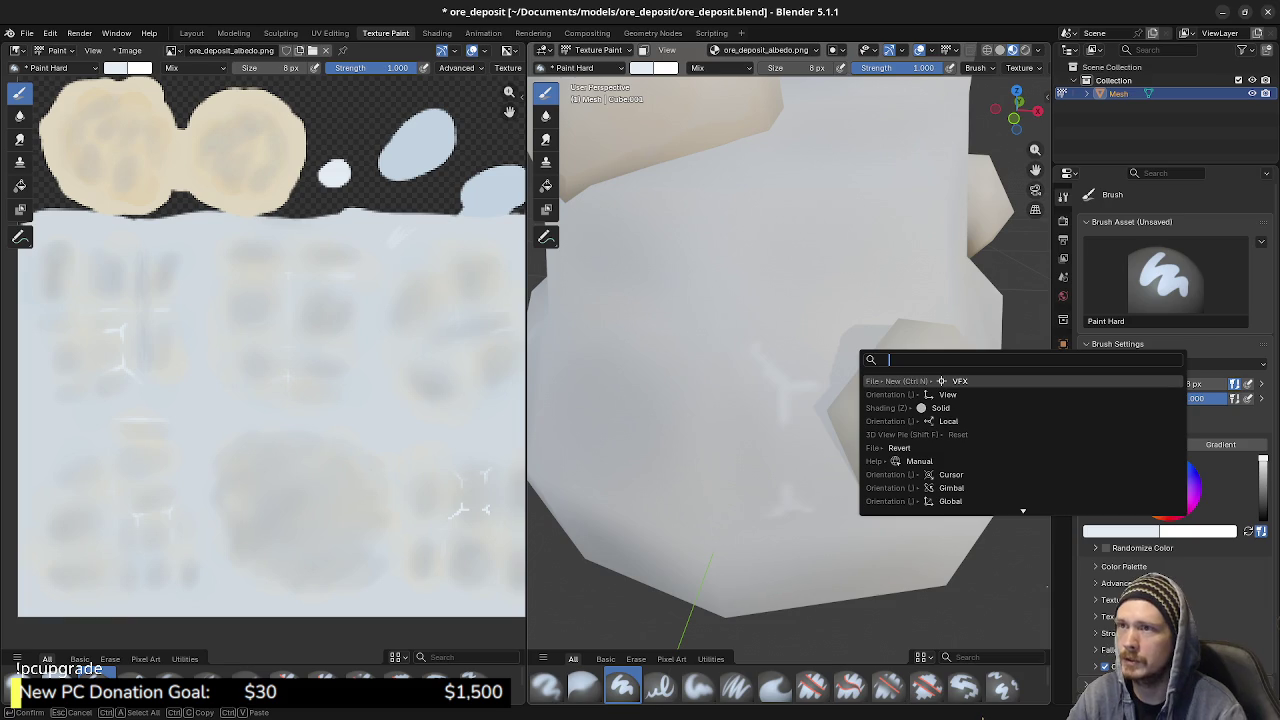
pyautogui.press('Escape')
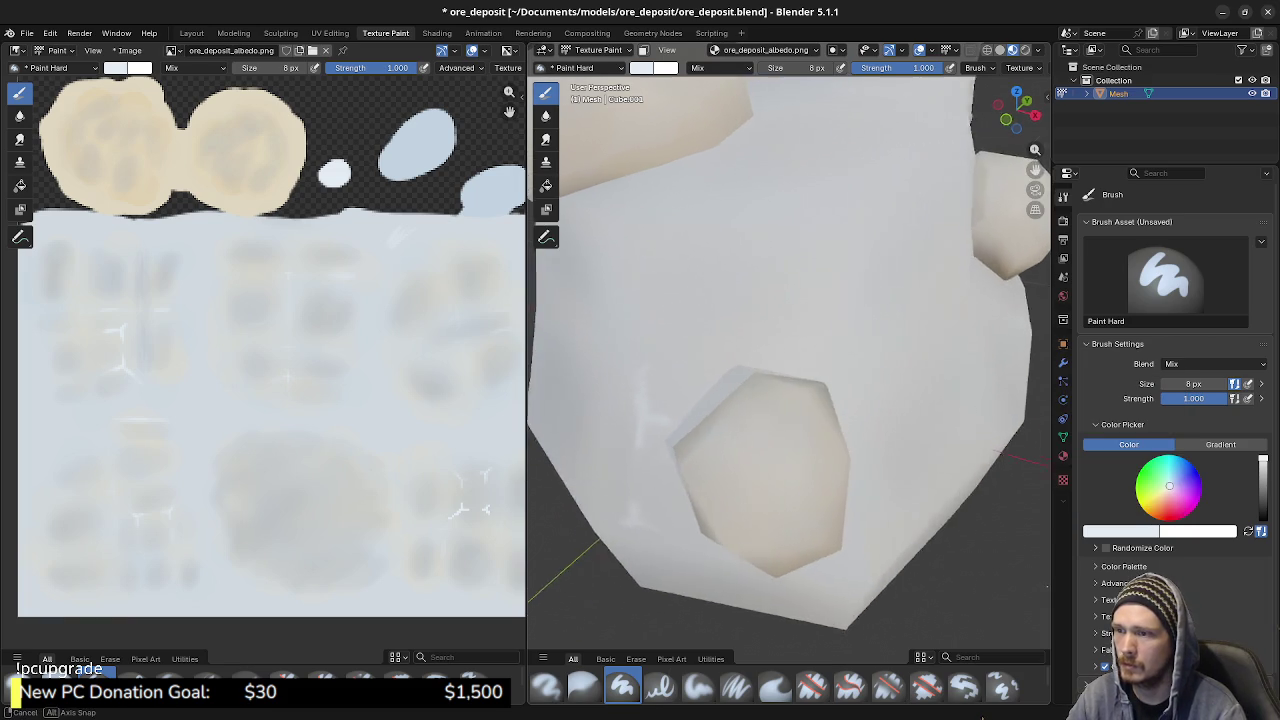
# - Paint a short white vertical crack on the rock face and check the quick brush settings
pyautogui.moveTo(790, 400)
pyautogui.mouseDown(button='middle')
pyautogui.moveTo(760, 420)
pyautogui.moveTo(700, 380)
pyautogui.moveTo(715, 395)
pyautogui.mouseUp(button='middle')
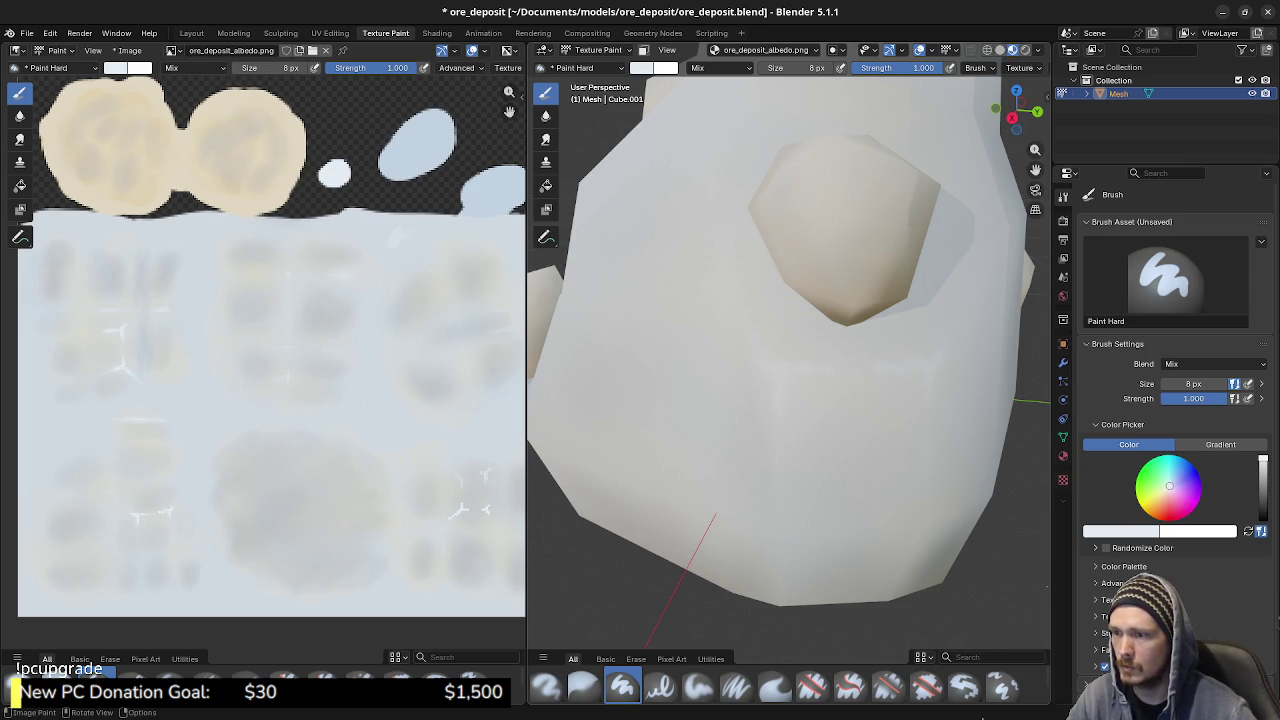
pyautogui.moveTo(138, 518); pyautogui.dragTo(138, 540)
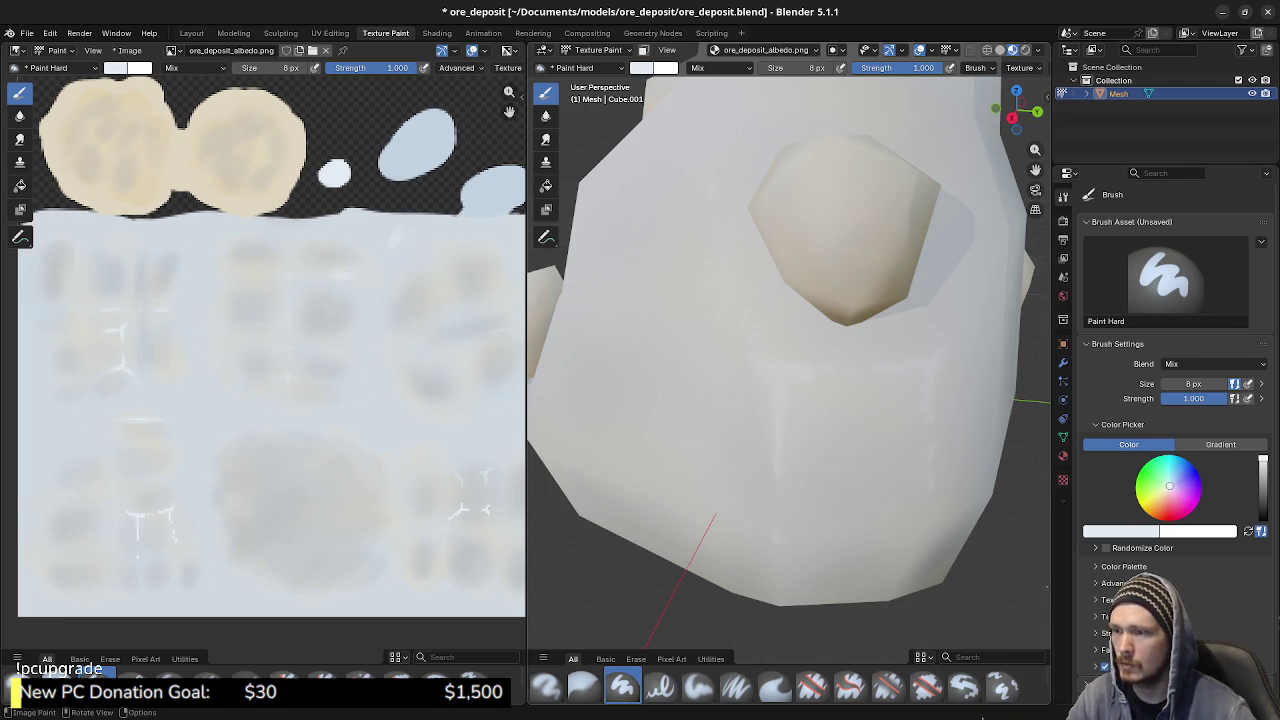
pyautogui.press('F3')
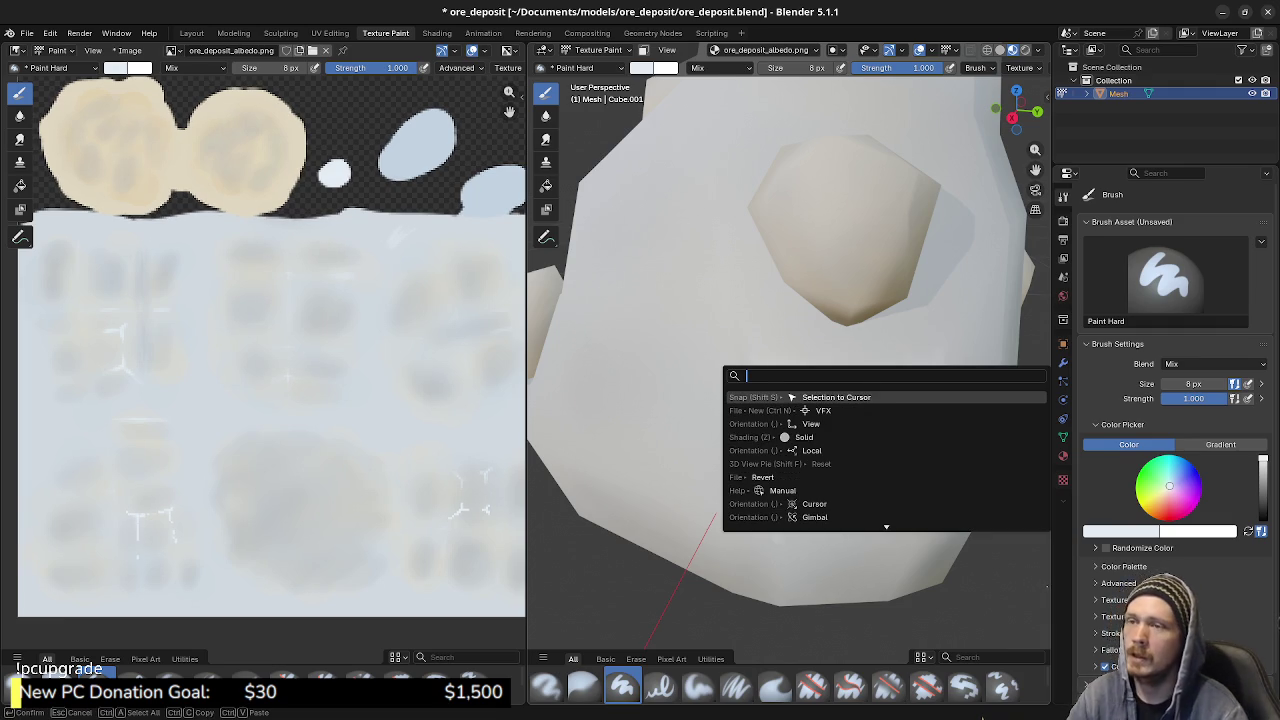
pyautogui.press('Escape')
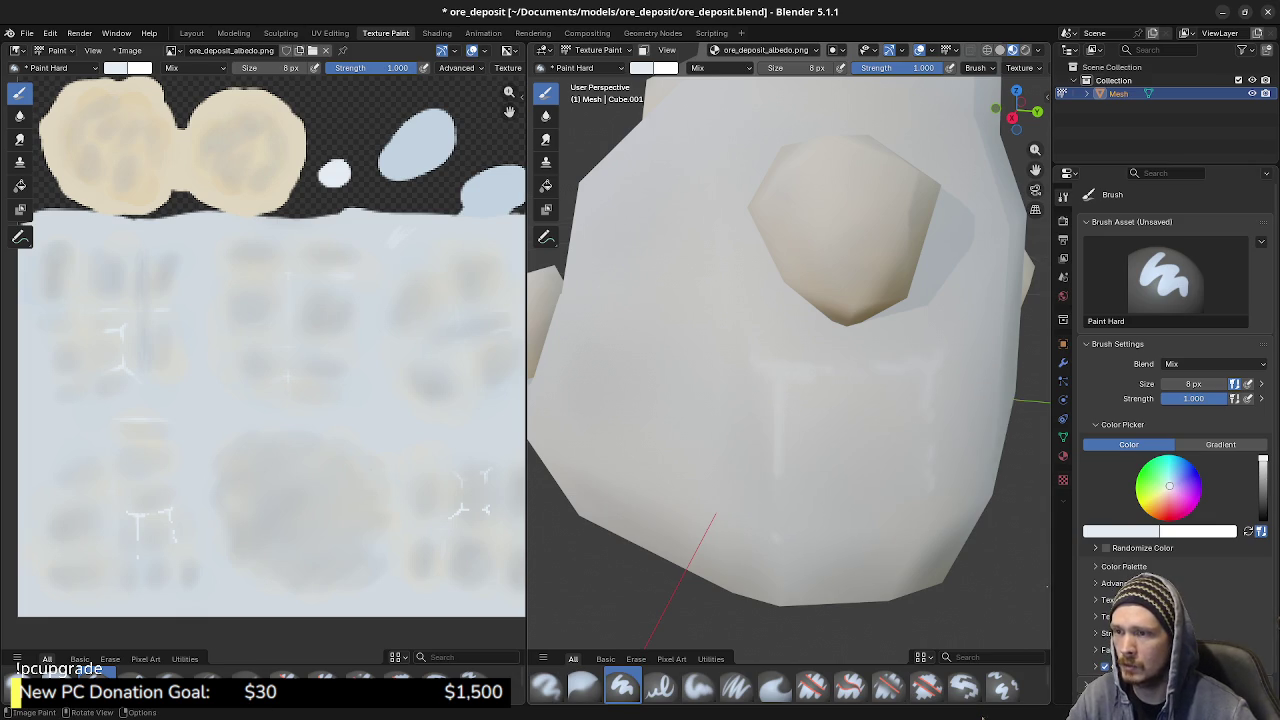
pyautogui.rightClick(808, 335)
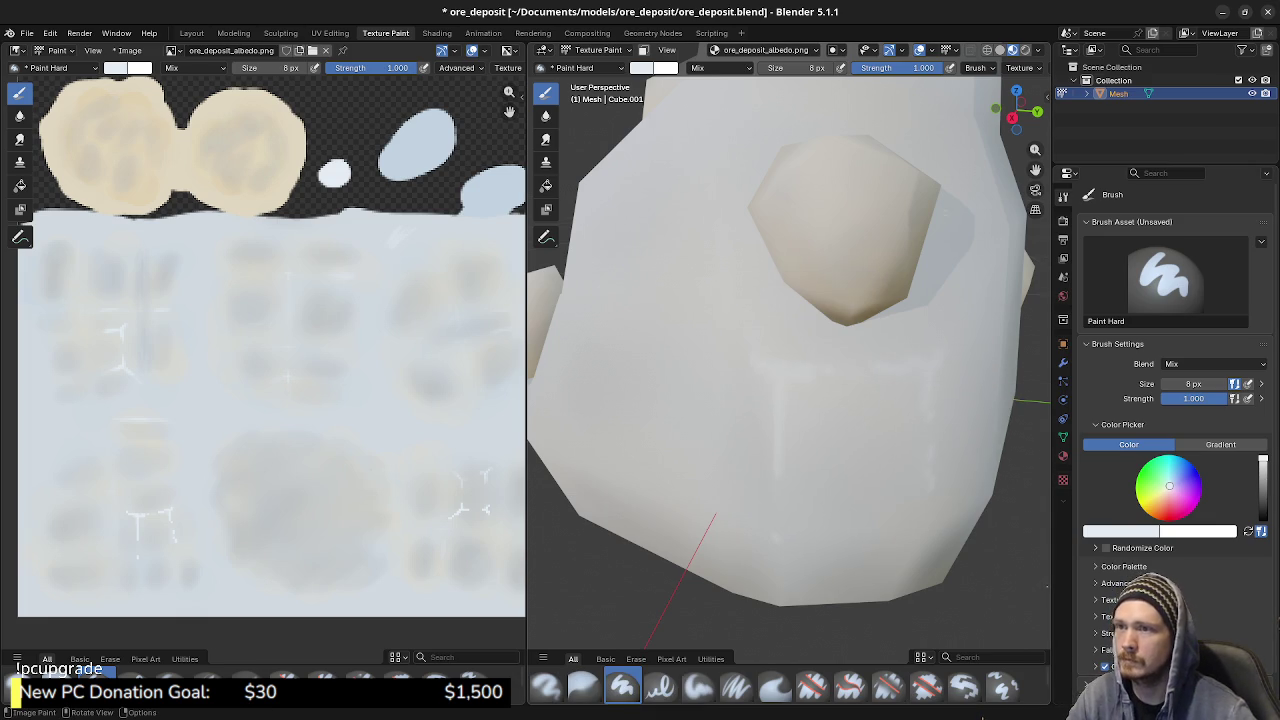
pyautogui.press('F3')
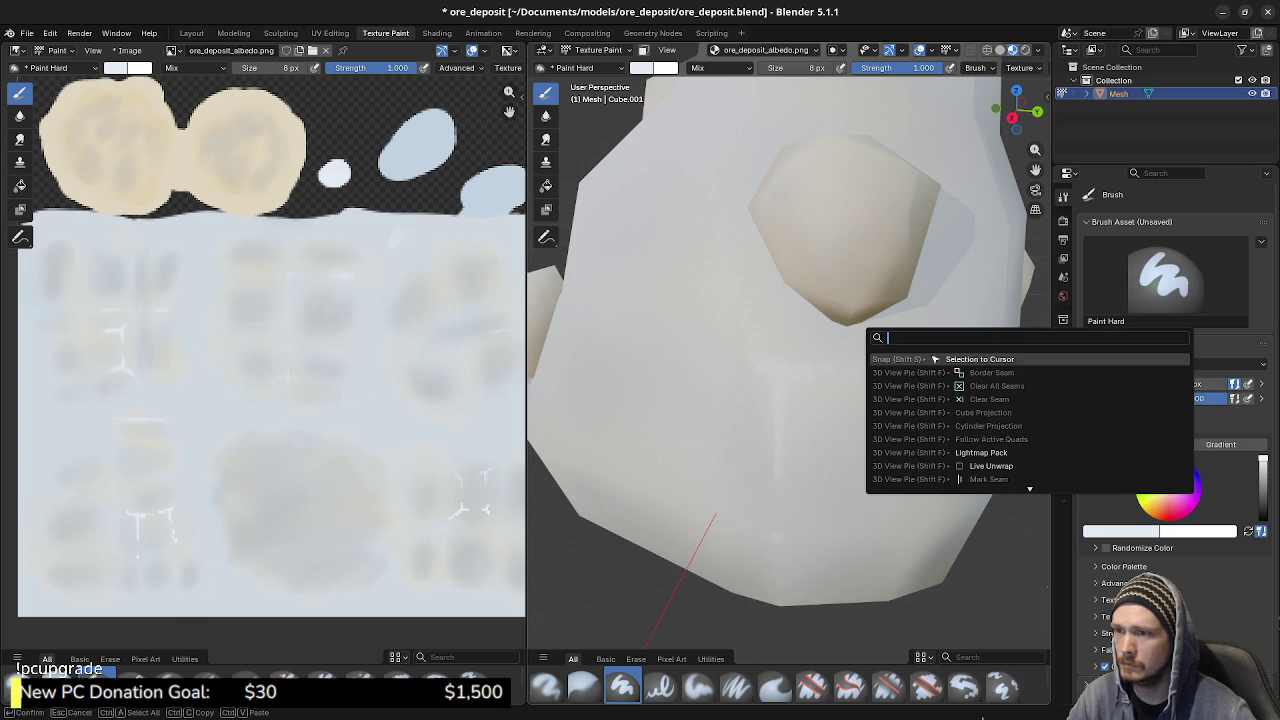
pyautogui.press('Escape')
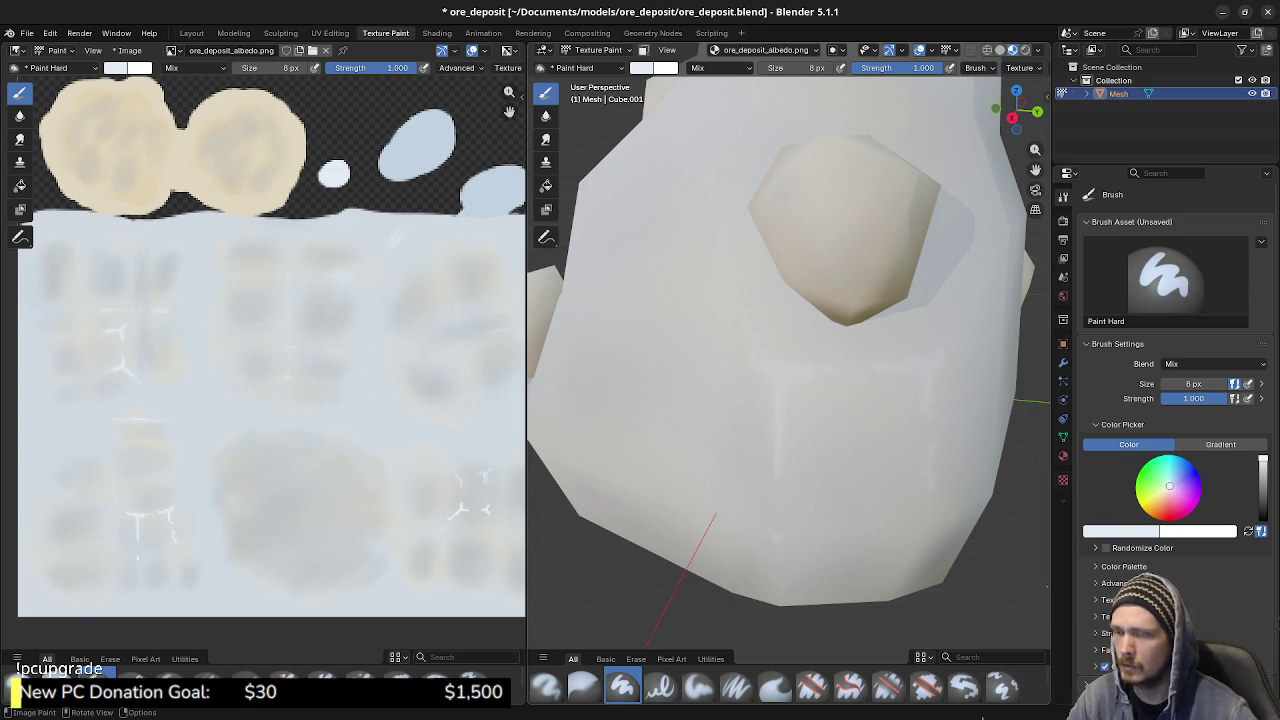
pyautogui.moveTo(790, 350)
pyautogui.mouseDown(button='middle')
pyautogui.moveTo(870, 340)
pyautogui.moveTo(952, 282)
pyautogui.mouseUp(button='middle')
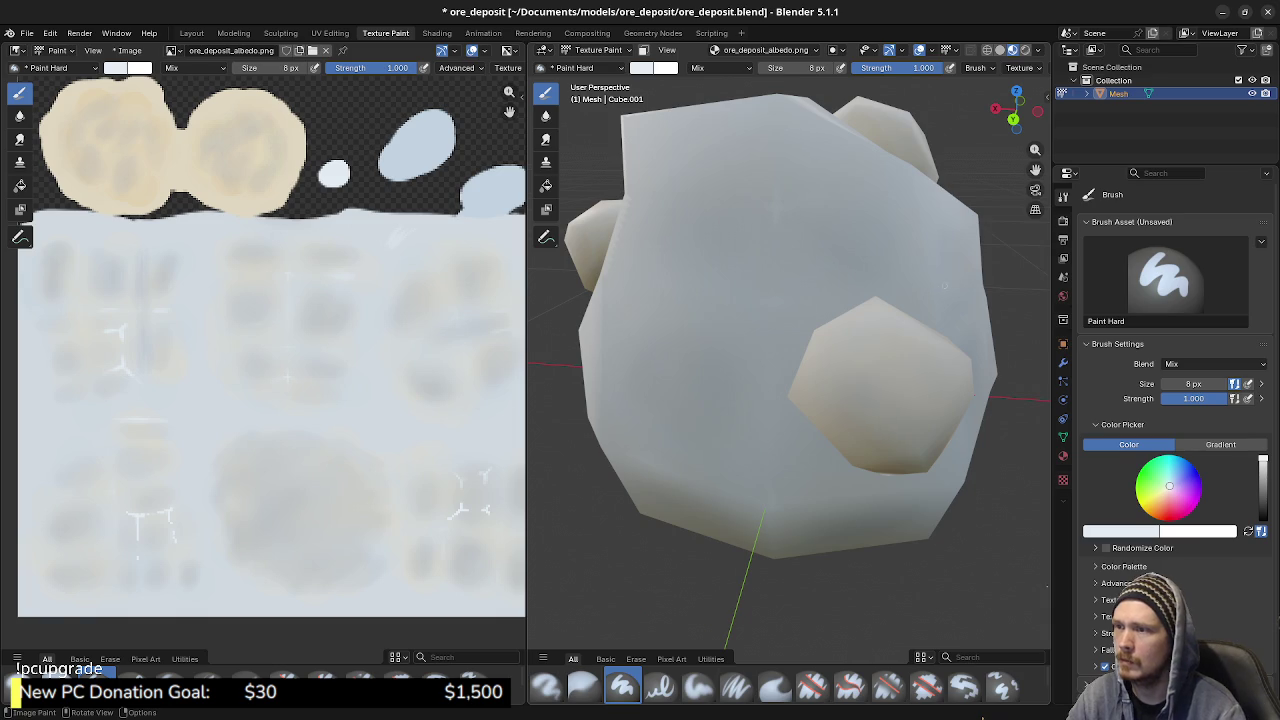
# - Paint a small white crack mark on the rock's front and extend it with another stroke
pyautogui.moveTo(952, 283); pyautogui.dragTo(782, 313, button='middle')
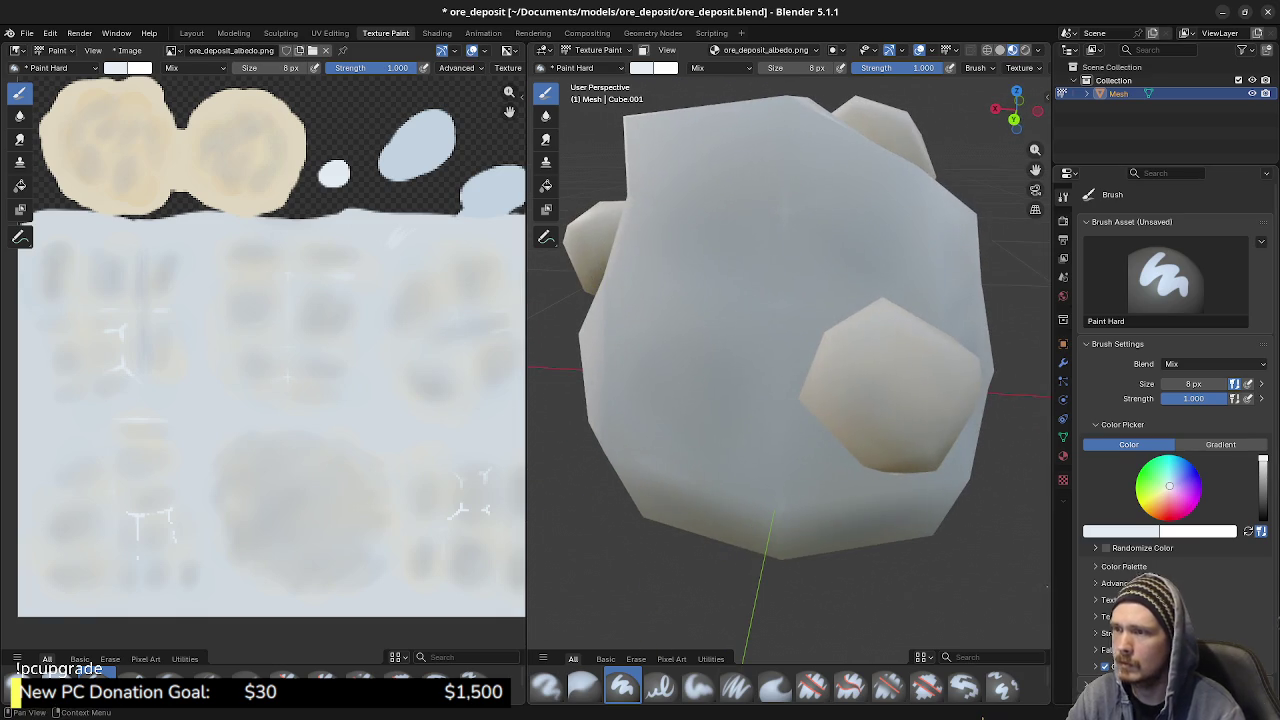
pyautogui.moveTo(782, 313); pyautogui.dragTo(782, 305)
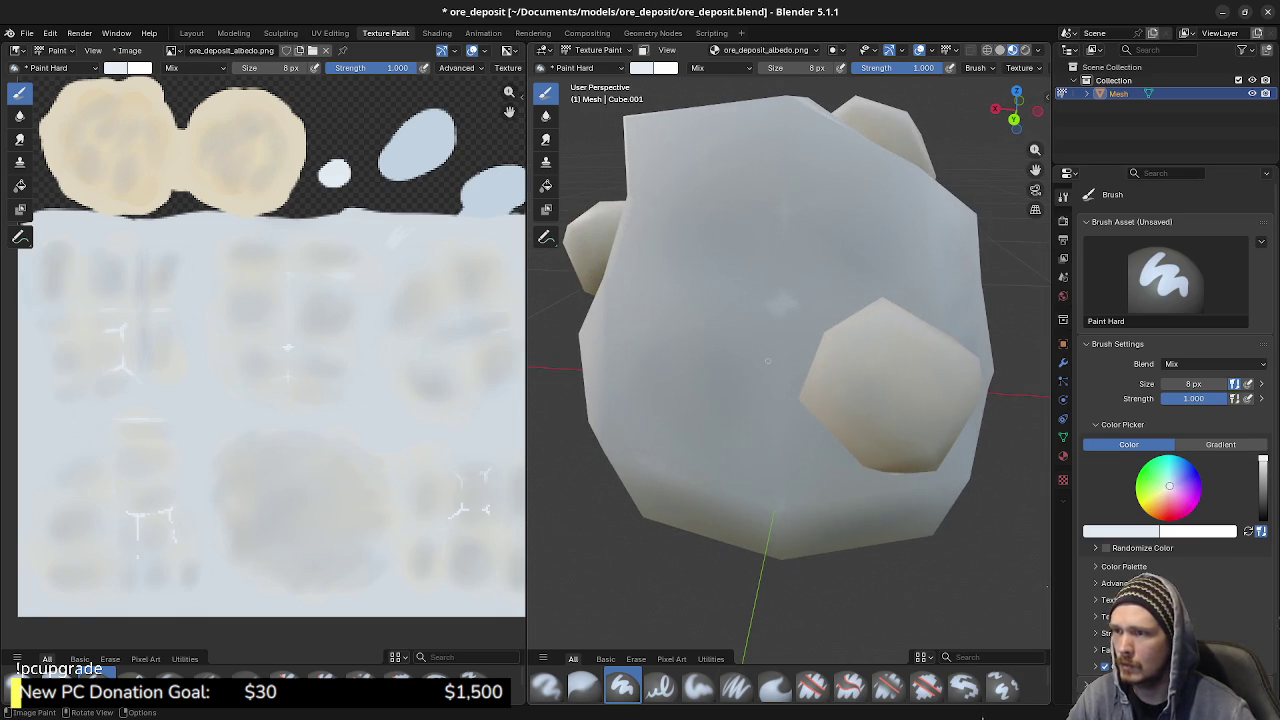
pyautogui.moveTo(757, 304); pyautogui.dragTo(780, 303)
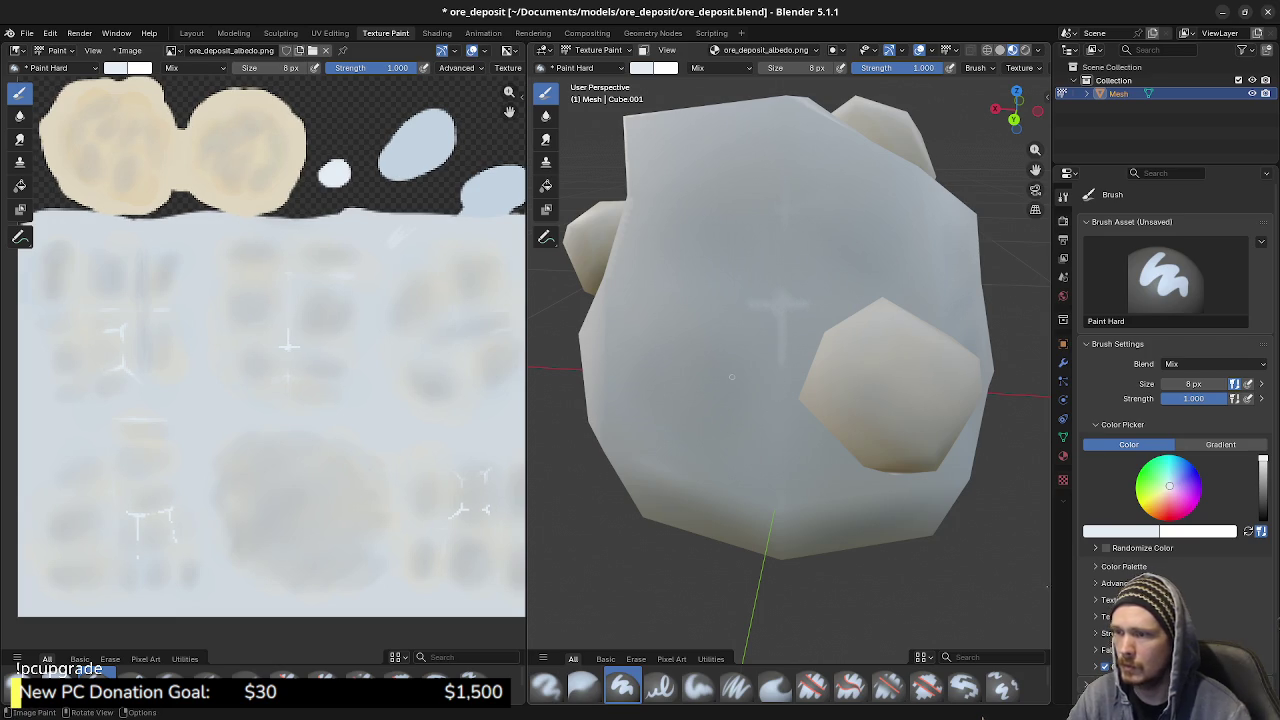
# - Paint a short white crack on the upper face, orbiting and zooming around the rock
pyautogui.moveTo(779, 393)
pyautogui.mouseDown(button='middle')
pyautogui.moveTo(560, 410)
pyautogui.moveTo(674, 371)
pyautogui.moveTo(600, 380)
pyautogui.moveTo(640, 400)
pyautogui.mouseUp(button='middle')
pyautogui.scroll(3, 790, 380)
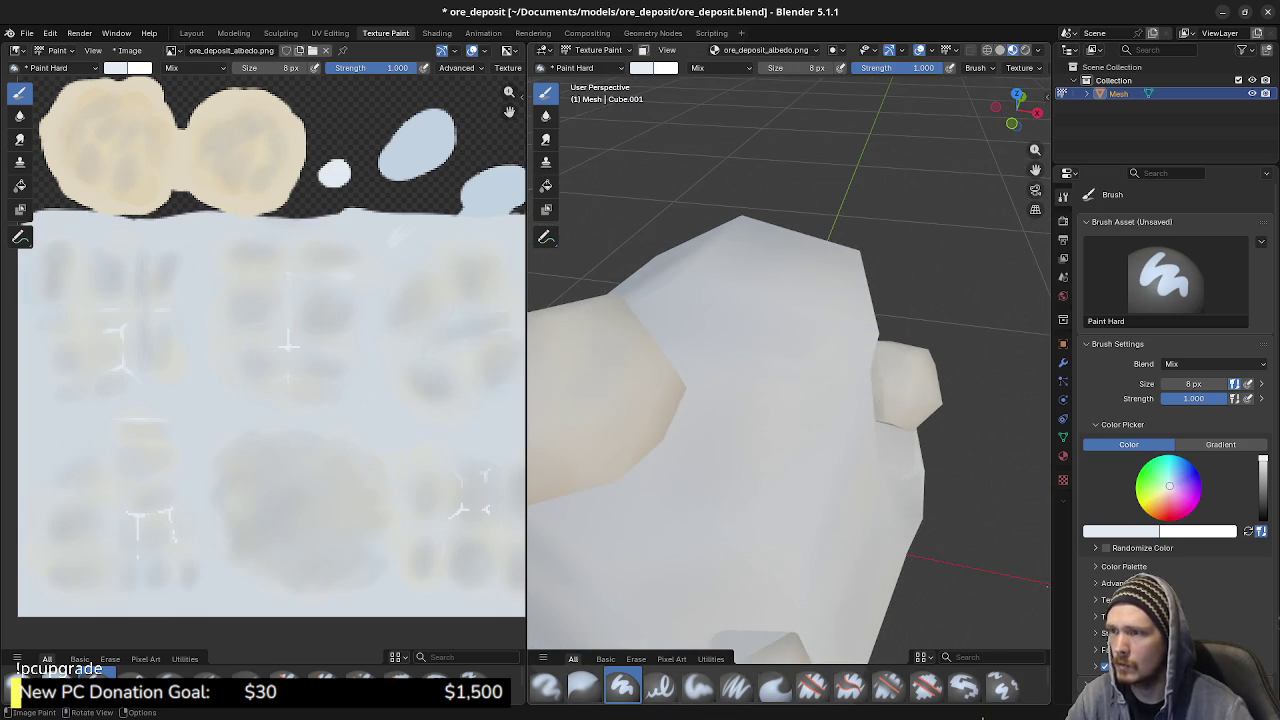
pyautogui.moveTo(708, 289); pyautogui.dragTo(751, 302)
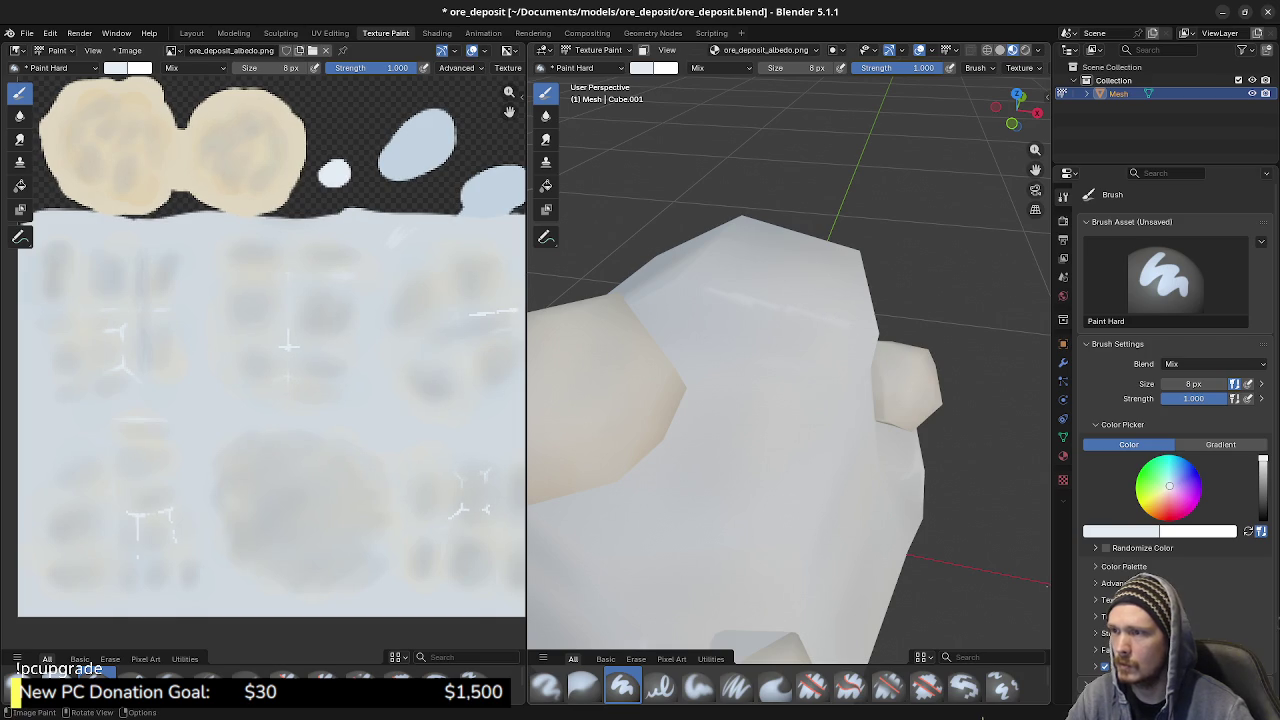
pyautogui.moveTo(760, 400); pyautogui.dragTo(690, 395, button='middle')
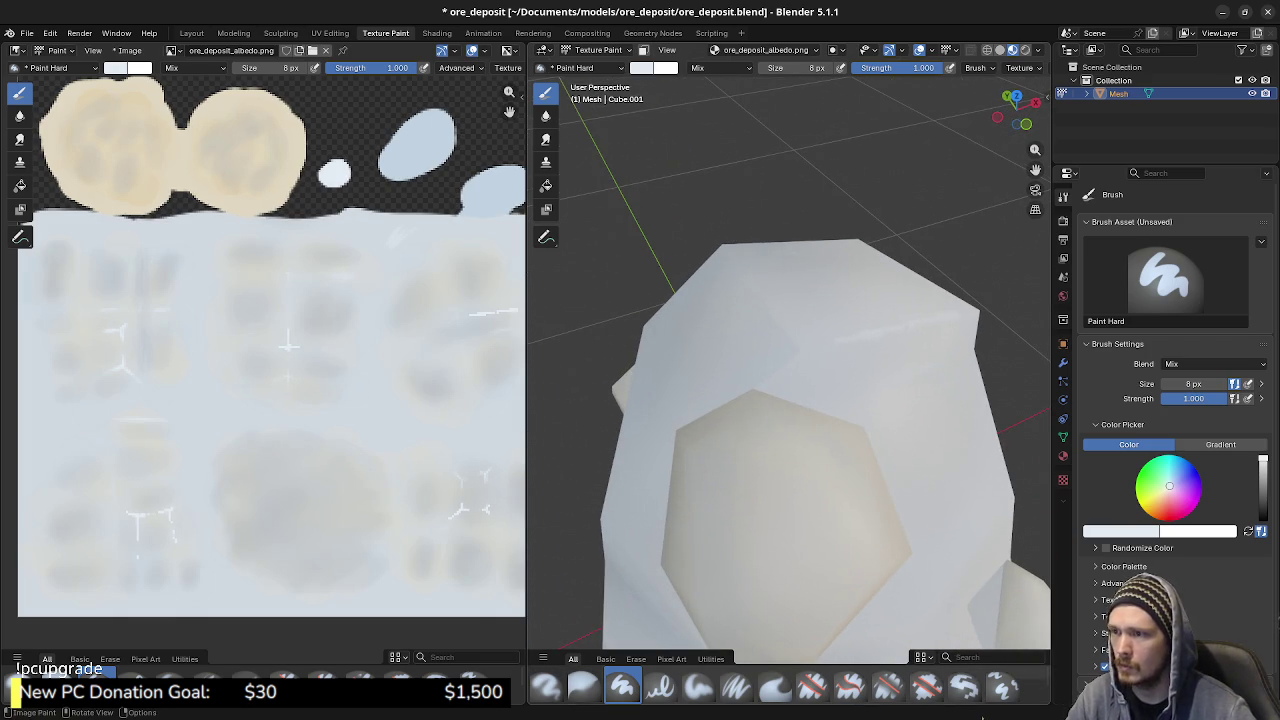
pyautogui.scroll(-3, 790, 67)
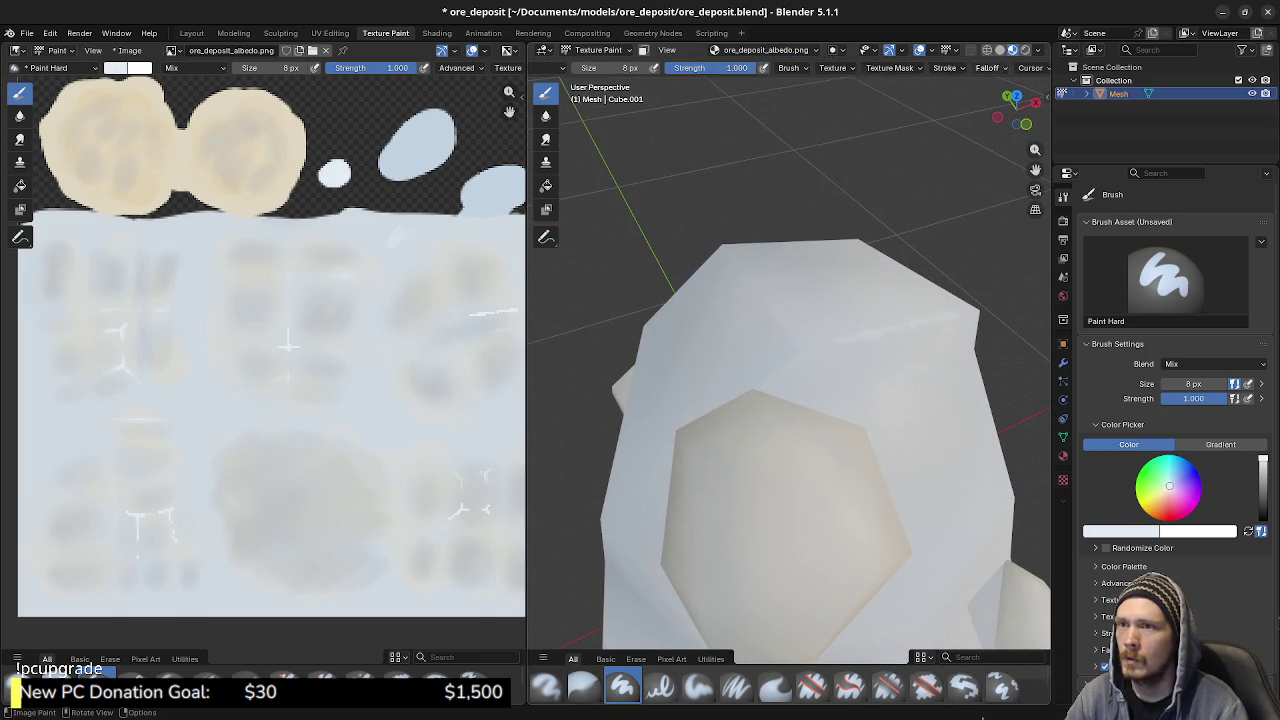
pyautogui.scroll(-3, 790, 67)
pyautogui.scroll(-1, 789, 68)
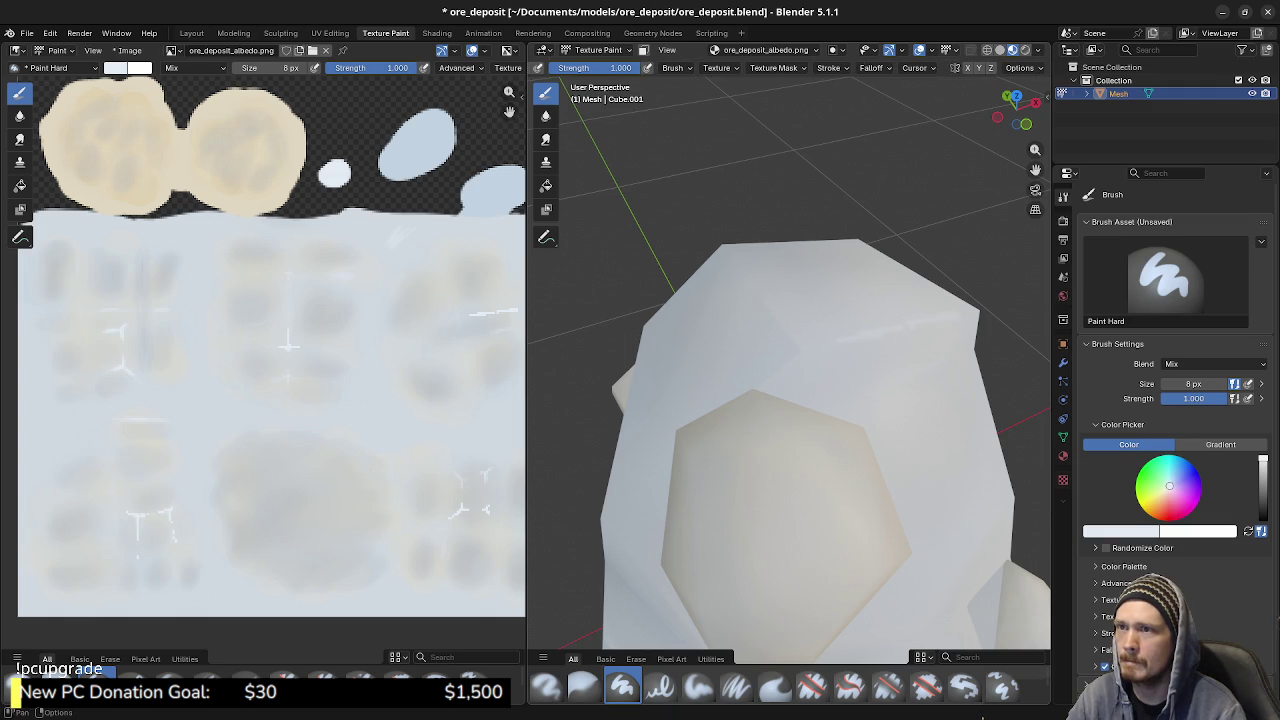
# - Enable the wireframe overlay at about 0.17 opacity and orbit the ore mesh
pyautogui.click(932, 50)
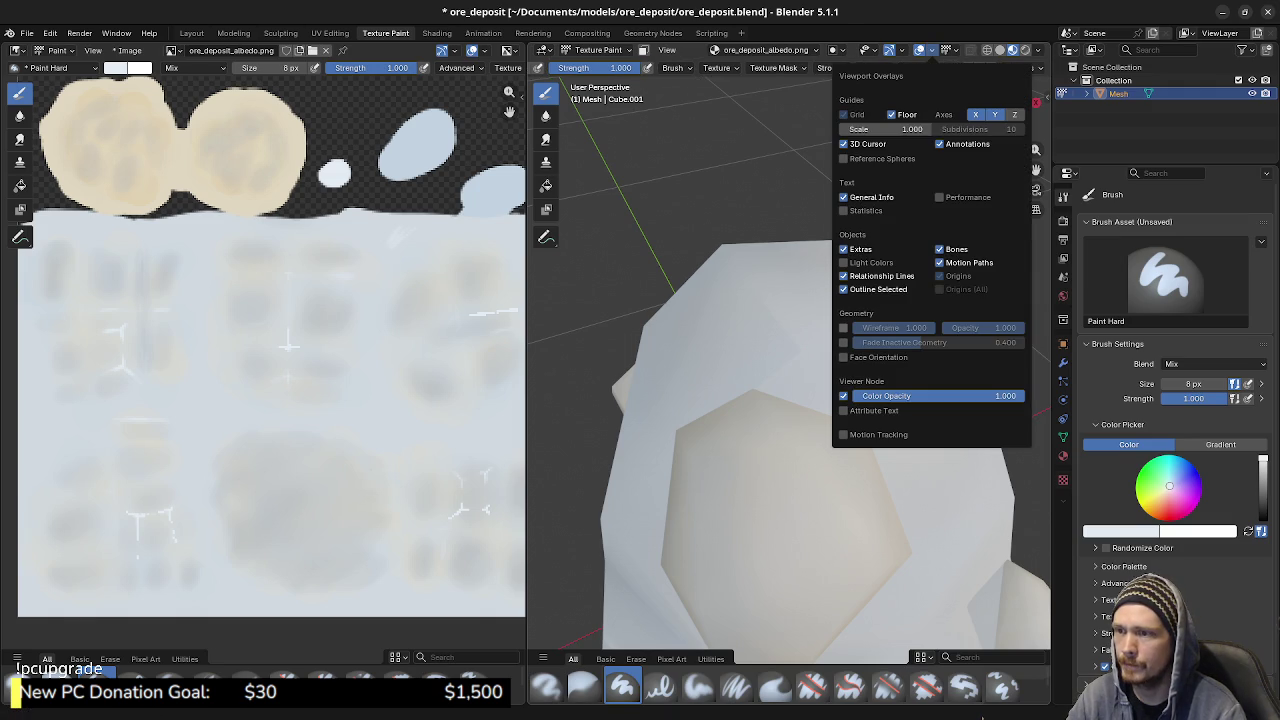
pyautogui.click(843, 328)
pyautogui.moveTo(990, 328); pyautogui.dragTo(956, 328)
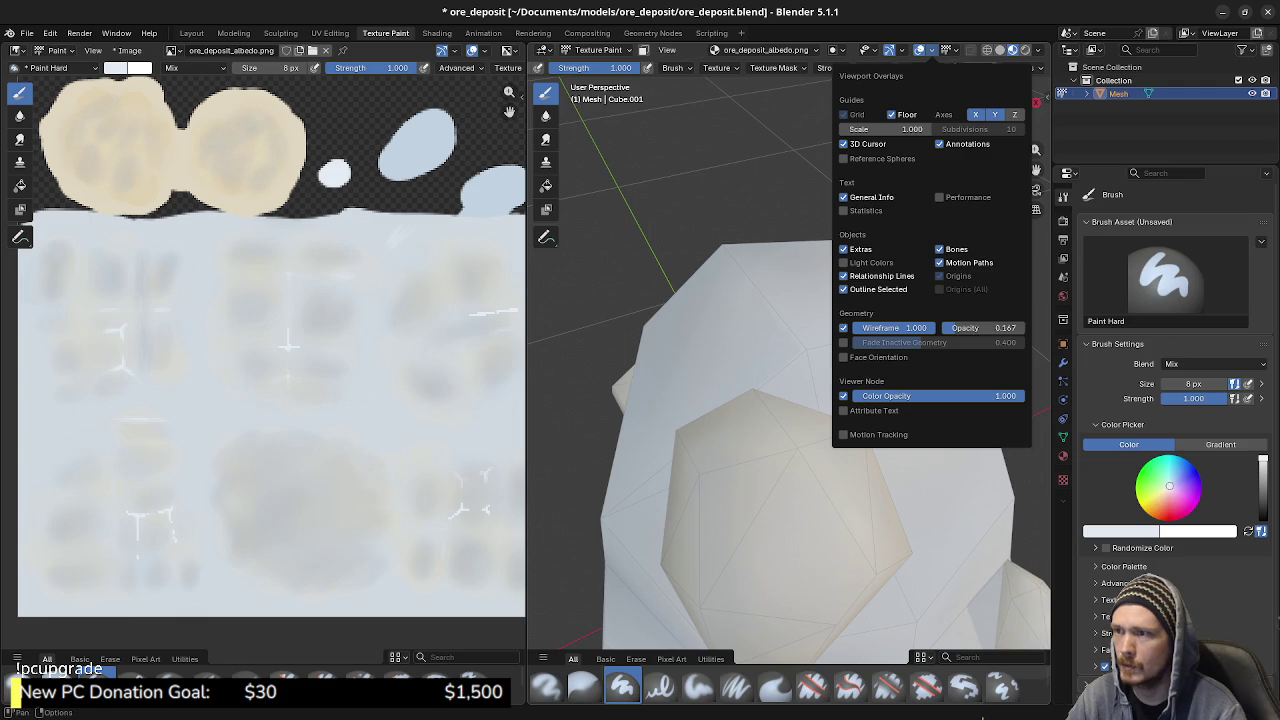
pyautogui.moveTo(790, 400); pyautogui.dragTo(860, 410, button='middle')
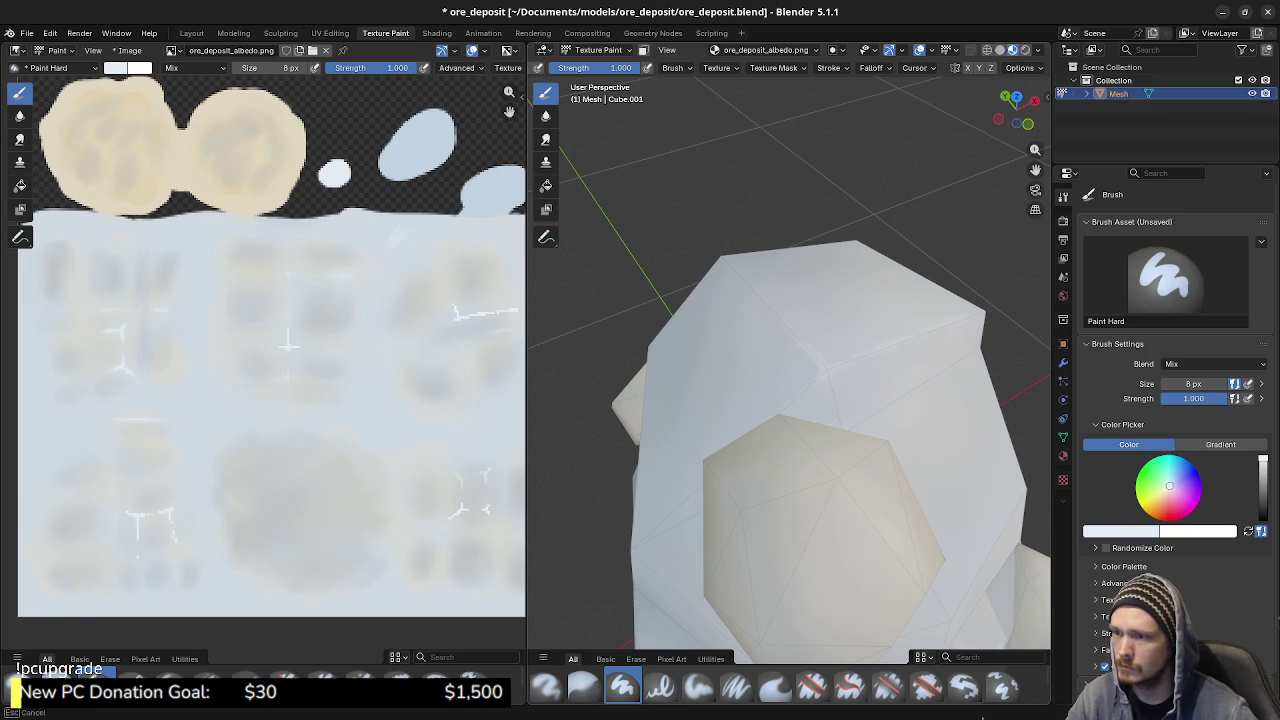
# - Turn the rock to face a fresh side, zoom in, and paint two short white crack strokes
pyautogui.press('F3')
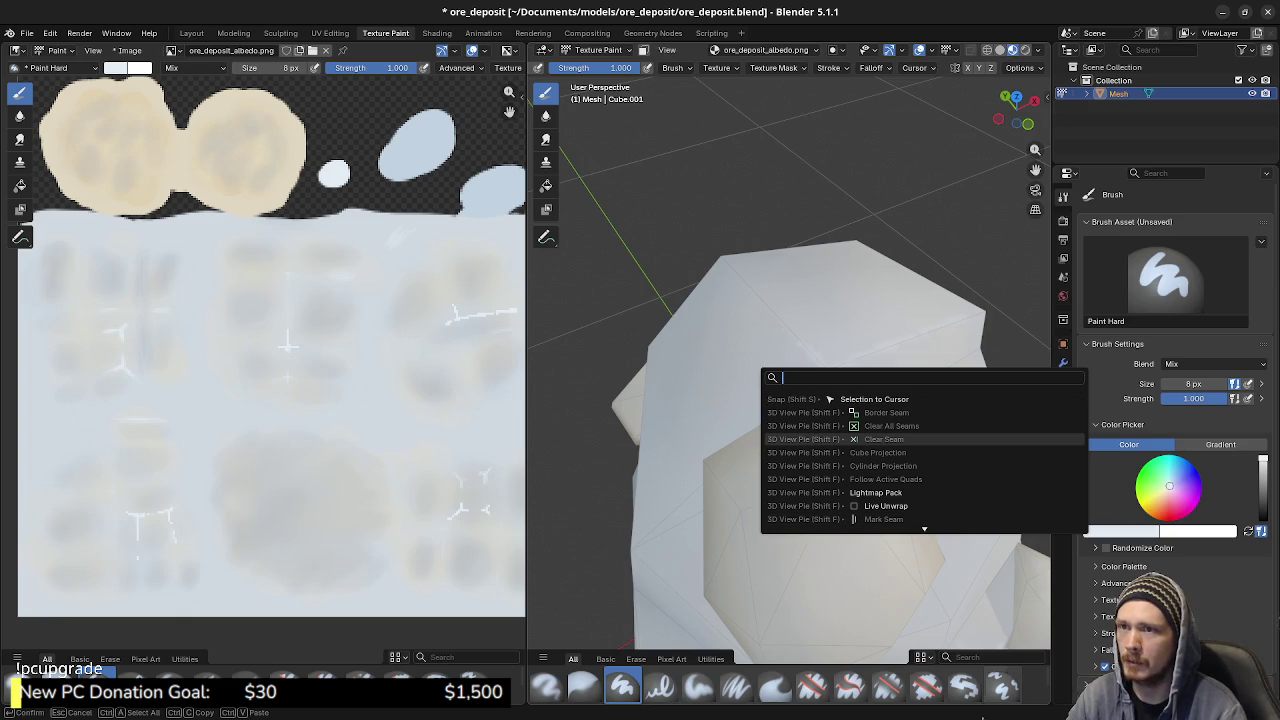
pyautogui.press('Escape')
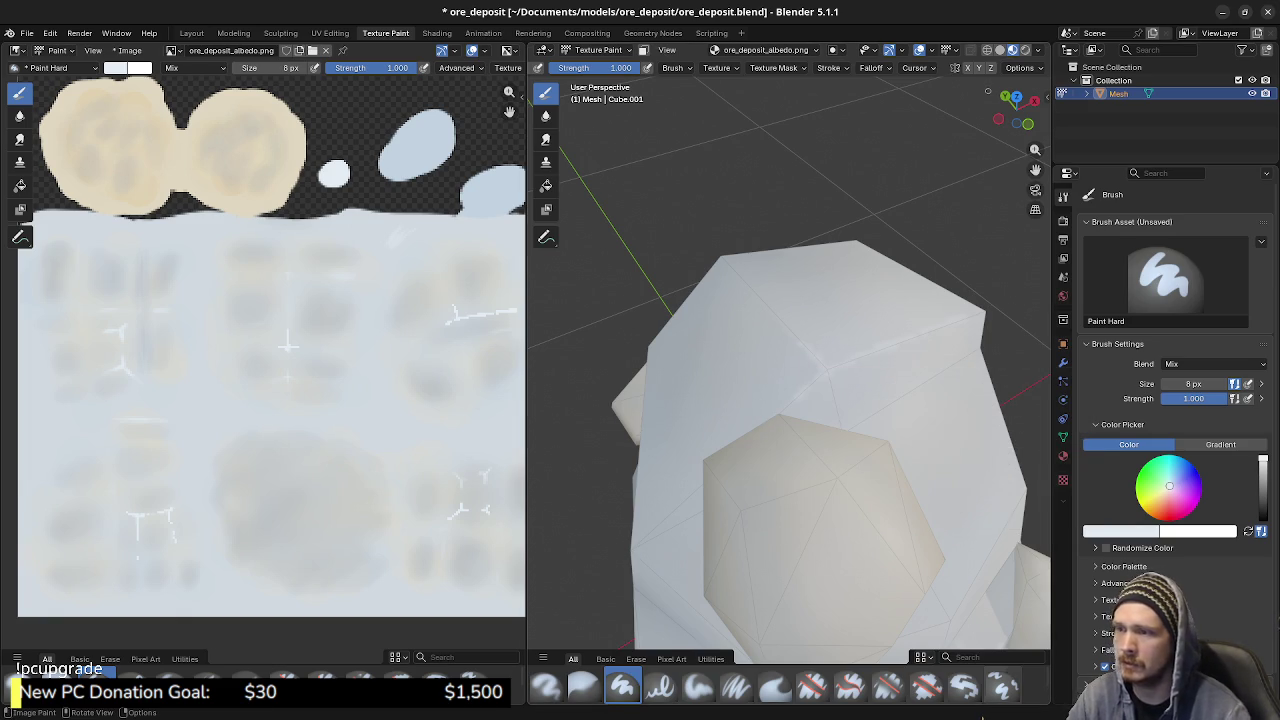
pyautogui.moveTo(780, 400); pyautogui.dragTo(900, 380, button='middle')
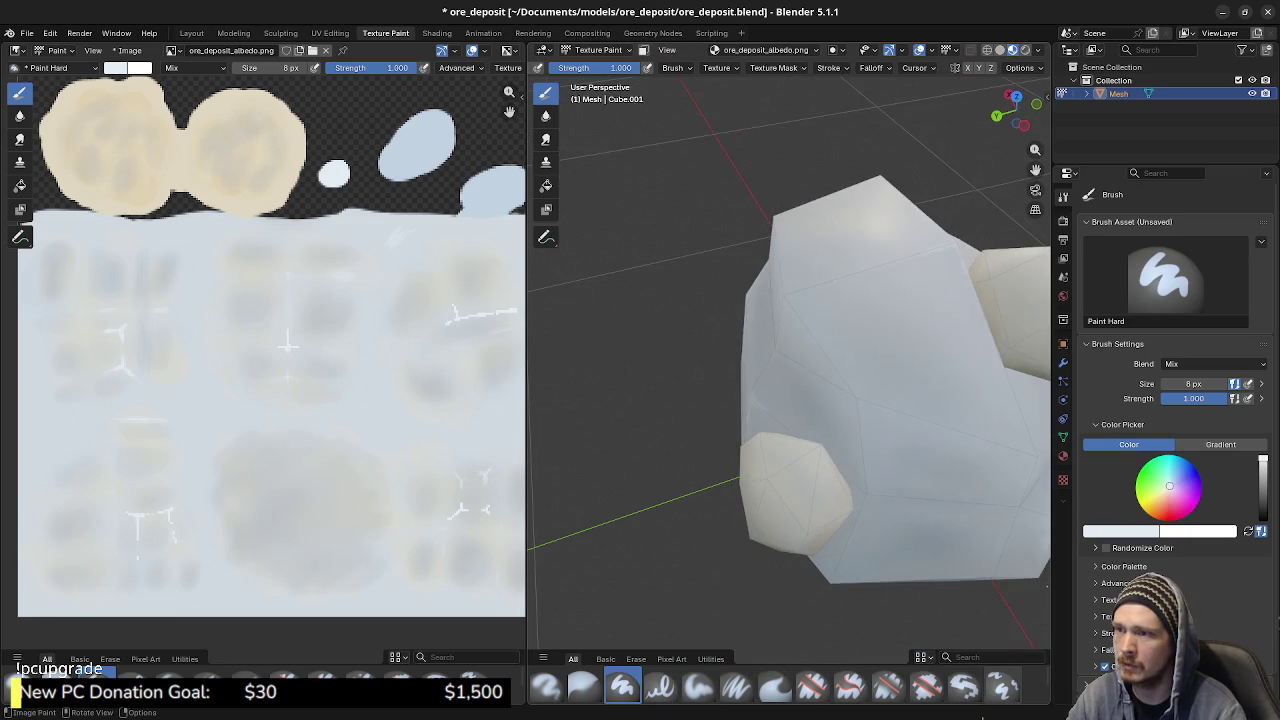
pyautogui.moveTo(790, 380)
pyautogui.mouseDown(button='middle')
pyautogui.moveTo(880, 360)
pyautogui.moveTo(830, 380)
pyautogui.mouseUp(button='middle')
pyautogui.scroll(2, 790, 400)
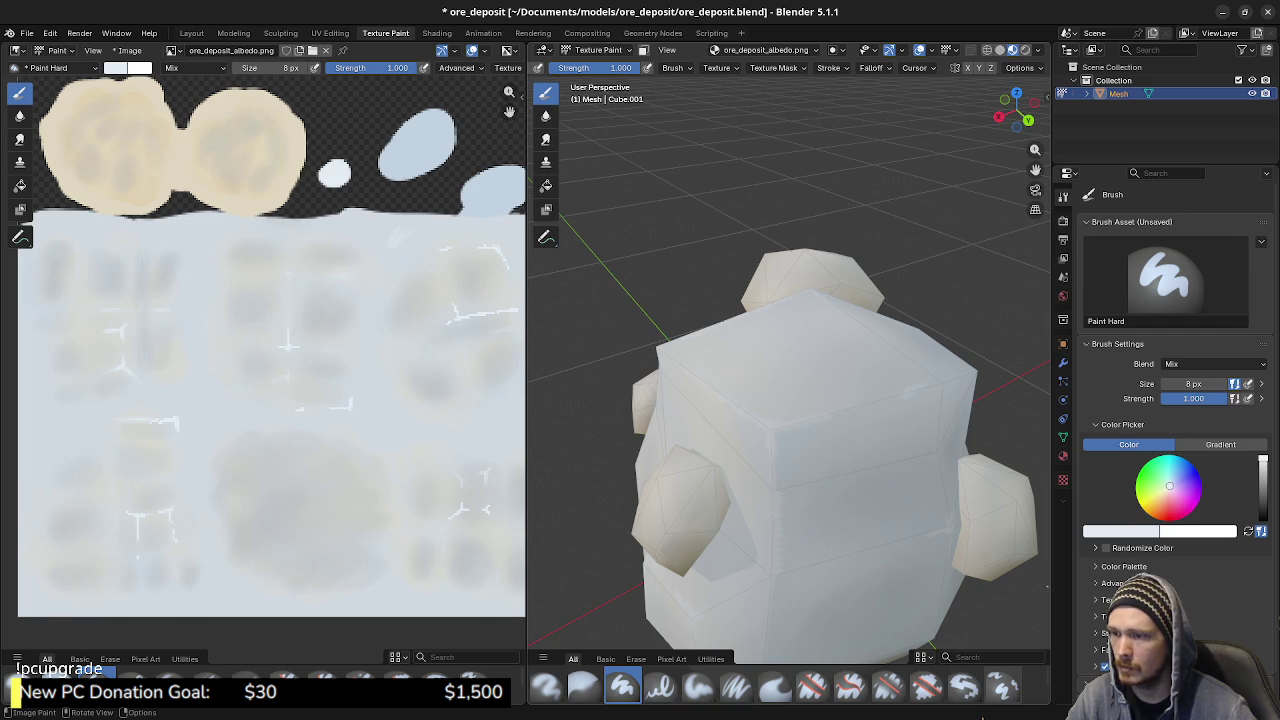
pyautogui.moveTo(358, 343); pyautogui.dragTo(356, 366)
pyautogui.moveTo(183, 453); pyautogui.dragTo(189, 476)
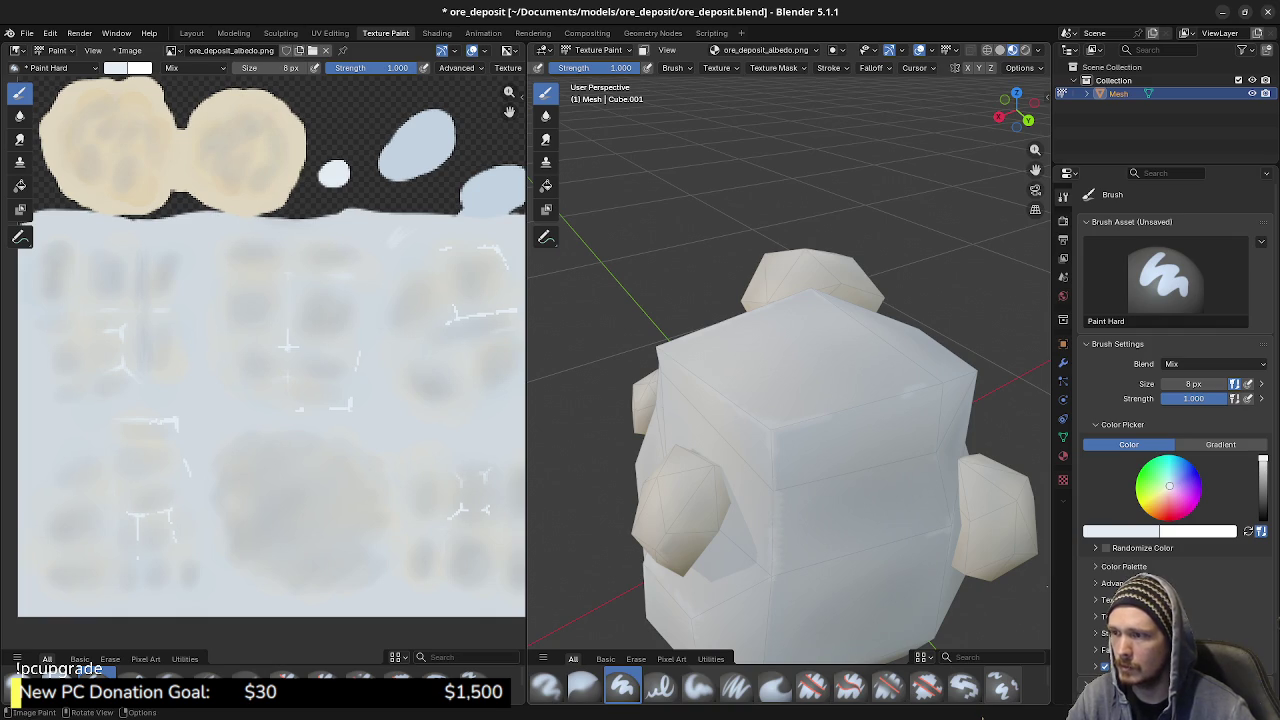